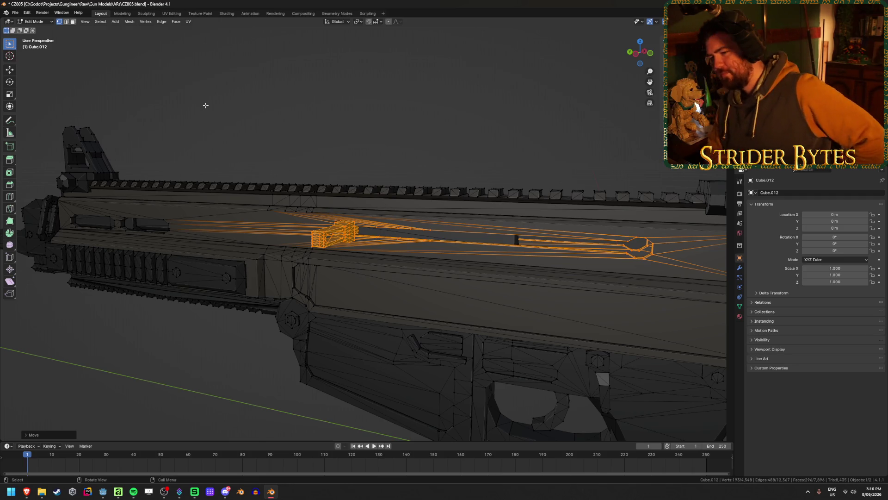
# Clear the selection, orbit to look down the barrel and save the CZ805 file.
pyautogui.moveTo(393, 137)
pyautogui.mouseDown(button='middle')
pyautogui.moveTo(437, 93)
pyautogui.moveTo(386, 104)
pyautogui.mouseUp(button='middle')
pyautogui.hotkey('alt', 'a')
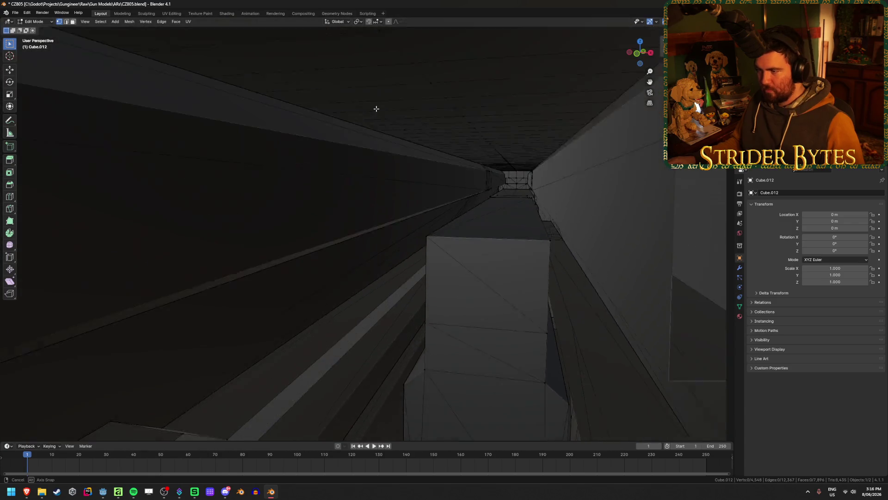
pyautogui.moveTo(387, 104)
pyautogui.mouseDown(button='middle')
pyautogui.moveTo(359, 149)
pyautogui.moveTo(308, 171)
pyautogui.moveTo(356, 170)
pyautogui.mouseUp(button='middle')
pyautogui.hotkey('ctrl', 's')
pyautogui.scroll(3, 356, 170)
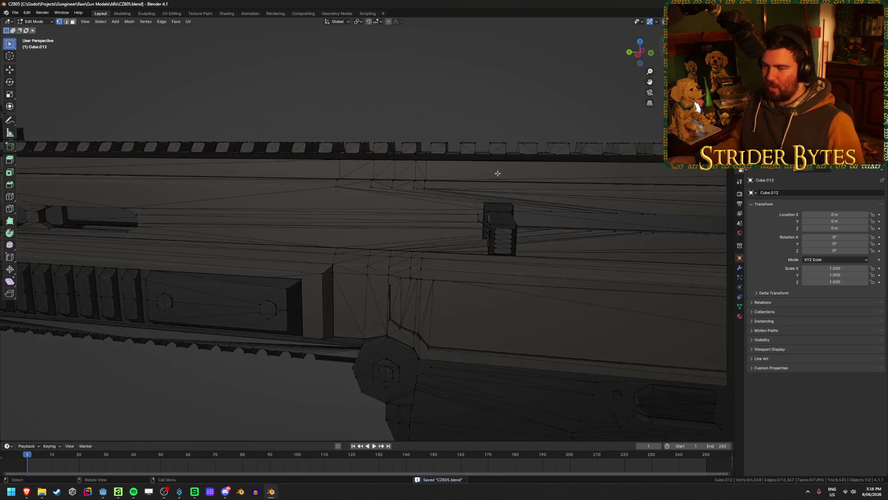
pyautogui.scroll(2, 470, 215)
# Circle-select the long strip of faces along the rifle's upper body.
pyautogui.click(476, 268)
pyautogui.moveTo(466, 208)
pyautogui.mouseDown(button='middle')
pyautogui.moveTo(451, 238)
pyautogui.moveTo(481, 189)
pyautogui.moveTo(483, 215)
pyautogui.mouseUp(button='middle')
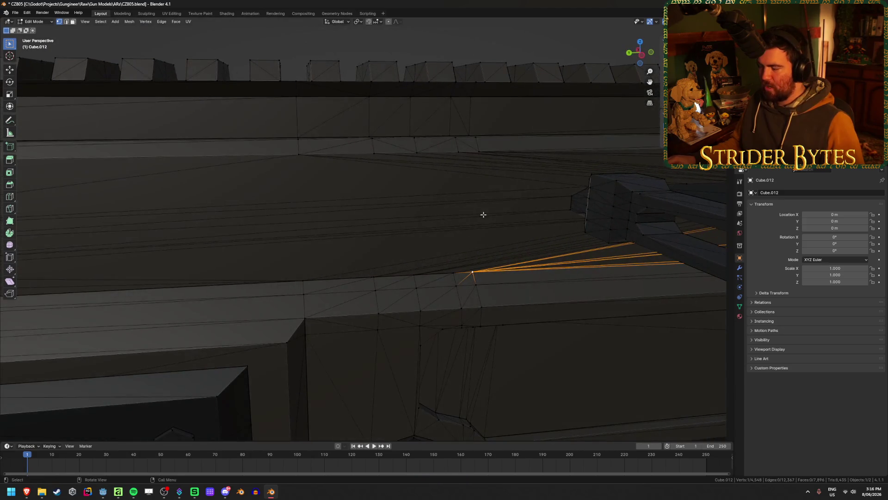
pyautogui.moveTo(501, 252)
pyautogui.mouseDown(button='middle')
pyautogui.moveTo(458, 242)
pyautogui.moveTo(496, 215)
pyautogui.moveTo(486, 208)
pyautogui.moveTo(421, 230)
pyautogui.moveTo(462, 254)
pyautogui.moveTo(461, 264)
pyautogui.moveTo(472, 224)
pyautogui.mouseUp(button='middle')
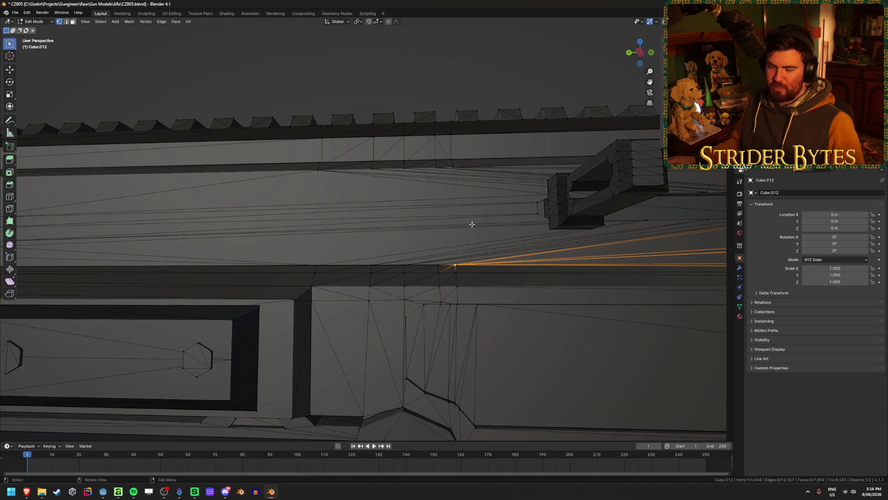
pyautogui.hotkey('alt', 'a')
pyautogui.moveTo(461, 211); pyautogui.dragTo(456, 225, button='middle')
pyautogui.press('c')
pyautogui.moveTo(490, 204); pyautogui.dragTo(504, 192)
pyautogui.rightClick(504, 192)
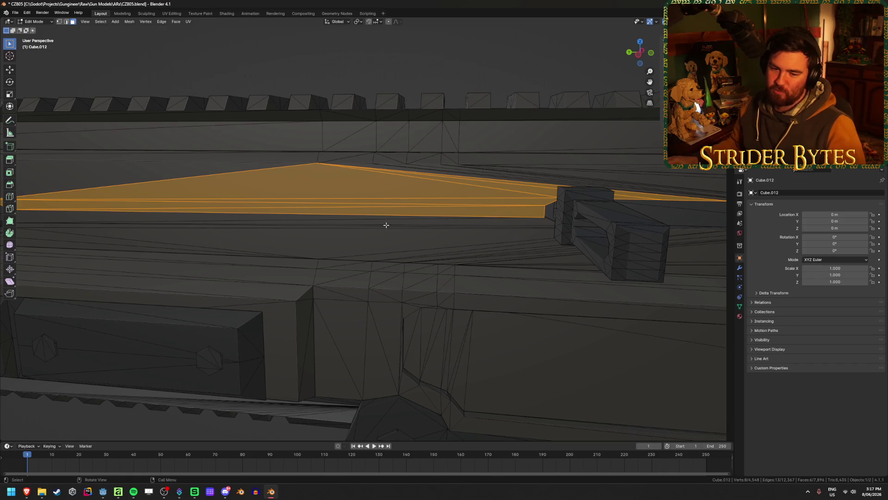
pyautogui.scroll(-2, 396, 182)
# Widen the strip selection by circle-selecting the upper faces.
pyautogui.moveTo(397, 183)
pyautogui.mouseDown(button='middle')
pyautogui.moveTo(375, 164)
pyautogui.moveTo(376, 188)
pyautogui.mouseUp(button='middle')
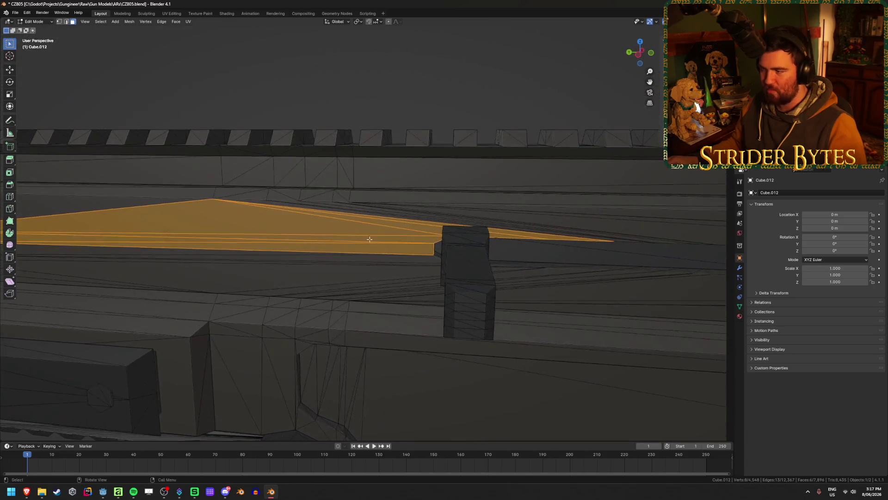
pyautogui.moveTo(376, 188); pyautogui.dragTo(408, 223, button='middle')
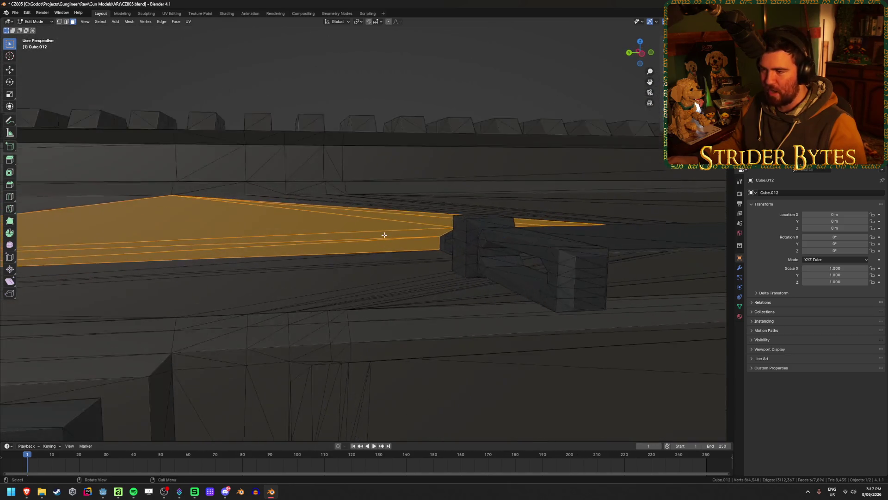
pyautogui.scroll(2, 408, 222)
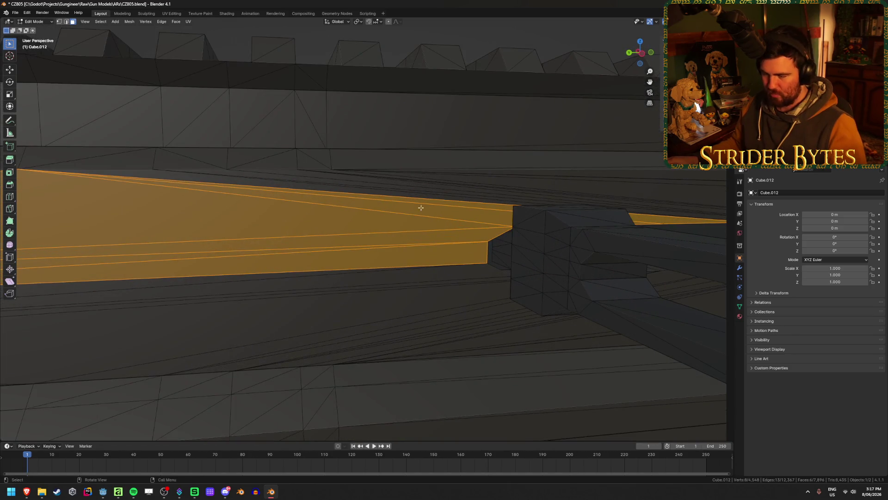
pyautogui.press('c')
pyautogui.moveTo(425, 204); pyautogui.dragTo(460, 183)
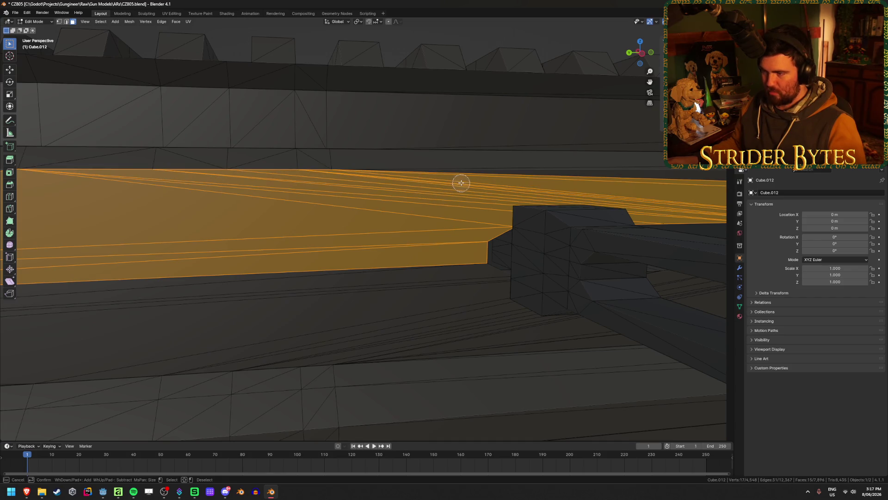
pyautogui.rightClick(461, 183)
pyautogui.moveTo(461, 183); pyautogui.dragTo(431, 210, button='middle')
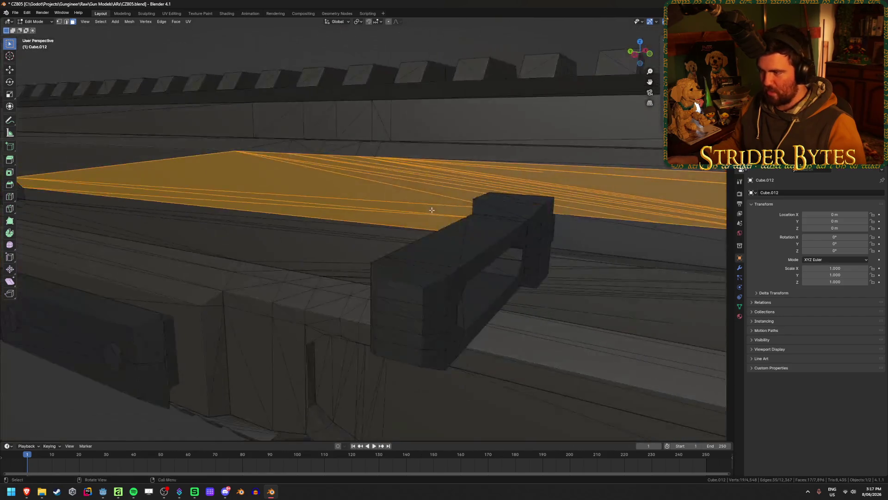
pyautogui.scroll(-2, 431, 210)
pyautogui.scroll(-2, 432, 210)
# Clear the face selection and orbit out to a side view of the whole rifle.
pyautogui.hotkey('alt', 'a')
pyautogui.moveTo(469, 99)
pyautogui.mouseDown(button='middle')
pyautogui.moveTo(332, 186)
pyautogui.moveTo(391, 186)
pyautogui.mouseUp(button='middle')
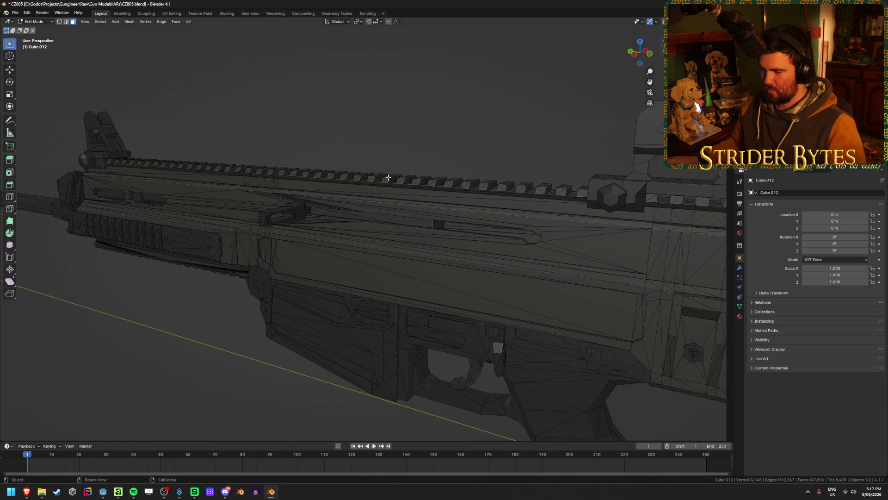
pyautogui.moveTo(314, 189)
pyautogui.mouseDown(button='middle')
pyautogui.moveTo(486, 194)
pyautogui.moveTo(430, 242)
pyautogui.moveTo(309, 213)
pyautogui.mouseUp(button='middle')
pyautogui.moveTo(357, 112)
pyautogui.mouseDown(button='middle')
pyautogui.moveTo(206, 137)
pyautogui.moveTo(188, 118)
pyautogui.moveTo(213, 103)
pyautogui.moveTo(218, 115)
pyautogui.moveTo(197, 125)
pyautogui.mouseUp(button='middle')
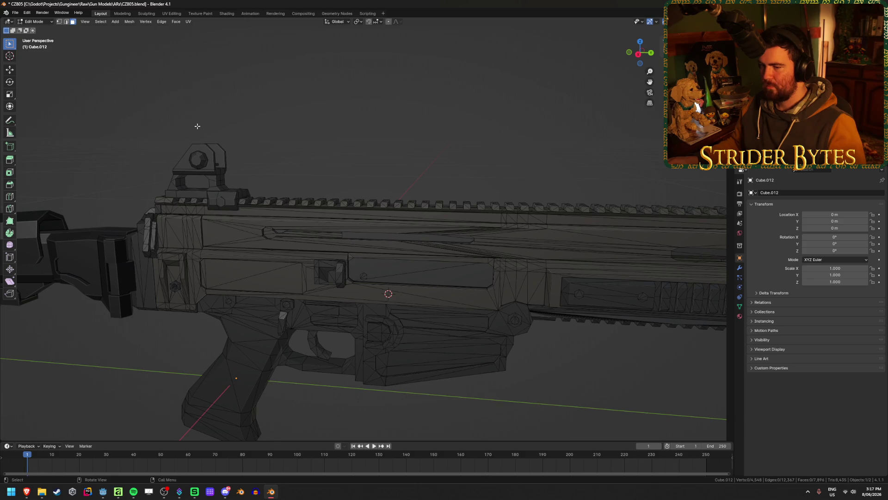
# Leave mesh editing for Object Mode and switch away from the CZ805 session.
pyautogui.press('Tab')
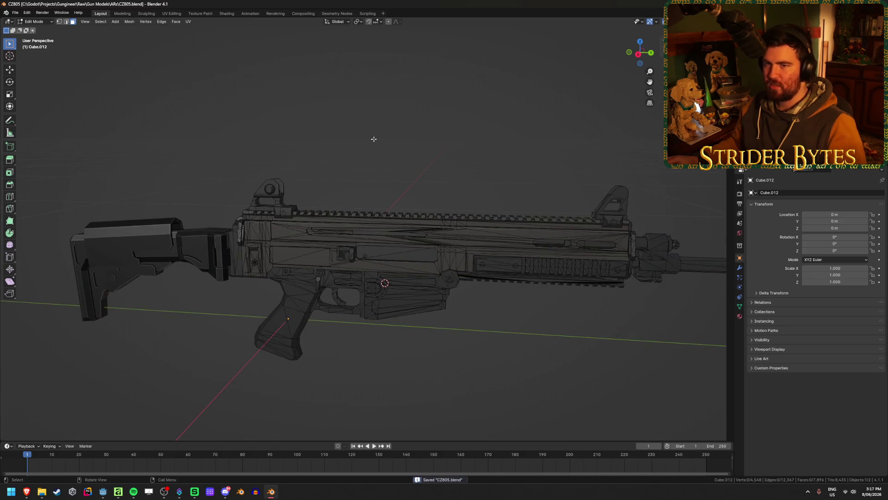
pyautogui.hotkey('alt', 'Tab')
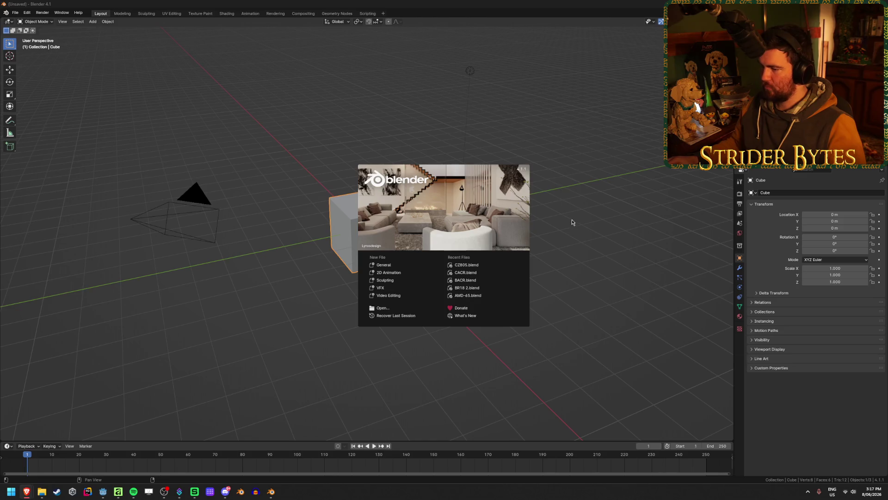
# Dismiss the splash screen and 3D Viewer window, leaving the default cube scene deselected.
pyautogui.click(572, 222)
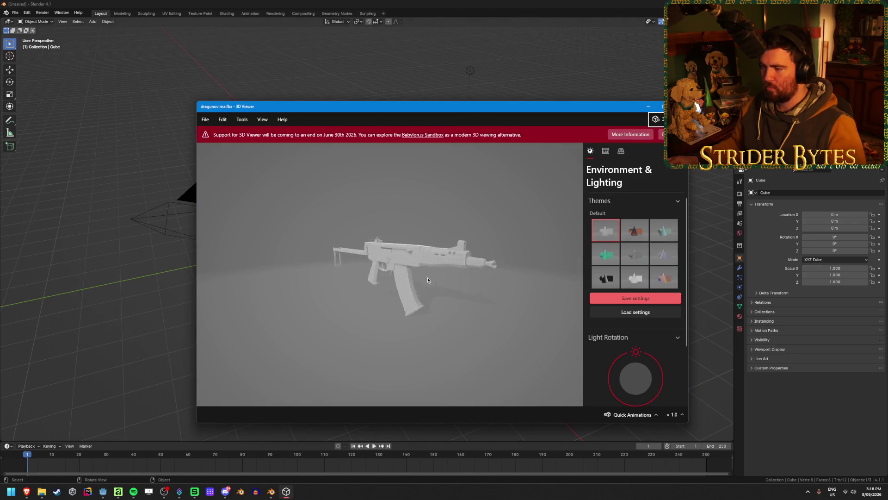
pyautogui.click(678, 107)
pyautogui.click(270, 113)
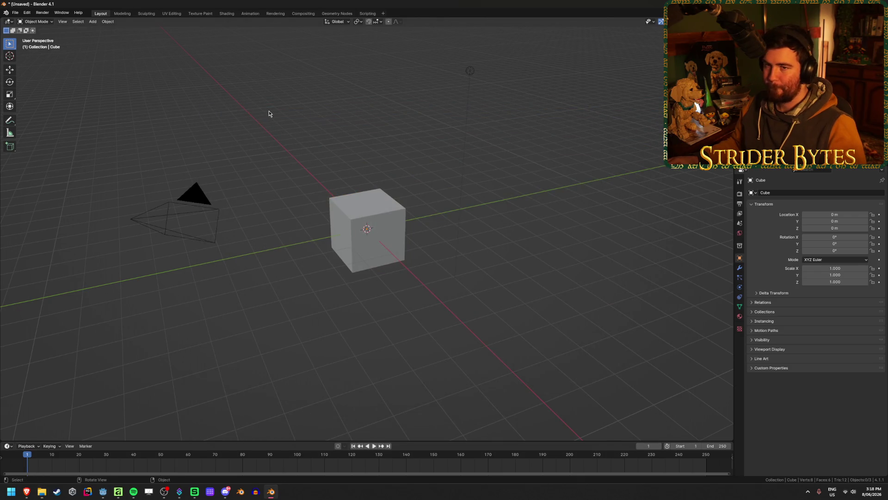
pyautogui.hotkey('alt', 'Tab')
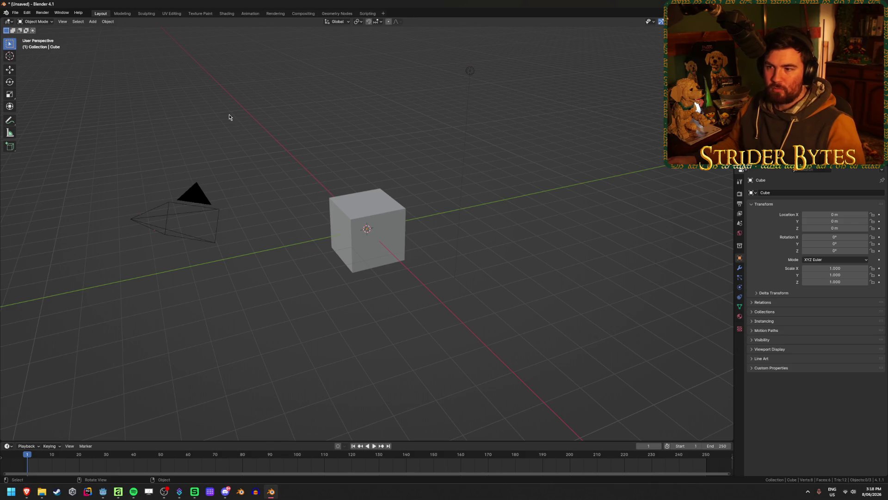
# Delete the default camera, cube and light and start an FBX import.
pyautogui.press('a')
pyautogui.press('Delete')
pyautogui.click(15, 13)
pyautogui.moveTo(42, 111)
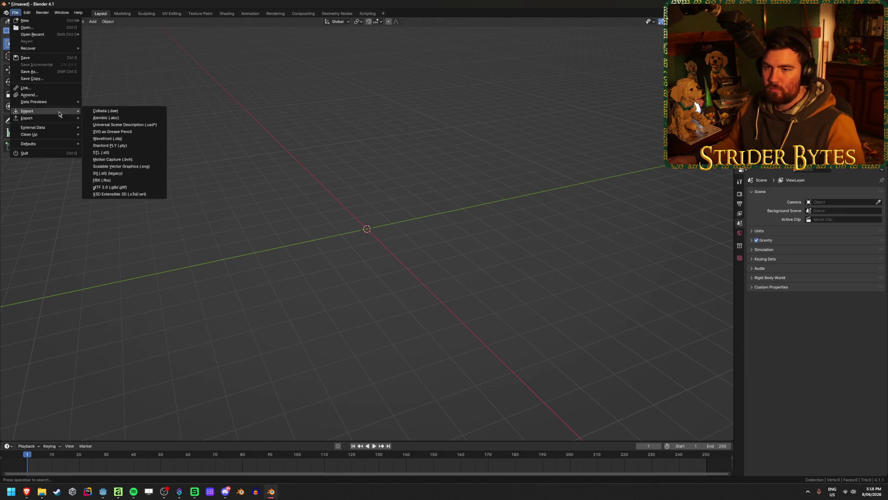
pyautogui.click(103, 180)
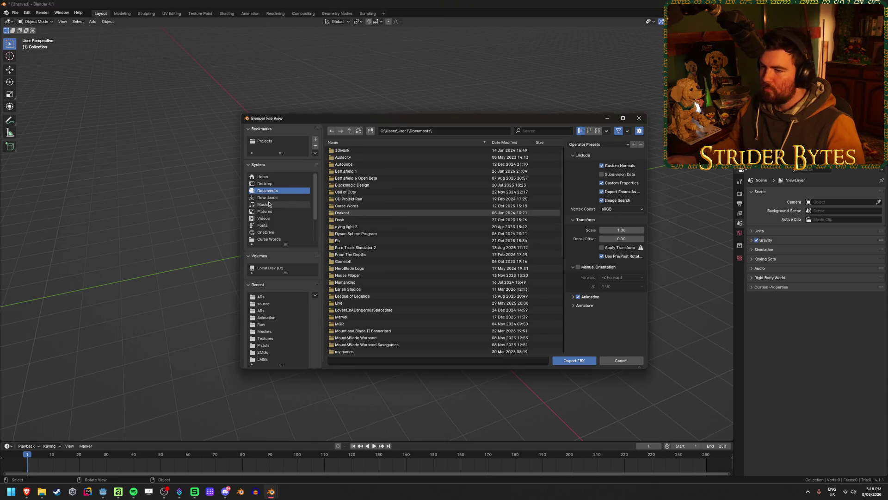
# Import dragunov ma.fbx from the ARs\source folder and view the gun side-on.
pyautogui.click(273, 304)
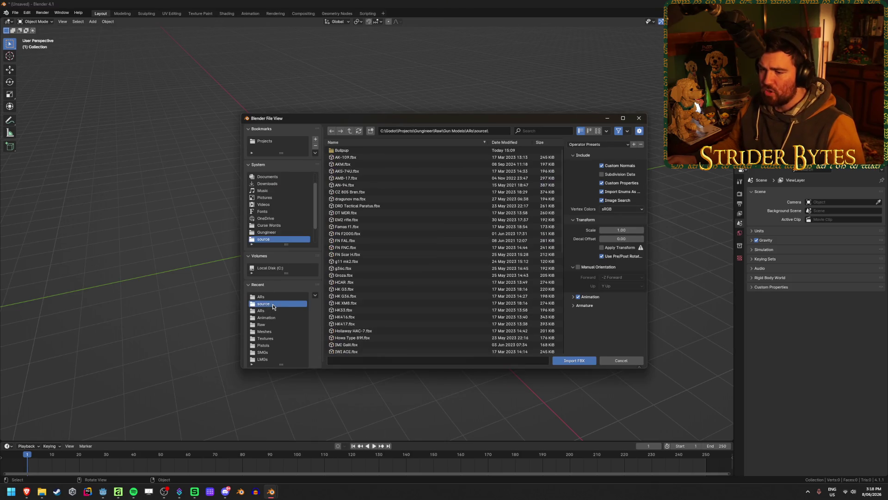
pyautogui.click(283, 298)
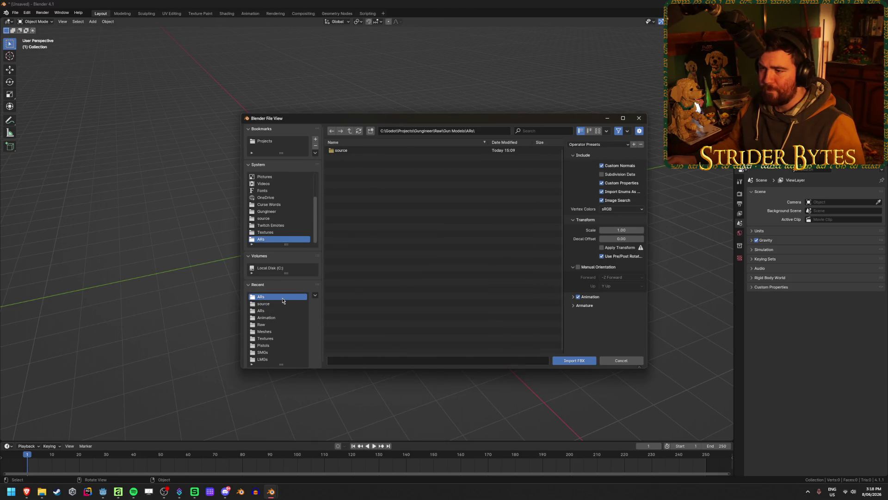
pyautogui.doubleClick(348, 153)
pyautogui.click(375, 200)
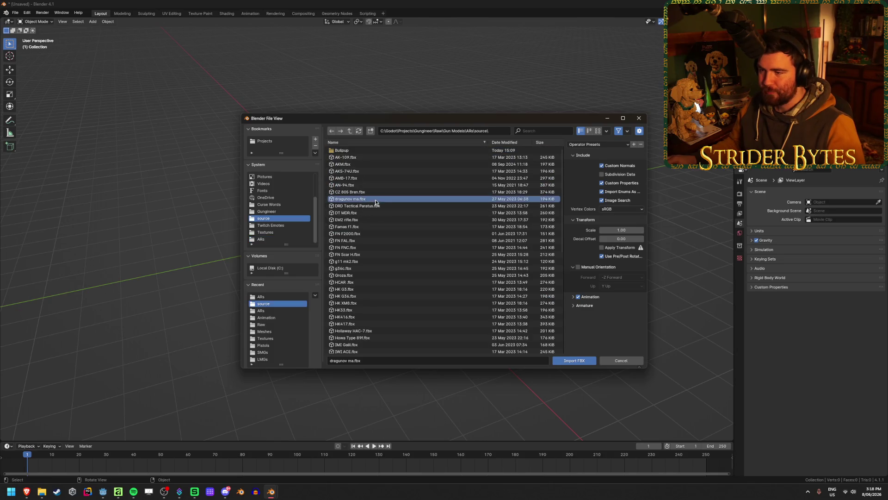
pyautogui.click(579, 362)
pyautogui.moveTo(333, 222)
pyautogui.mouseDown(button='middle')
pyautogui.moveTo(377, 218)
pyautogui.moveTo(358, 227)
pyautogui.moveTo(380, 247)
pyautogui.mouseUp(button='middle')
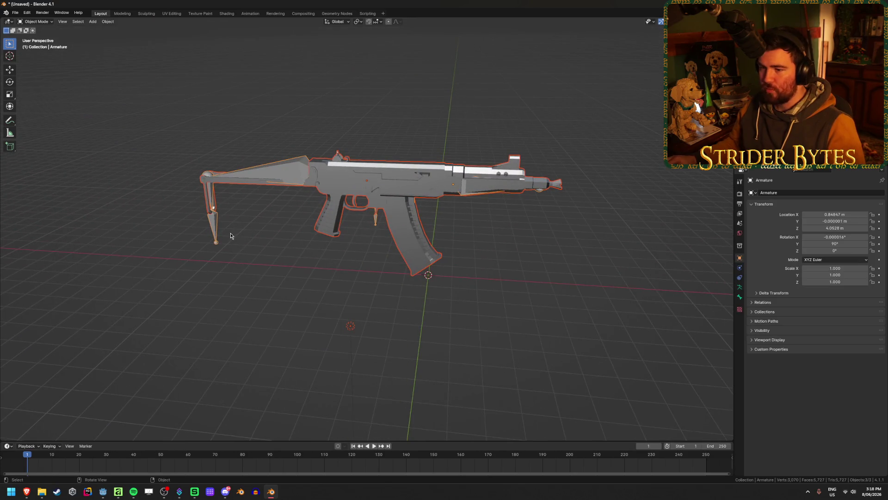
pyautogui.click(351, 326)
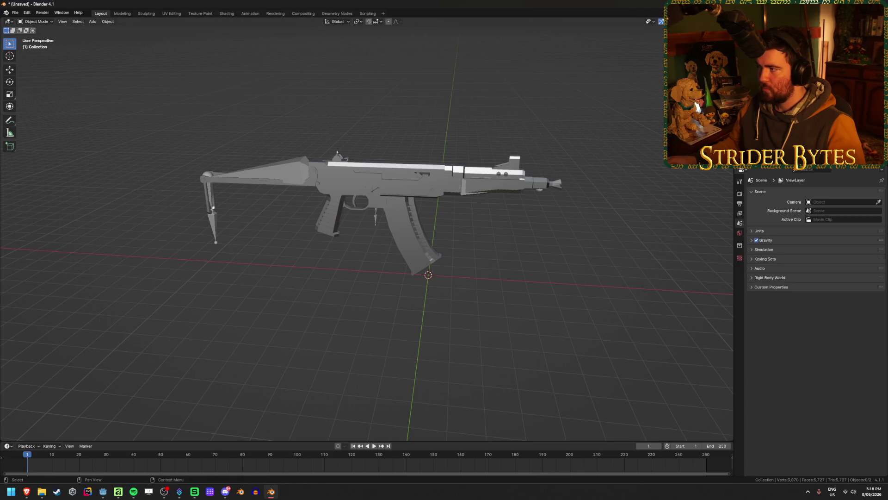
# Clear the gun body's parent while keeping its transform and view it in front orthographic.
pyautogui.click(379, 177)
pyautogui.hotkey('alt', 'p')
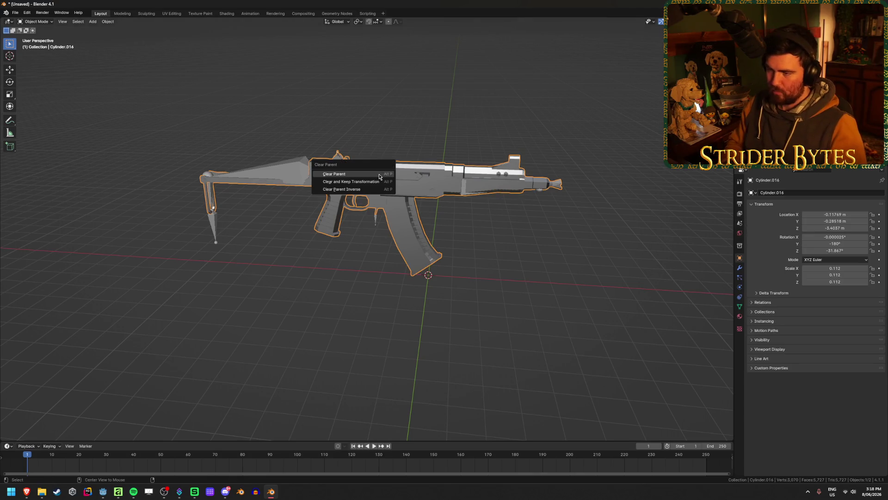
pyautogui.click(379, 176)
pyautogui.hotkey('ctrl', 'z')
pyautogui.hotkey('alt', 'p')
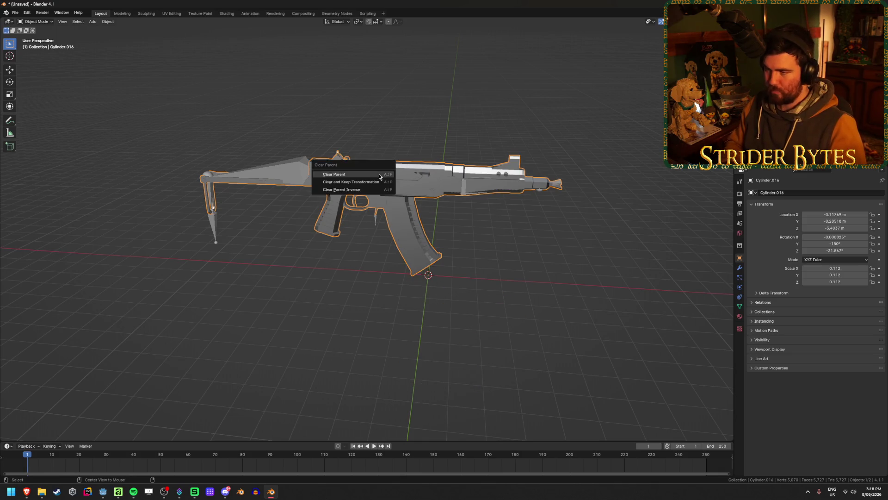
pyautogui.click(333, 182)
pyautogui.hotkey('ctrl', 'z')
pyautogui.hotkey('ctrl', 'z')
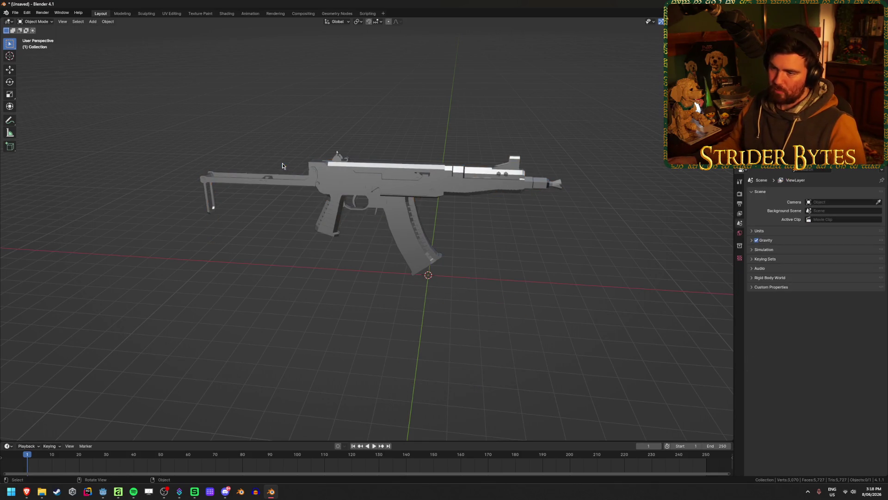
pyautogui.hotkey('ctrl', 'z')
pyautogui.press('KP_1')
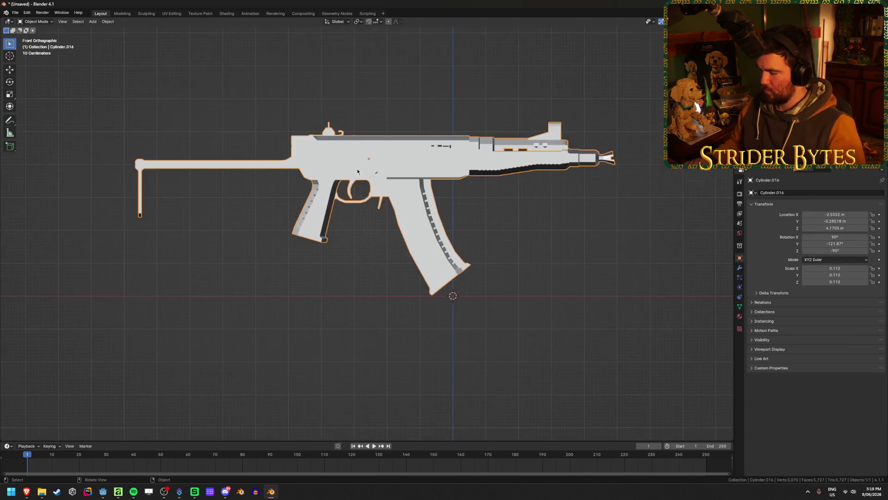
pyautogui.scroll(1, 409, 305)
pyautogui.scroll(1, 409, 306)
pyautogui.scroll(2, 408, 306)
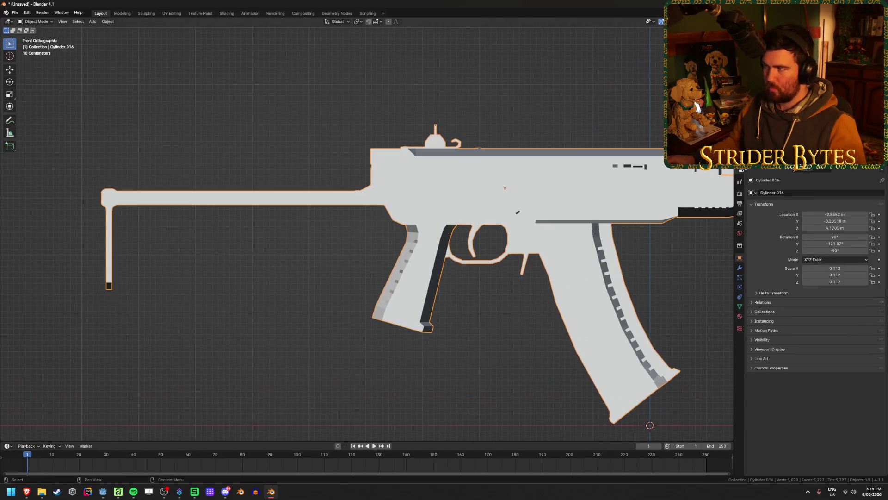
# Turn on Cavity in the viewport shading options.
pyautogui.click(728, 21)
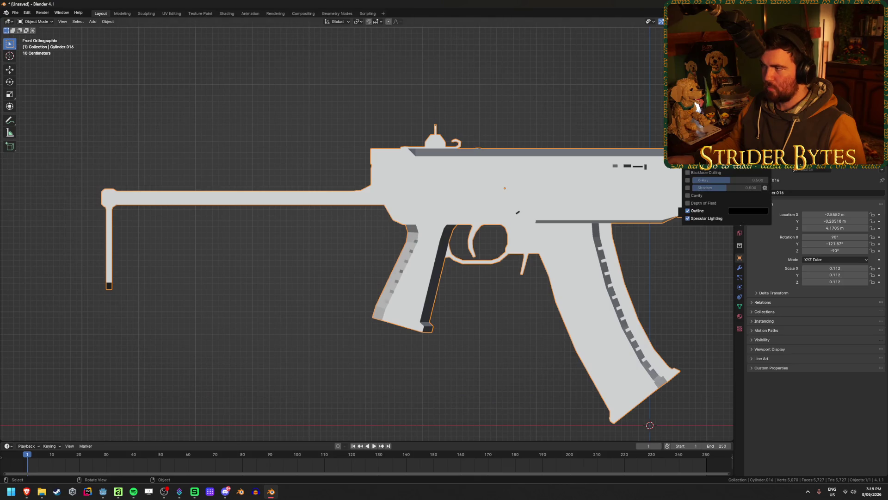
pyautogui.click(688, 197)
pyautogui.moveTo(528, 229); pyautogui.dragTo(411, 218, button='middle')
pyautogui.scroll(2, 411, 218)
# Mark the gun's edges sharp and set the mesh to Shade Flat.
pyautogui.press('Tab')
pyautogui.keyDown('shift'); pyautogui.moveTo(529, 321); pyautogui.dragTo(440, 250, button='middle'); pyautogui.keyUp('shift')
pyautogui.press('2')
pyautogui.hotkey('ctrl', 'e')
pyautogui.click(440, 407)
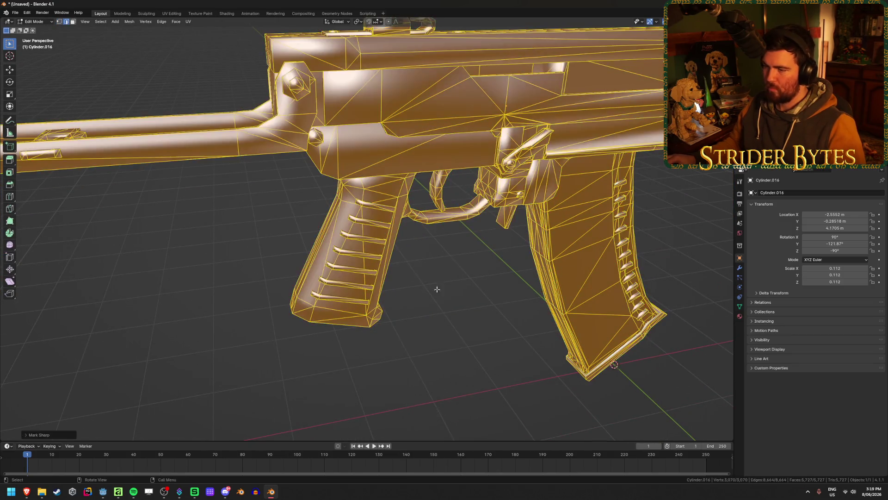
pyautogui.hotkey('ctrl', 'e')
pyautogui.click(438, 275)
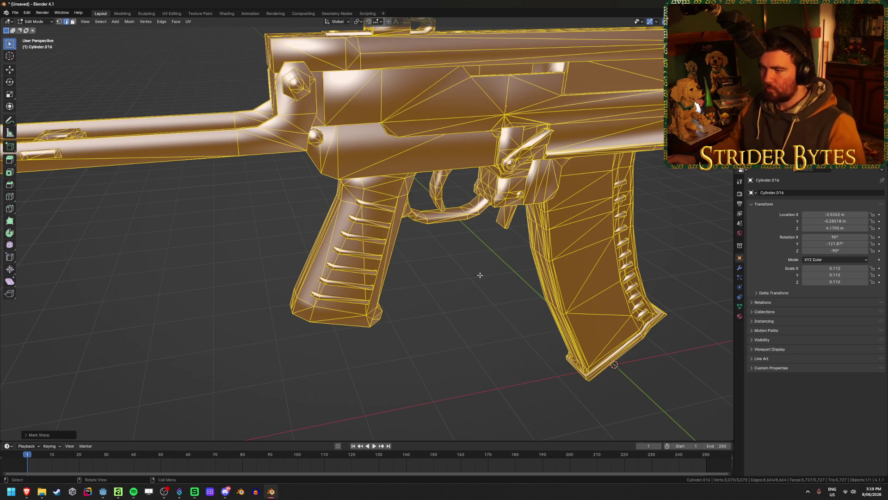
pyautogui.press('Tab')
pyautogui.rightClick(479, 278)
pyautogui.click(472, 294)
# Inspect the grip in X-ray edit mode and circle-select one rung face on it.
pyautogui.moveTo(302, 230)
pyautogui.mouseDown(button='middle')
pyautogui.moveTo(416, 251)
pyautogui.moveTo(423, 267)
pyautogui.moveTo(358, 242)
pyautogui.moveTo(457, 261)
pyautogui.moveTo(449, 232)
pyautogui.moveTo(460, 224)
pyautogui.moveTo(480, 252)
pyautogui.moveTo(462, 272)
pyautogui.moveTo(466, 256)
pyautogui.moveTo(460, 264)
pyautogui.mouseUp(button='middle')
pyautogui.press('Tab')
pyautogui.hotkey('alt', 'z')
pyautogui.hotkey('alt', 'z')
pyautogui.hotkey('alt', 'z')
pyautogui.hotkey('alt', 'z')
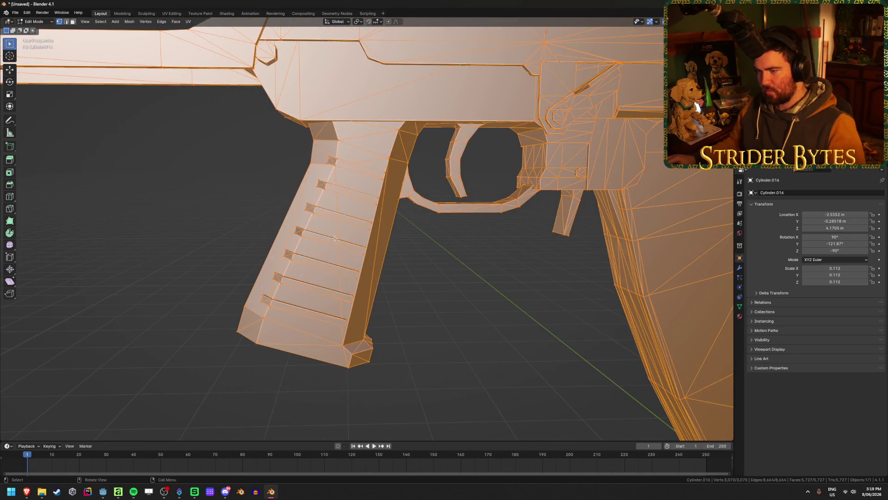
pyautogui.keyDown('alt'); pyautogui.moveTo(331, 234); pyautogui.dragTo(391, 224, button='middle'); pyautogui.keyUp('alt')
pyautogui.hotkey('alt', 'z')
pyautogui.scroll(3, 391, 224)
pyautogui.rightClick(392, 224)
pyautogui.press('Escape')
pyautogui.press('c')
pyautogui.press('Escape')
pyautogui.hotkey('alt', 'a')
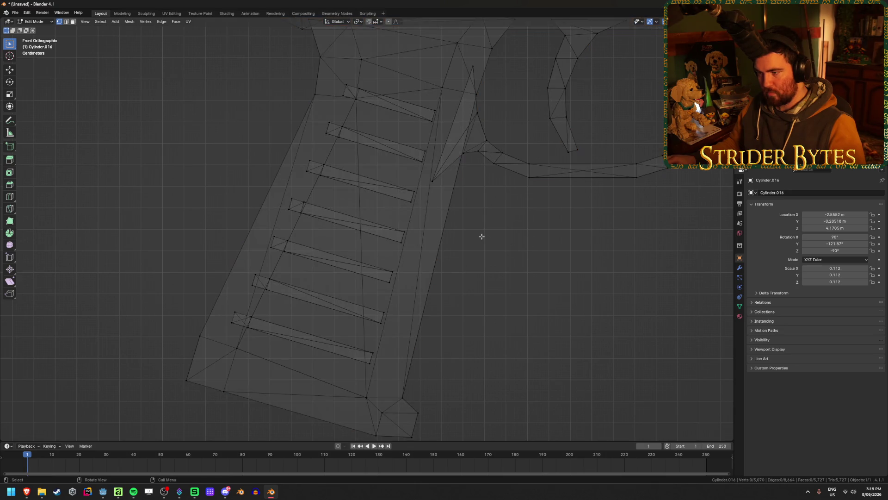
pyautogui.press('c')
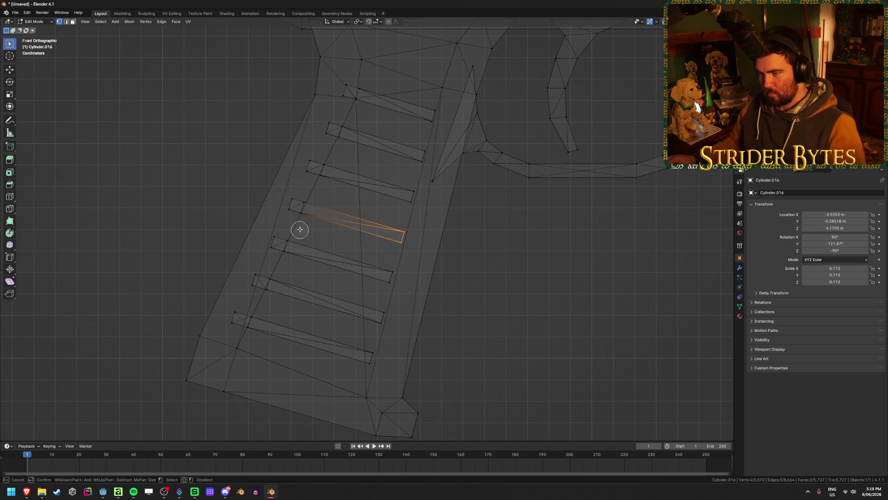
pyautogui.click(303, 202)
# Return to a solid perspective view and go back to Object Mode.
pyautogui.press('Escape')
pyautogui.press('`')
pyautogui.press('Escape')
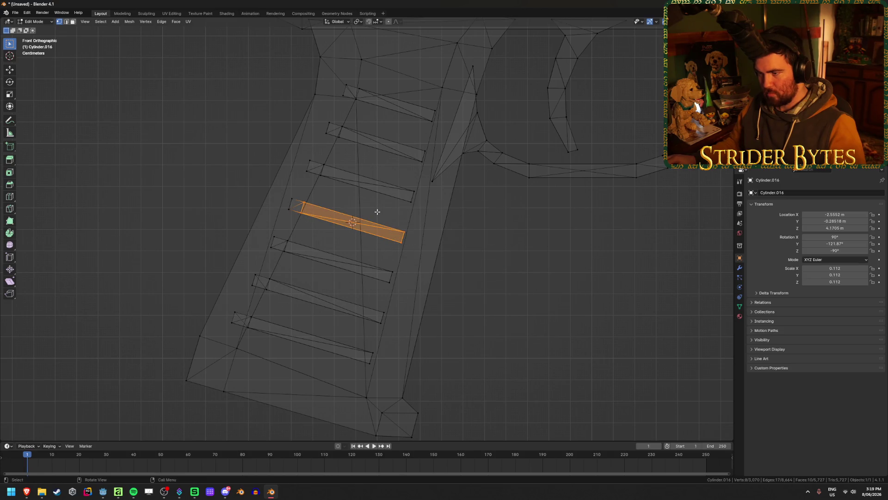
pyautogui.moveTo(377, 210); pyautogui.dragTo(362, 236, button='middle')
pyautogui.scroll(2, 360, 235)
pyautogui.hotkey('alt', 'z')
pyautogui.scroll(-5, 361, 236)
pyautogui.scroll(-4, 361, 236)
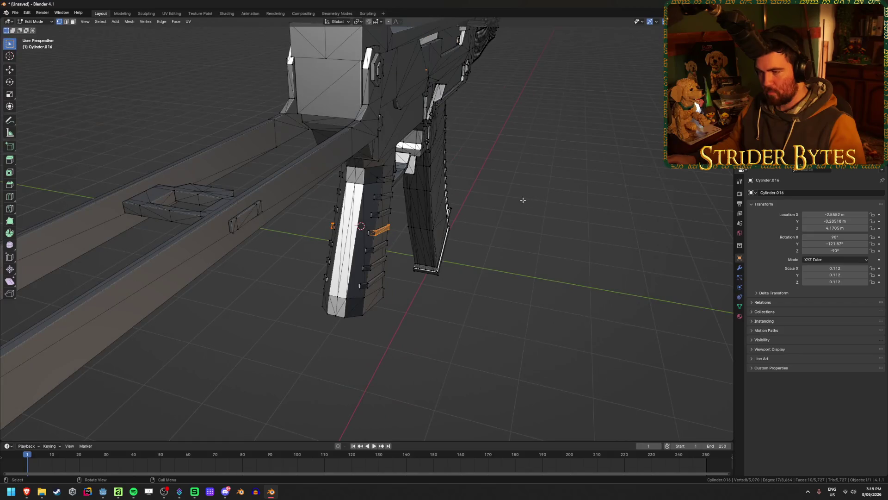
pyautogui.scroll(3, 482, 180)
pyautogui.hotkey('alt', 'z')
pyautogui.press('Tab')
pyautogui.rightClick(462, 253)
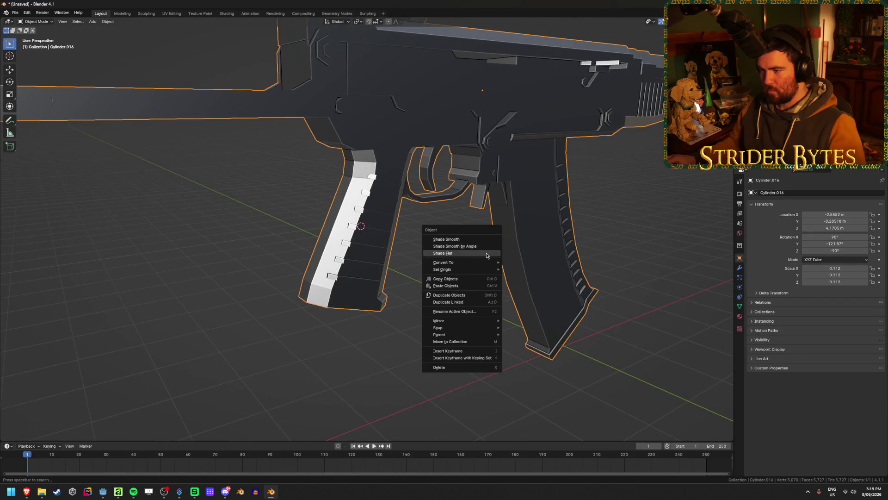
# Reset the gun's origin, move it to the world origin, rotate 90 degrees on Z and apply rotation.
pyautogui.click(535, 284)
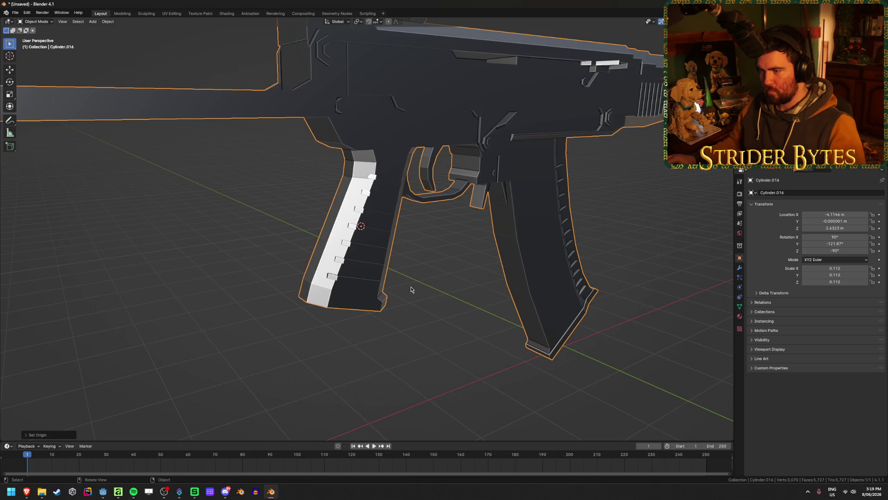
pyautogui.scroll(-5, 410, 292)
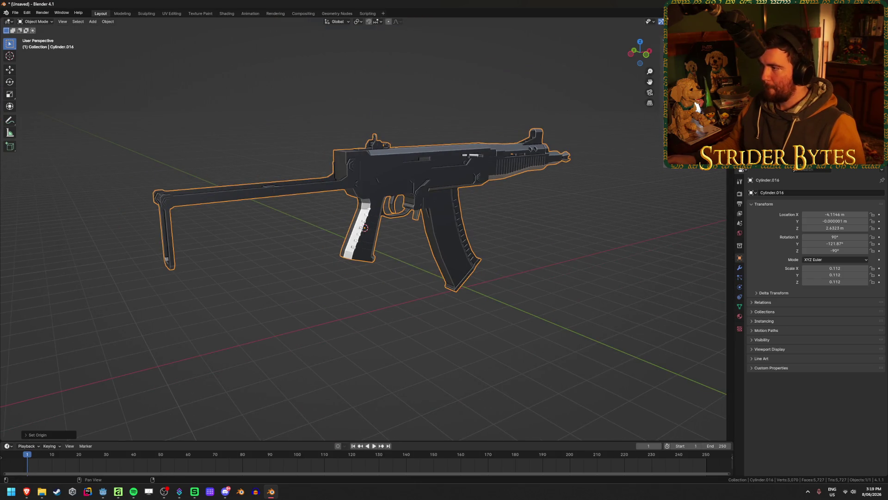
pyautogui.hotkey('alt', 'g')
pyautogui.moveTo(478, 128); pyautogui.dragTo(614, 292, button='middle')
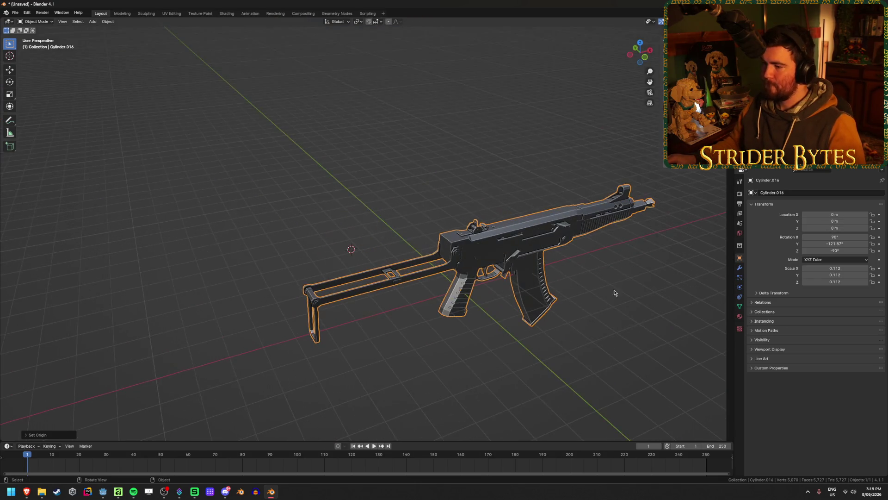
pyautogui.write('rz90')
pyautogui.press('Return')
pyautogui.hotkey('ctrl', 'a')
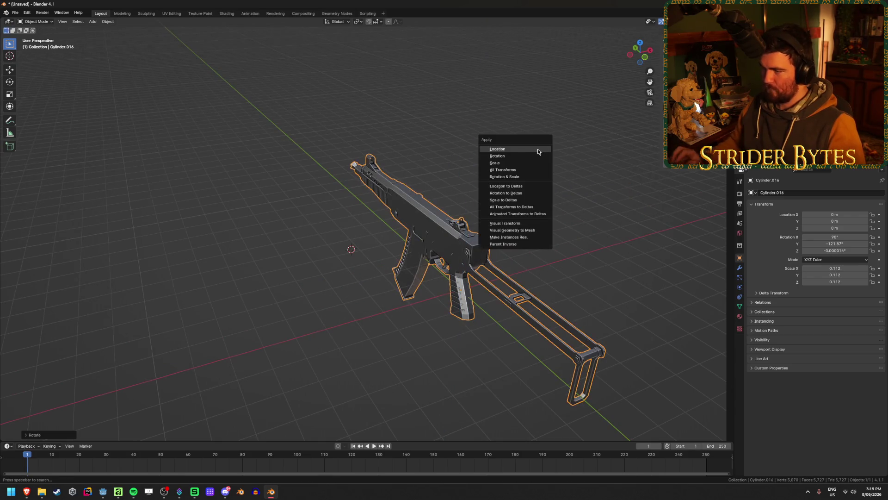
pyautogui.click(517, 155)
# Resize the gun and apply the scale at 1.000.
pyautogui.moveTo(517, 156)
pyautogui.mouseDown(button='middle')
pyautogui.moveTo(510, 224)
pyautogui.moveTo(530, 246)
pyautogui.mouseUp(button='middle')
pyautogui.press('s')
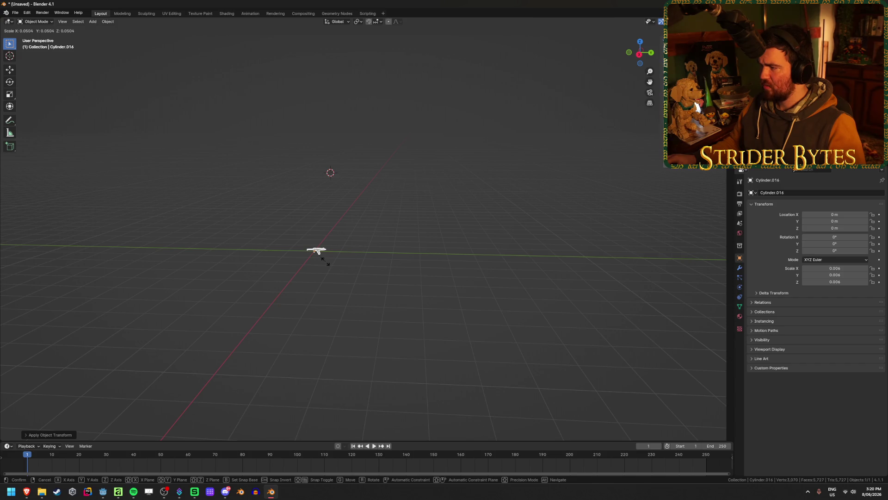
pyautogui.click(324, 259)
pyautogui.press('KP_Decimal')
pyautogui.hotkey('ctrl', 'a')
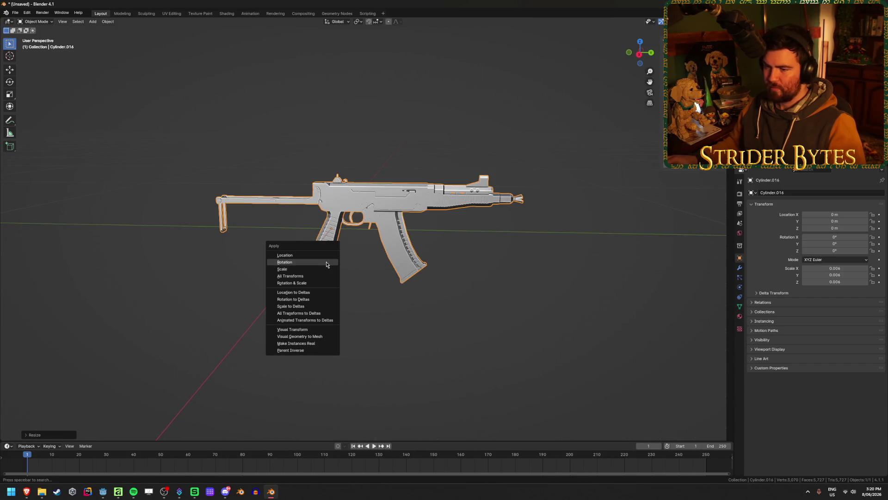
pyautogui.click(318, 270)
pyautogui.scroll(2, 319, 268)
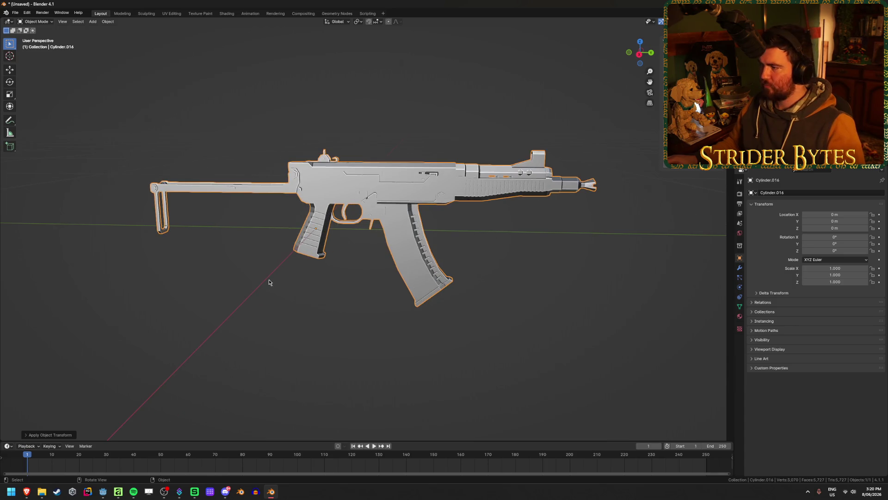
# Save the scene as MA.blend.
pyautogui.keyDown('shift'); pyautogui.moveTo(270, 282); pyautogui.dragTo(271, 276, button='middle'); pyautogui.keyUp('shift')
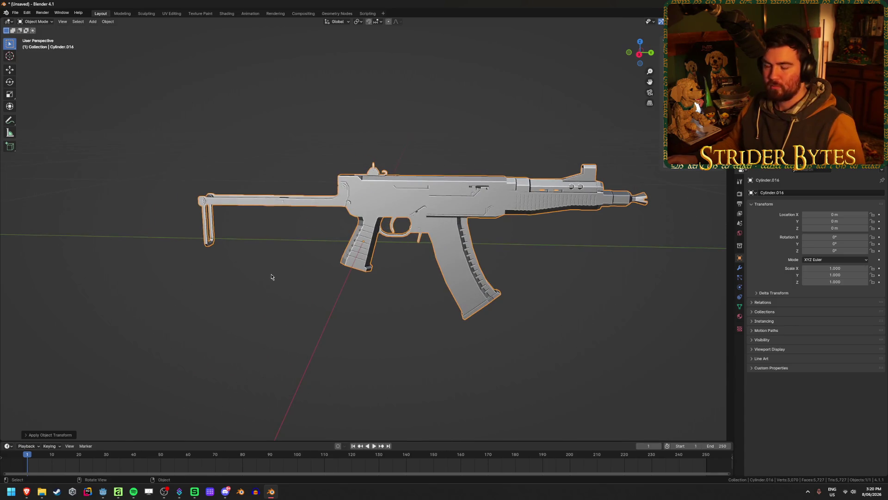
pyautogui.hotkey('ctrl', 's')
pyautogui.click(342, 360)
pyautogui.write('MA')
pyautogui.press('Return')
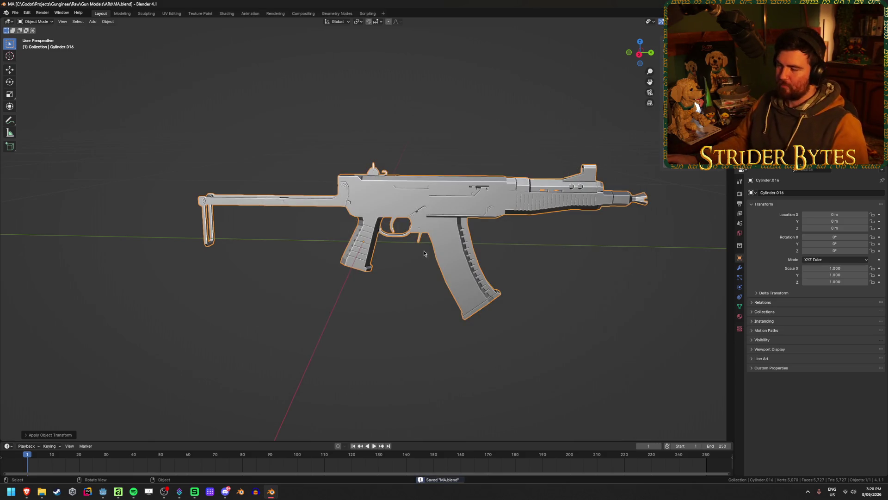
pyautogui.scroll(3, 424, 254)
pyautogui.press('Tab')
pyautogui.moveTo(595, 252); pyautogui.dragTo(557, 248, button='middle')
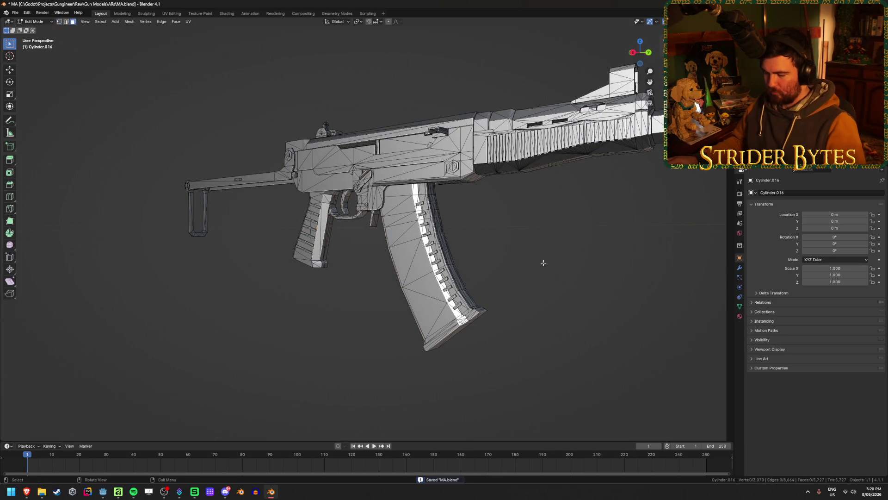
# Select the linked magazine mesh and separate it into its own object.
pyautogui.click(458, 328)
pyautogui.hotkey('ctrl', 'l')
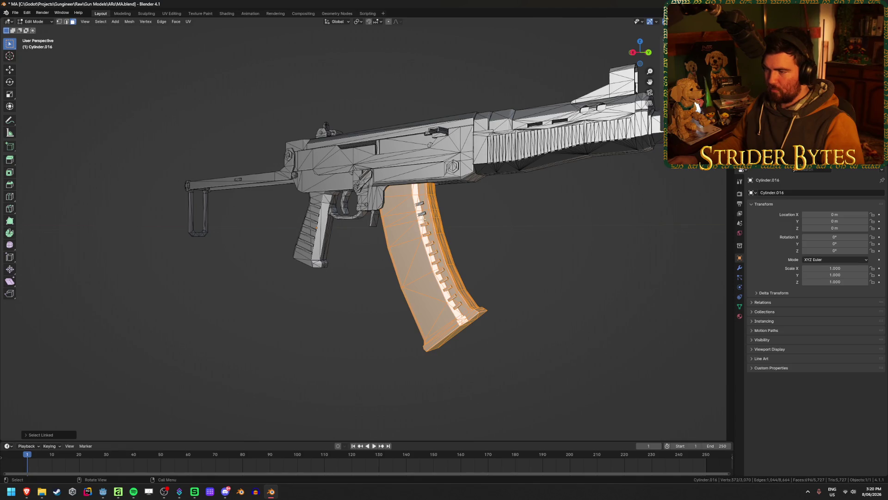
pyautogui.moveTo(386, 248); pyautogui.dragTo(467, 227, button='middle')
pyautogui.hotkey('alt', 'z')
pyautogui.hotkey('alt', 'z')
pyautogui.press('p')
pyautogui.click(446, 225)
pyautogui.press('Tab')
# Hide the magazine and select the linked cartridge mesh inside the gun body's chamber.
pyautogui.click(435, 254)
pyautogui.moveTo(436, 253)
pyautogui.mouseDown(button='middle')
pyautogui.moveTo(423, 292)
pyautogui.moveTo(397, 260)
pyautogui.moveTo(460, 243)
pyautogui.mouseUp(button='middle')
pyautogui.hotkey('alt', 'z')
pyautogui.hotkey('alt', 'z')
pyautogui.press('h')
pyautogui.click(397, 261)
pyautogui.press('Tab')
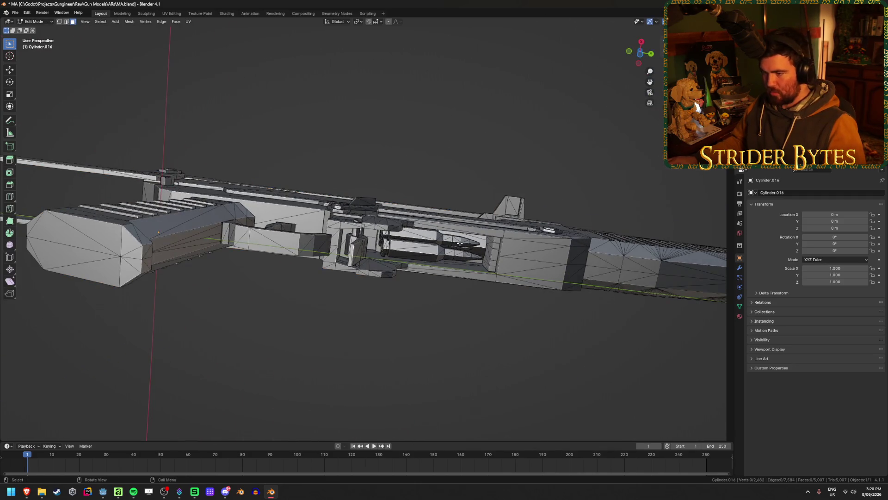
pyautogui.scroll(1, 460, 244)
pyautogui.scroll(1, 455, 254)
pyautogui.scroll(1, 447, 272)
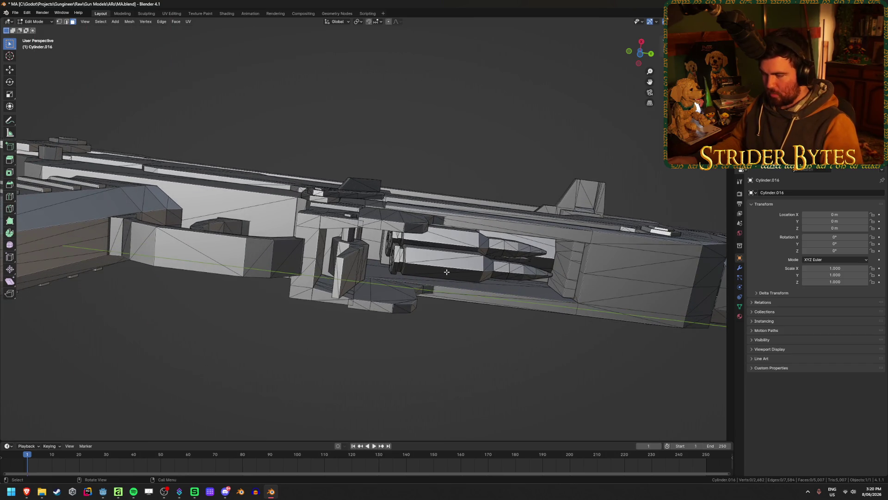
pyautogui.press('l')
pyautogui.moveTo(446, 272)
pyautogui.mouseDown(button='middle')
pyautogui.moveTo(523, 281)
pyautogui.moveTo(479, 274)
pyautogui.mouseUp(button='middle')
pyautogui.hotkey('alt', 'z')
pyautogui.hotkey('alt', 'z')
# Hide the lower cartridge and separate the chambered cartridge into its own object.
pyautogui.press('Tab')
pyautogui.click(462, 272)
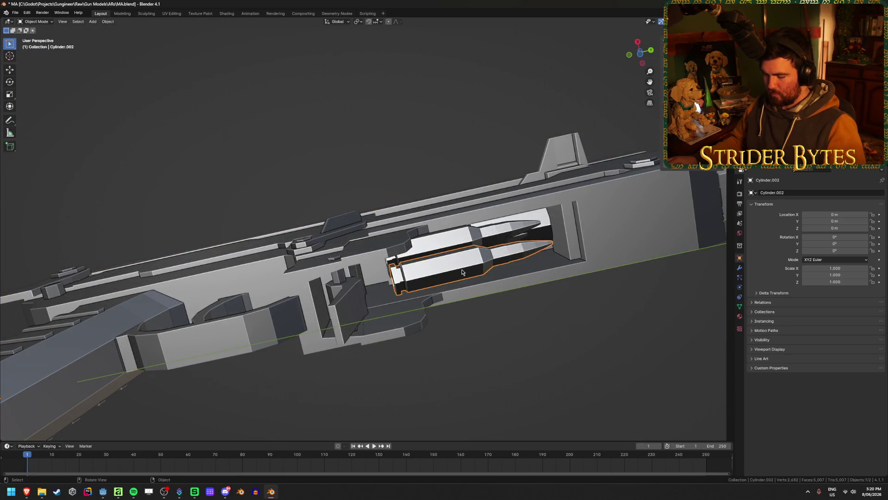
pyautogui.press('h')
pyautogui.click(477, 247)
pyautogui.press('Tab')
pyautogui.hotkey('alt', 'z')
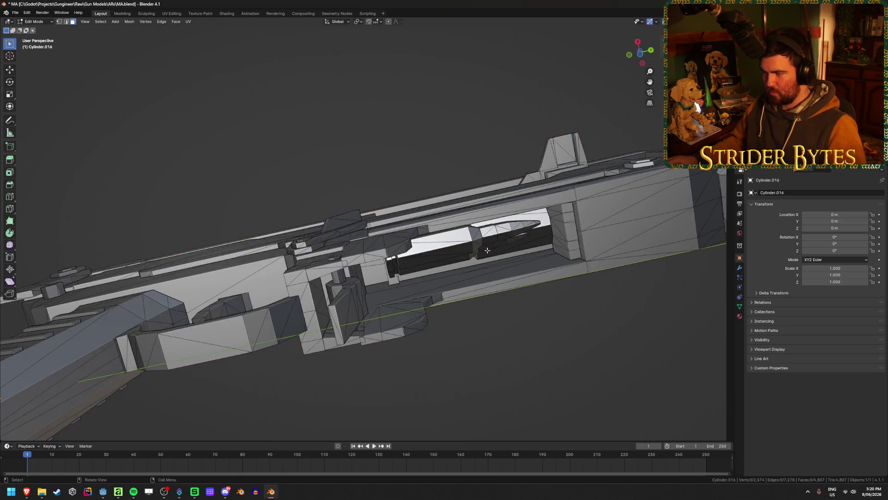
pyautogui.moveTo(477, 247); pyautogui.dragTo(465, 252, button='middle')
pyautogui.press('l')
pyautogui.press('p')
pyautogui.click(518, 252)
pyautogui.hotkey('alt', 'z')
pyautogui.press('Tab')
pyautogui.click(454, 244)
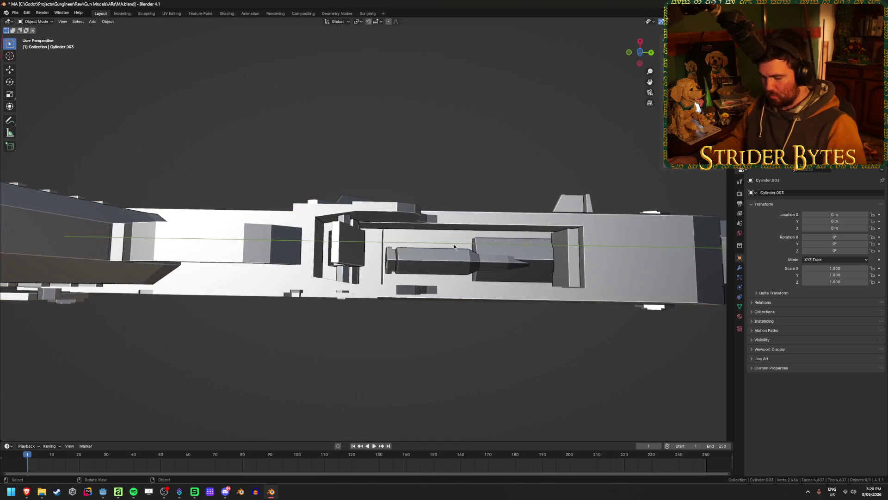
# Separate the cartridge casing into its own object and hide it.
pyautogui.press('Tab')
pyautogui.press('l')
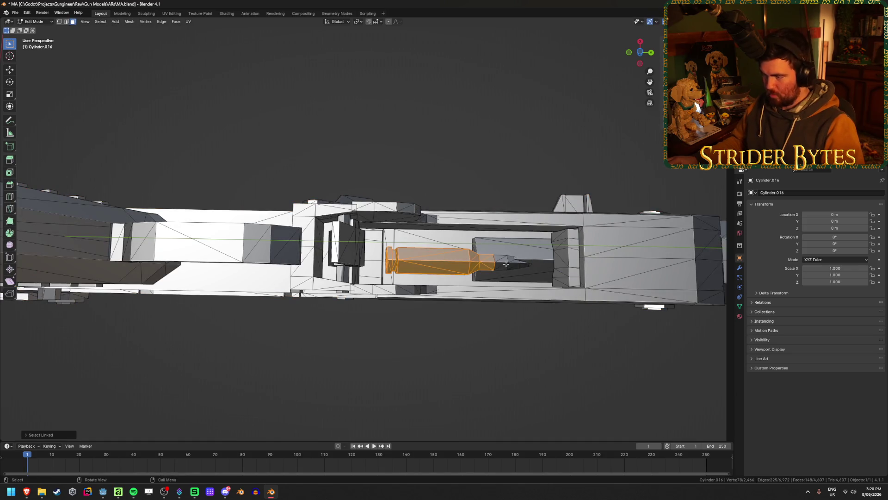
pyautogui.press('p')
pyautogui.click(507, 258)
pyautogui.press('Tab')
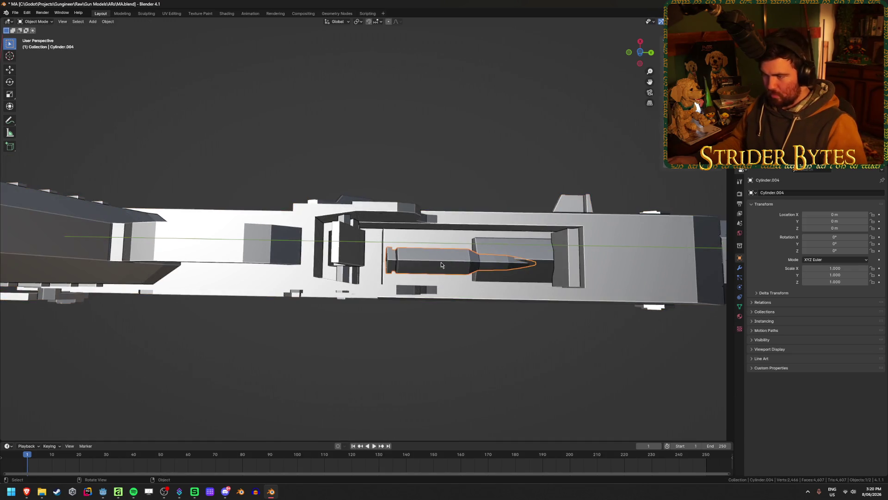
pyautogui.click(440, 264)
pyautogui.press('h')
pyautogui.moveTo(441, 262)
pyautogui.mouseDown(button='middle')
pyautogui.moveTo(513, 227)
pyautogui.moveTo(509, 251)
pyautogui.moveTo(496, 248)
pyautogui.moveTo(542, 244)
pyautogui.mouseUp(button='middle')
pyautogui.scroll(-4, 482, 236)
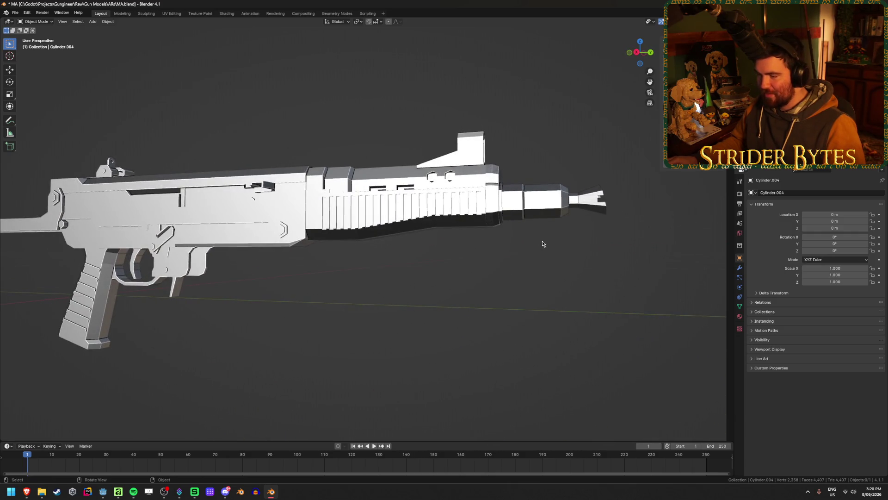
# Enter Edit Mode on the gun body and line up a side view of the muzzle.
pyautogui.click(365, 217)
pyautogui.moveTo(582, 250); pyautogui.dragTo(551, 254, button='middle')
pyautogui.scroll(5, 554, 254)
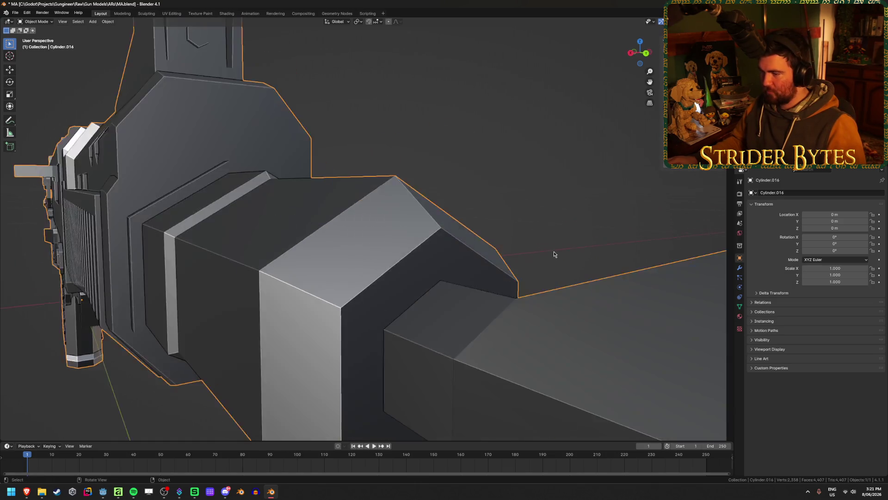
pyautogui.scroll(-5, 554, 254)
pyautogui.press('Tab')
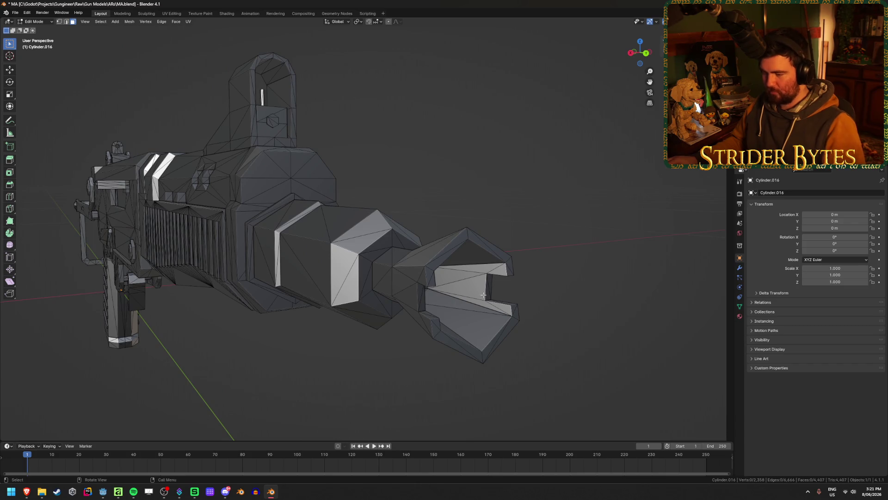
pyautogui.press('l')
pyautogui.hotkey('alt', 'z')
pyautogui.hotkey('alt', 'a')
pyautogui.hotkey('alt', 'z')
pyautogui.moveTo(558, 207)
pyautogui.mouseDown(button='middle')
pyautogui.moveTo(500, 216)
pyautogui.moveTo(333, 141)
pyautogui.moveTo(442, 239)
pyautogui.mouseUp(button='middle')
pyautogui.scroll(-4, 552, 204)
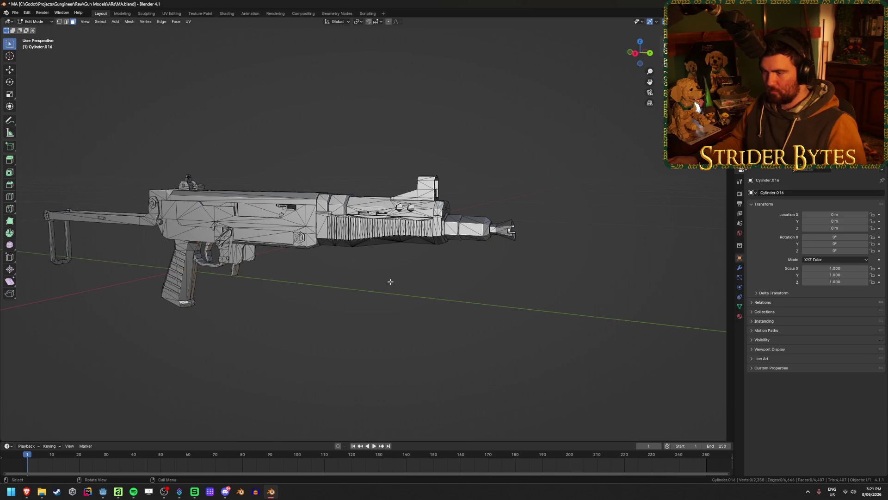
pyautogui.press('KP_3')
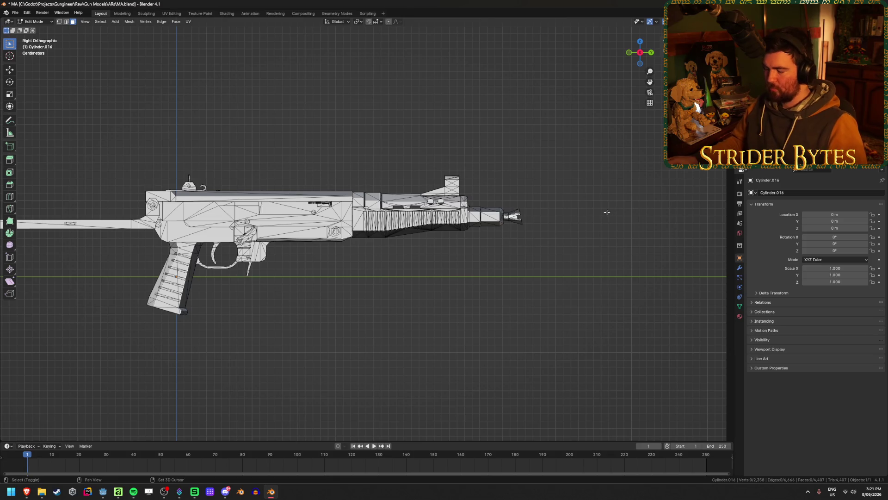
pyautogui.scroll(4, 420, 260)
pyautogui.scroll(4, 286, 262)
pyautogui.scroll(2, 427, 268)
pyautogui.scroll(2, 540, 274)
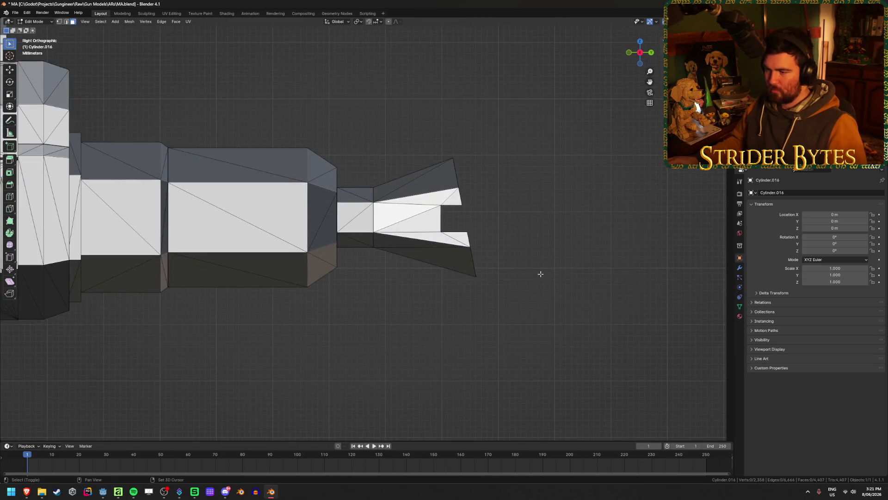
# Box-select the muzzle in X-ray, trim the outer ring, then discard that selection.
pyautogui.hotkey('alt', 'z')
pyautogui.moveTo(541, 305)
pyautogui.mouseDown()
pyautogui.moveTo(404, 193)
pyautogui.moveTo(335, 168)
pyautogui.mouseUp()
pyautogui.moveTo(488, 182); pyautogui.dragTo(506, 188, button='middle')
pyautogui.hotkey('alt', 'z')
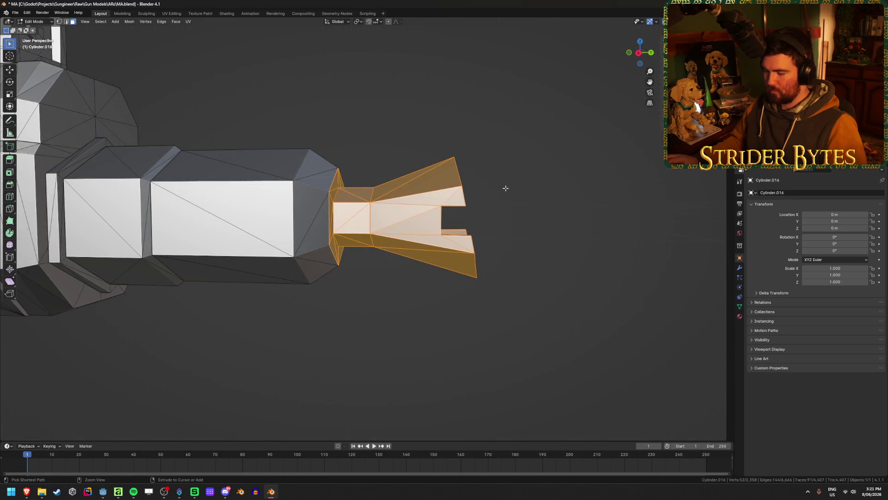
pyautogui.press('ctrl+KP_Subtract')
pyautogui.hotkey('alt', 'a')
# Box-select all the muzzle tip geometry from the side and verify it by hiding and undoing.
pyautogui.press('KP_3')
pyautogui.hotkey('alt', 'z')
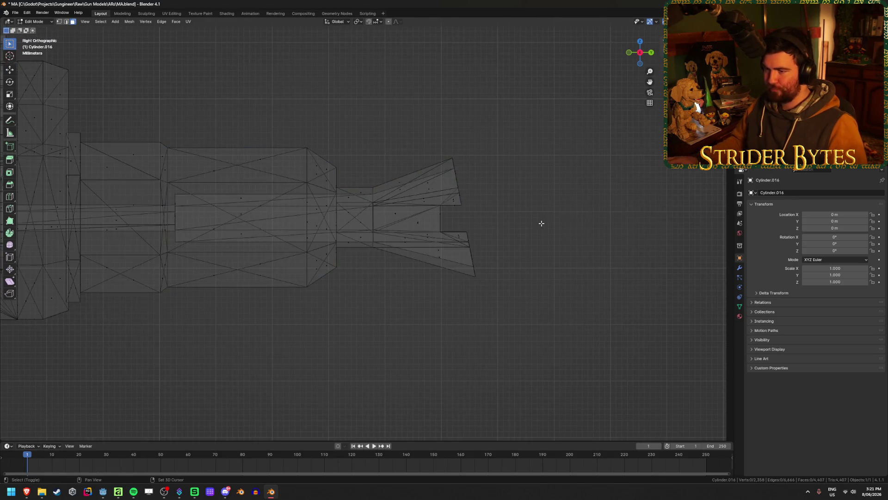
pyautogui.moveTo(521, 298); pyautogui.dragTo(341, 154)
pyautogui.hotkey('alt', 'z')
pyautogui.moveTo(512, 164)
pyautogui.mouseDown(button='middle')
pyautogui.moveTo(538, 165)
pyautogui.moveTo(435, 155)
pyautogui.moveTo(490, 160)
pyautogui.mouseUp(button='middle')
pyautogui.press('h')
pyautogui.hotkey('ctrl', 'z')
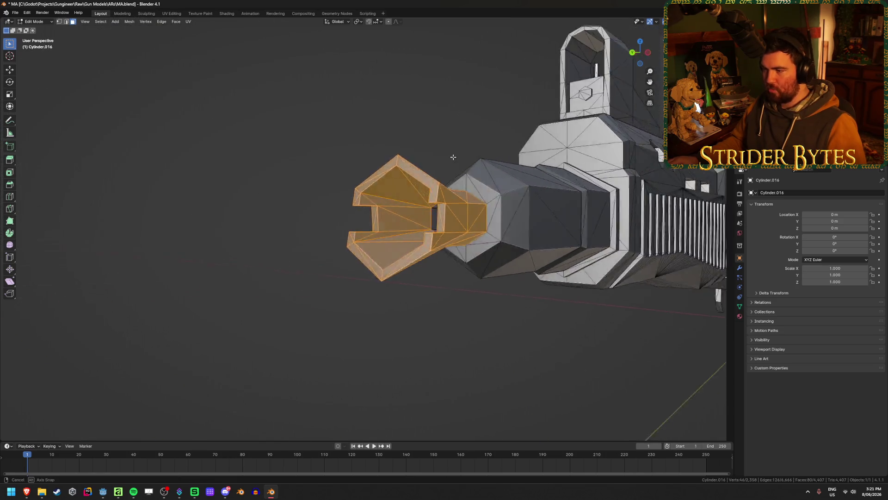
# Separate the muzzle tip into its own object and isolate it alone in Object Mode.
pyautogui.press('p')
pyautogui.click(492, 163)
pyautogui.press('Tab')
pyautogui.moveTo(492, 163); pyautogui.dragTo(467, 271, button='middle')
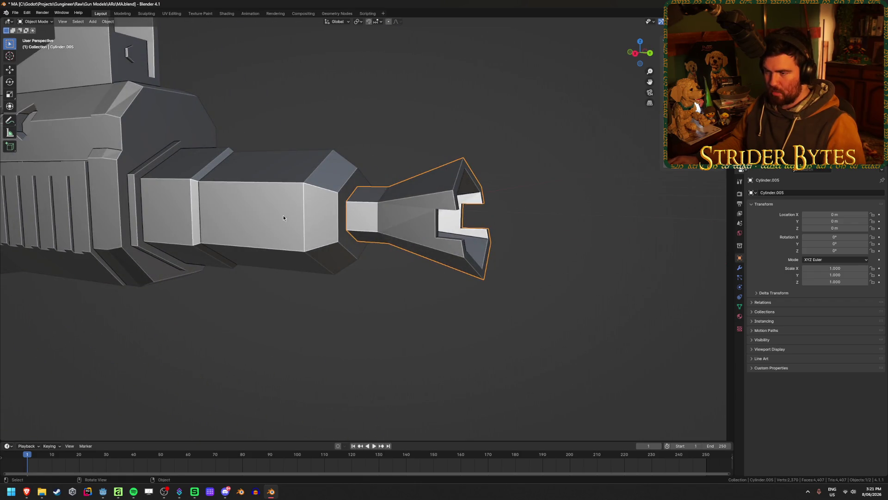
pyautogui.scroll(-8, 283, 216)
pyautogui.hotkey('shift', 'h')
pyautogui.press('KP_Decimal')
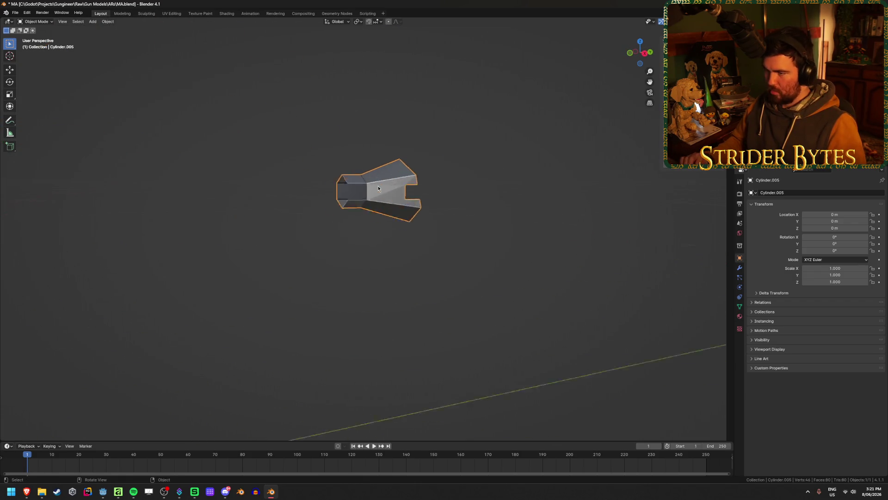
# Edit the muzzle piece and select the edge loop around its front hexagon.
pyautogui.moveTo(383, 187); pyautogui.dragTo(447, 177, button='middle')
pyautogui.press('Tab')
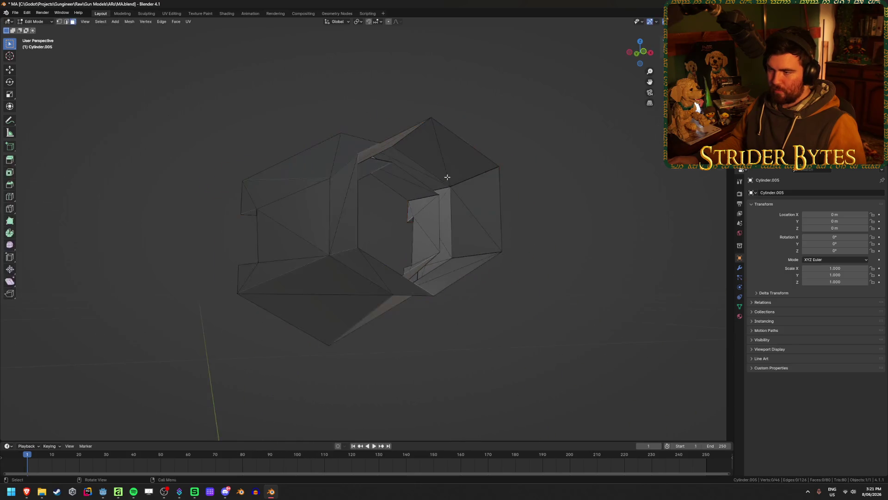
pyautogui.moveTo(519, 178); pyautogui.dragTo(486, 186, button='middle')
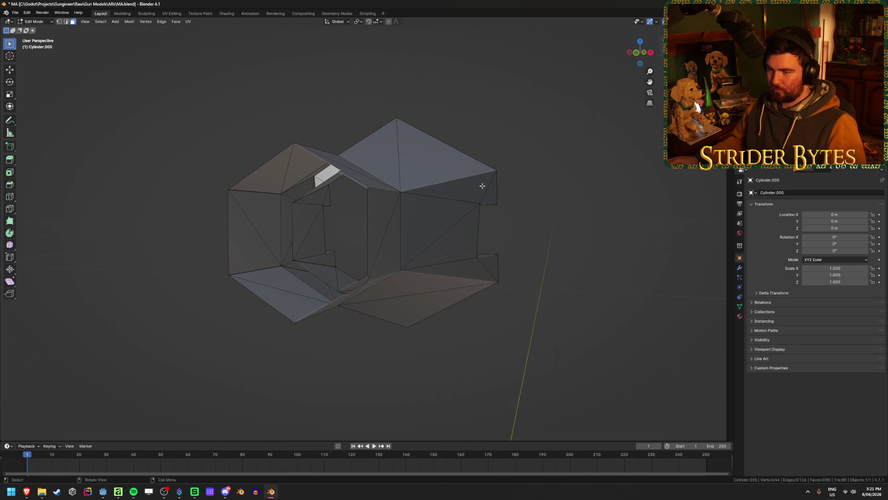
pyautogui.keyDown('alt'); pyautogui.click(338, 170); pyautogui.keyUp('alt')
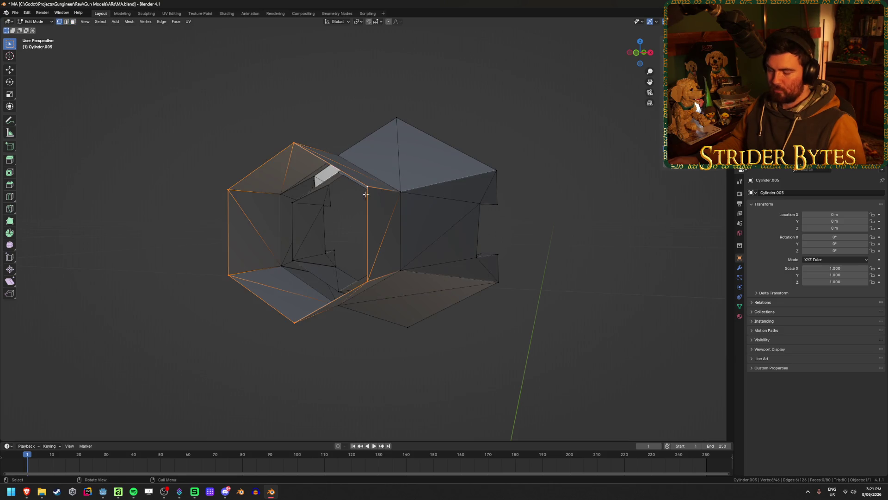
pyautogui.moveTo(366, 194); pyautogui.dragTo(384, 201, button='middle')
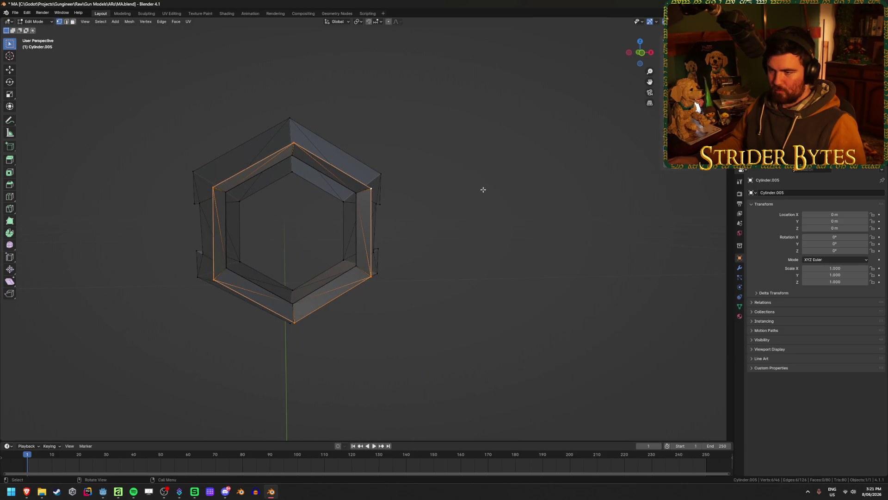
# Extrude the front loop and scale it evenly inward, after cancelling an X-only attempt.
pyautogui.press('e')
pyautogui.press('s')
pyautogui.press('x')
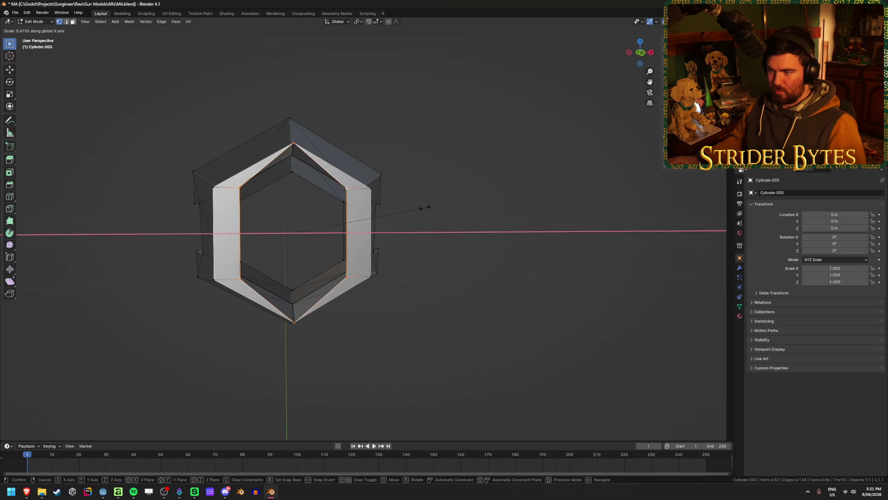
pyautogui.press('Escape')
pyautogui.hotkey('ctrl', 'z')
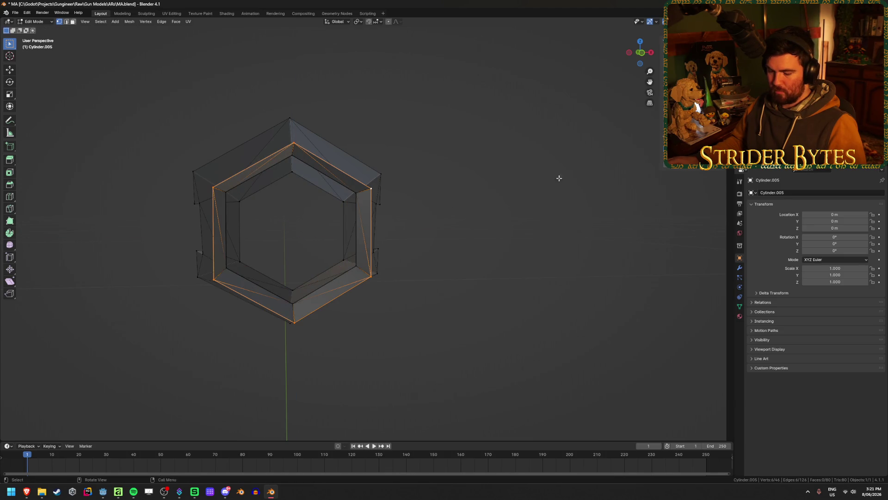
pyautogui.press('e')
pyautogui.press('s')
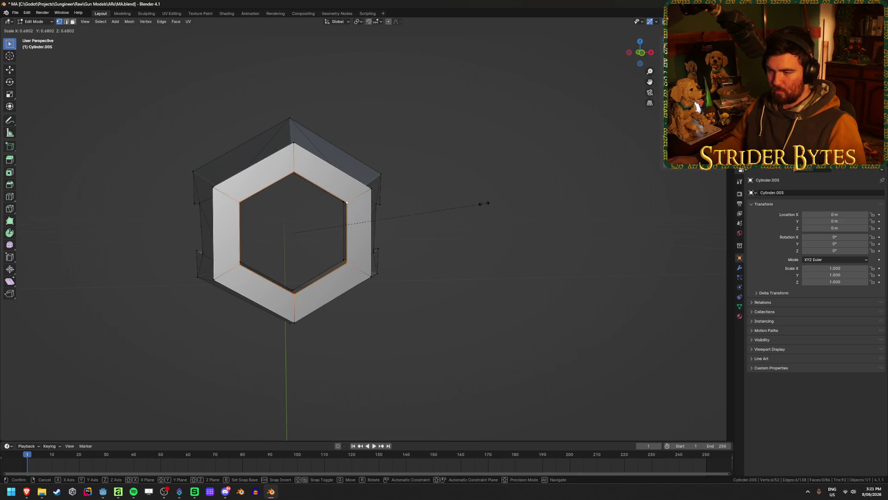
pyautogui.click(484, 203)
# Enlarge the inset hexagon loop from a front X-ray view.
pyautogui.press('KP_1')
pyautogui.hotkey('alt', 'z')
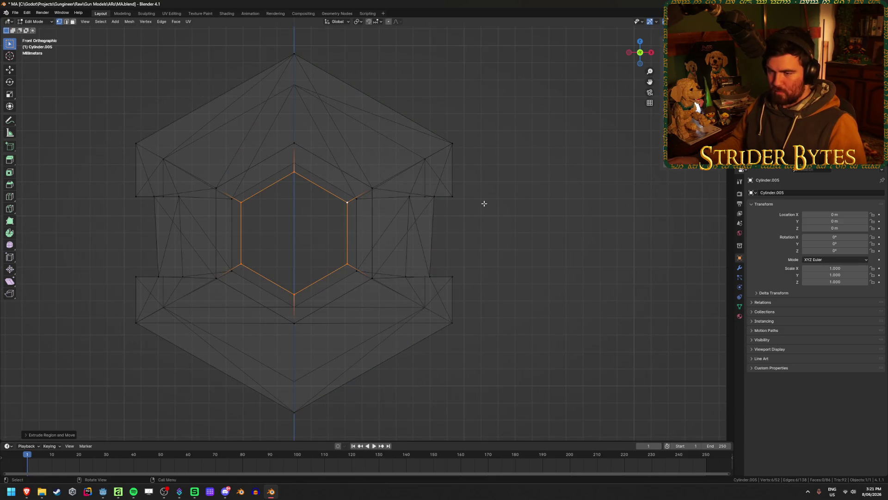
pyautogui.press('s')
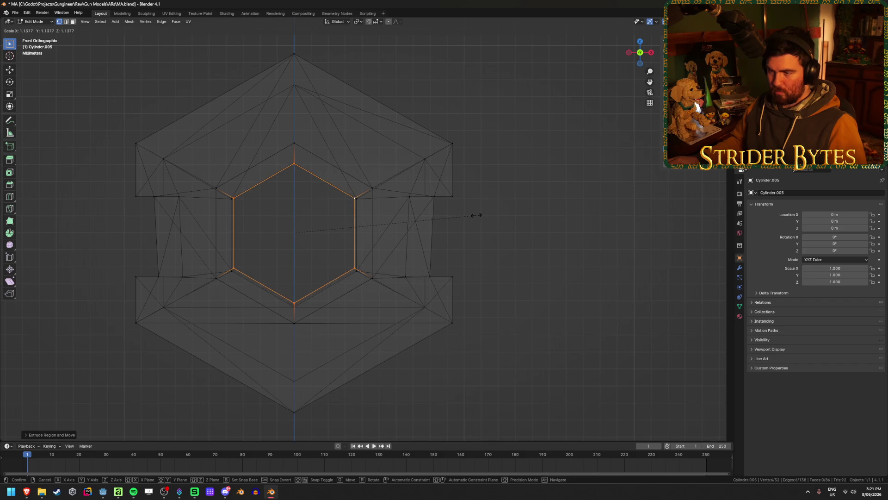
pyautogui.click(476, 215)
pyautogui.moveTo(476, 215)
pyautogui.mouseDown(button='middle')
pyautogui.moveTo(302, 210)
pyautogui.moveTo(303, 196)
pyautogui.moveTo(298, 202)
pyautogui.mouseUp(button='middle')
pyautogui.hotkey('alt', 'z')
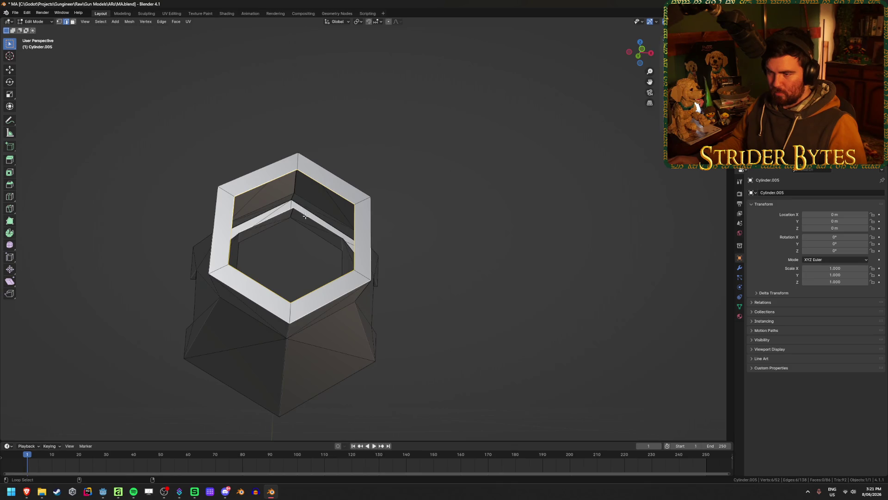
# Bridge the inner loops into a hollow bore, then reveal all parts in Object Mode.
pyautogui.rightClick(356, 212)
pyautogui.click(350, 236)
pyautogui.moveTo(351, 236)
pyautogui.mouseDown(button='middle')
pyautogui.moveTo(471, 210)
pyautogui.moveTo(433, 229)
pyautogui.moveTo(396, 227)
pyautogui.mouseUp(button='middle')
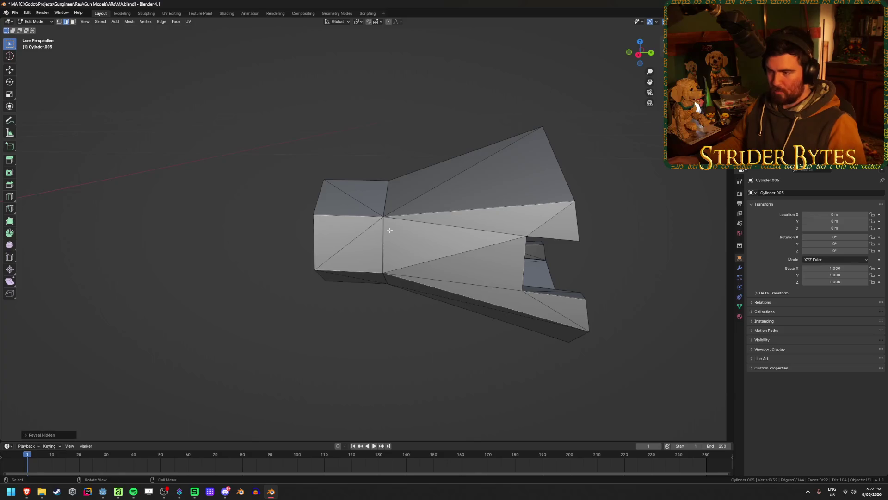
pyautogui.press('Tab')
pyautogui.hotkey('alt', 'h')
pyautogui.hotkey('alt', 'a')
pyautogui.scroll(-2, 408, 220)
# Delete the leftover nozzle object and select the gun body's inner opening loop in Edit Mode.
pyautogui.click(408, 221)
pyautogui.press('Delete')
pyautogui.click(377, 231)
pyautogui.press('Tab')
pyautogui.scroll(2, 377, 232)
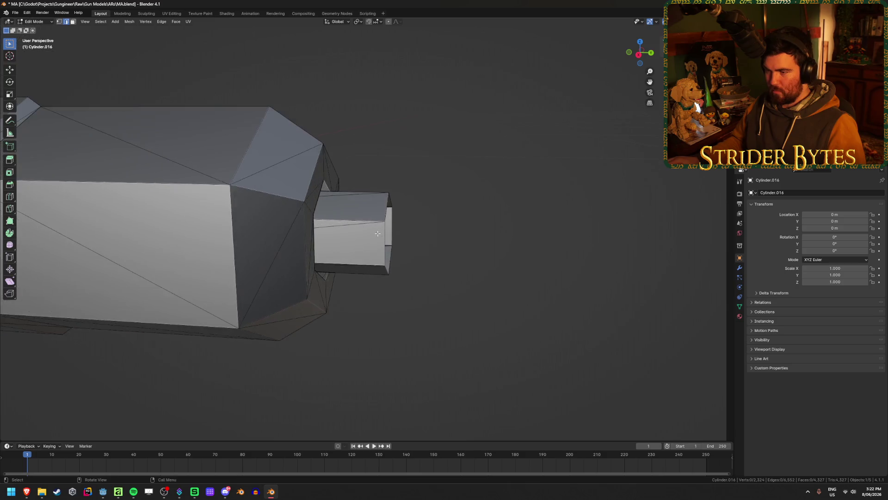
pyautogui.moveTo(376, 233); pyautogui.dragTo(354, 233, button='middle')
pyautogui.keyDown('alt'); pyautogui.click(315, 188); pyautogui.keyUp('alt')
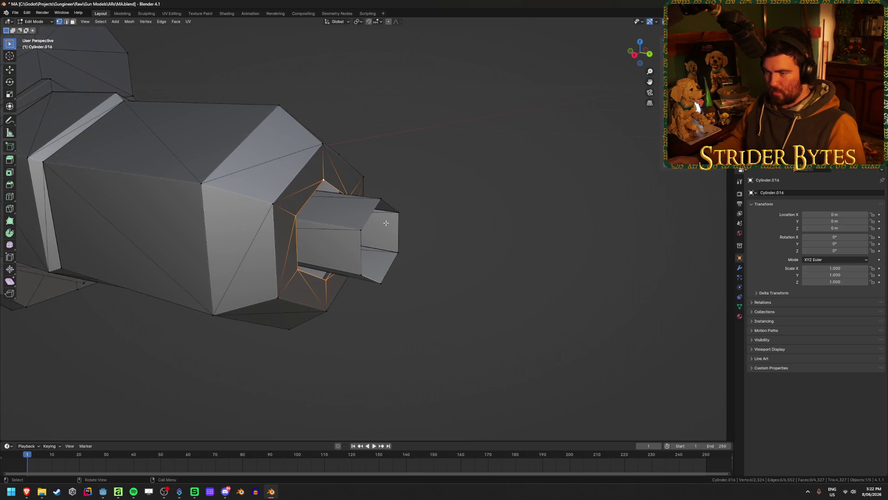
# Move the loop along Y with vertex snapping enabled.
pyautogui.press('KP_3')
pyautogui.click(379, 22)
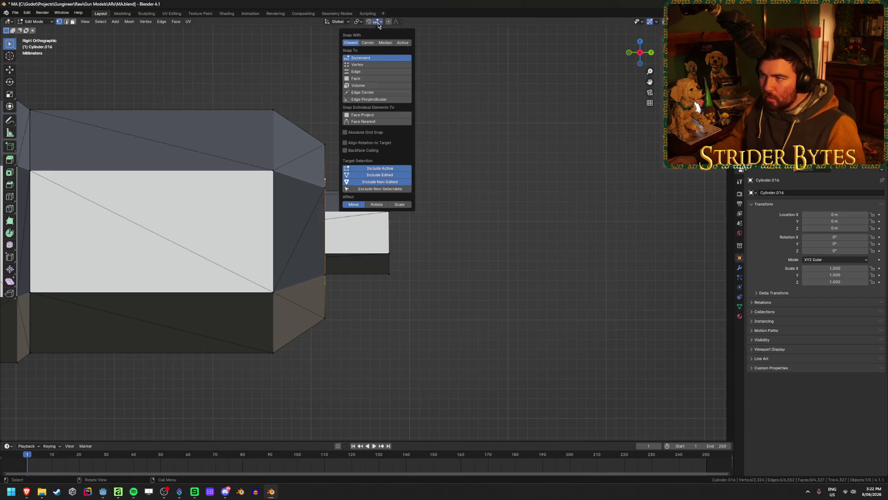
pyautogui.click(379, 65)
pyautogui.press('g')
pyautogui.press('y')
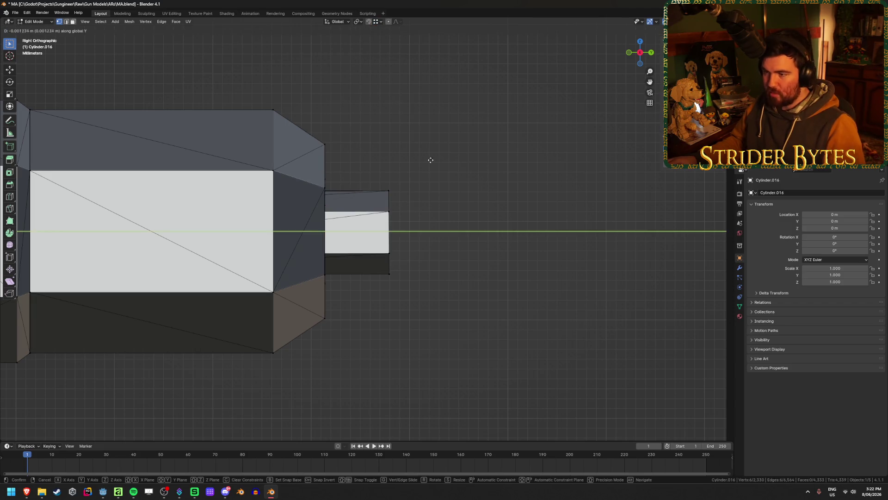
pyautogui.click(388, 206)
# Bridge the two hexagon loops into a sleeve and return to Object Mode.
pyautogui.moveTo(496, 223); pyautogui.dragTo(440, 225, button='middle')
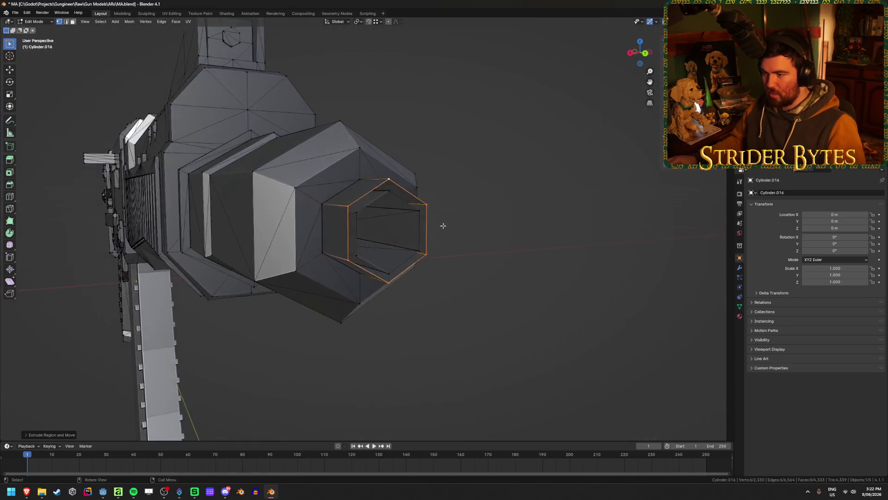
pyautogui.rightClick(401, 198)
pyautogui.click(402, 201)
pyautogui.click(565, 193)
pyautogui.moveTo(565, 192)
pyautogui.mouseDown(button='middle')
pyautogui.moveTo(528, 268)
pyautogui.moveTo(482, 283)
pyautogui.mouseUp(button='middle')
pyautogui.press('Tab')
pyautogui.scroll(-3, 278, 301)
# Reveal the hidden muzzle piece and select it at the gun's tip.
pyautogui.moveTo(278, 302)
pyautogui.mouseDown(button='middle')
pyautogui.moveTo(331, 294)
pyautogui.moveTo(304, 272)
pyautogui.moveTo(323, 273)
pyautogui.mouseUp(button='middle')
pyautogui.scroll(2, 323, 272)
pyautogui.moveTo(348, 244)
pyautogui.mouseDown(button='middle')
pyautogui.moveTo(422, 298)
pyautogui.moveTo(440, 256)
pyautogui.mouseUp(button='middle')
pyautogui.scroll(4, 422, 297)
pyautogui.click(422, 297)
pyautogui.hotkey('alt', 'h')
pyautogui.scroll(2, 461, 291)
pyautogui.scroll(3, 461, 291)
pyautogui.keyDown('shift'); pyautogui.moveTo(461, 291); pyautogui.dragTo(380, 291, button='middle'); pyautogui.keyUp('shift')
pyautogui.click(329, 279)
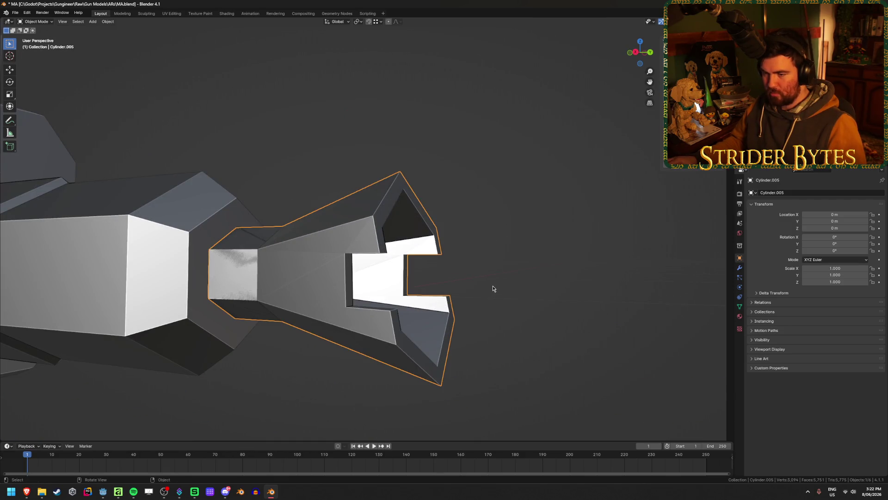
# Hide the muzzle piece and gun body, then reveal everything again.
pyautogui.moveTo(402, 292)
pyautogui.mouseDown(button='middle')
pyautogui.moveTo(326, 287)
pyautogui.moveTo(394, 296)
pyautogui.mouseUp(button='middle')
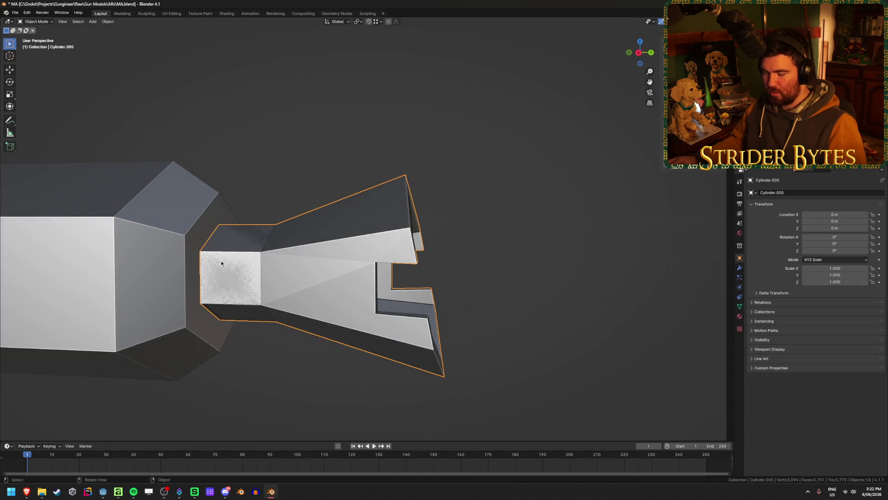
pyautogui.press('h')
pyautogui.click(173, 267)
pyautogui.press('h')
pyautogui.hotkey('alt', 'h')
pyautogui.moveTo(316, 280)
pyautogui.mouseDown(button='middle')
pyautogui.moveTo(370, 303)
pyautogui.moveTo(299, 283)
pyautogui.mouseUp(button='middle')
# Edit the gun body in wireframe display with the selection cleared.
pyautogui.press('Tab')
pyautogui.press('l')
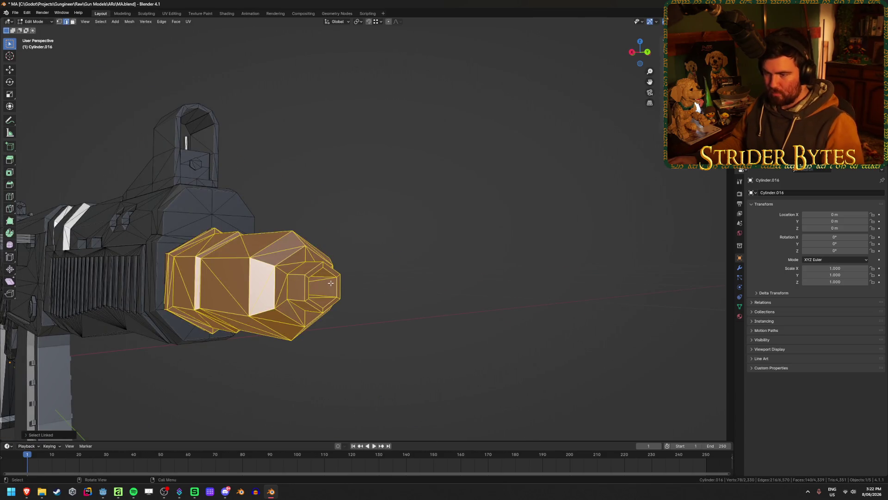
pyautogui.hotkey('shift', 'z')
pyautogui.click(457, 281)
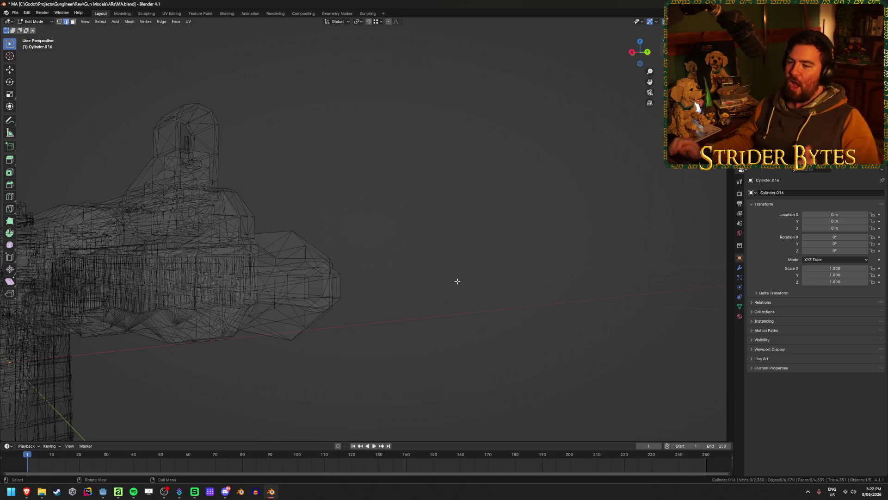
# Back in solid display, select the ring of faces around the hexagonal opening.
pyautogui.press('shift')
pyautogui.hotkey('shift', 'z')
pyautogui.hotkey('shift', 'z')
pyautogui.hotkey('shift', 'z')
pyautogui.keyDown('shift'); pyautogui.moveTo(458, 282); pyautogui.dragTo(416, 261, button='middle'); pyautogui.keyUp('shift')
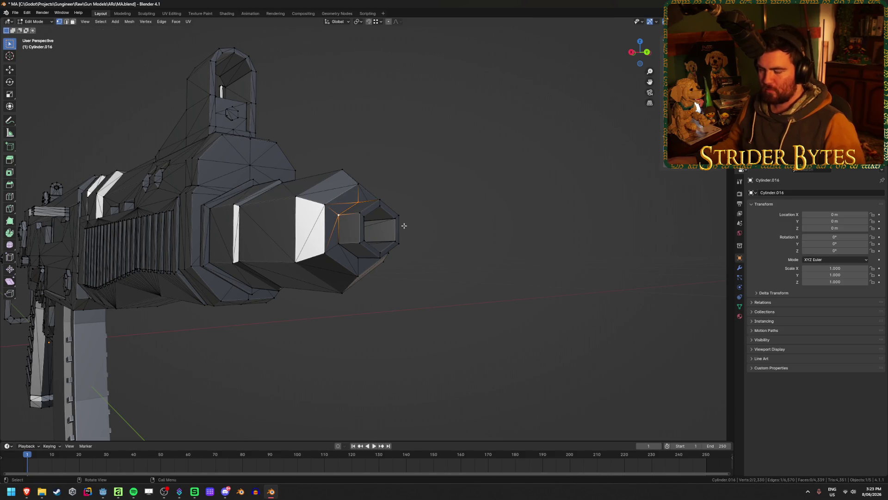
pyautogui.moveTo(404, 225)
pyautogui.mouseDown(button='middle')
pyautogui.moveTo(394, 225)
pyautogui.moveTo(396, 258)
pyautogui.mouseUp(button='middle')
pyautogui.scroll(5, 397, 258)
pyautogui.keyDown('shift'); pyautogui.click(413, 193); pyautogui.keyUp('shift')
pyautogui.keyDown('shift'); pyautogui.click(425, 229); pyautogui.keyUp('shift')
pyautogui.keyDown('shift'); pyautogui.click(414, 269); pyautogui.keyUp('shift')
pyautogui.keyDown('shift'); pyautogui.click(368, 271); pyautogui.keyUp('shift')
pyautogui.keyDown('shift'); pyautogui.click(364, 232); pyautogui.keyUp('shift')
# Extrude the ring into a hexagon tube, shrink it, then rescale it keeping its Y length.
pyautogui.press('e')
pyautogui.click(347, 212)
pyautogui.moveTo(348, 213); pyautogui.dragTo(646, 228, button='middle')
pyautogui.press('s')
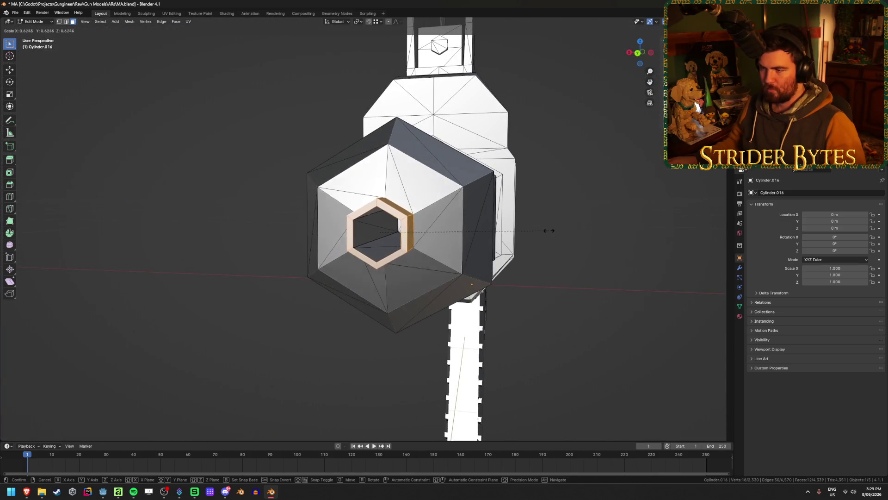
pyautogui.moveTo(548, 229); pyautogui.dragTo(546, 219, button='middle')
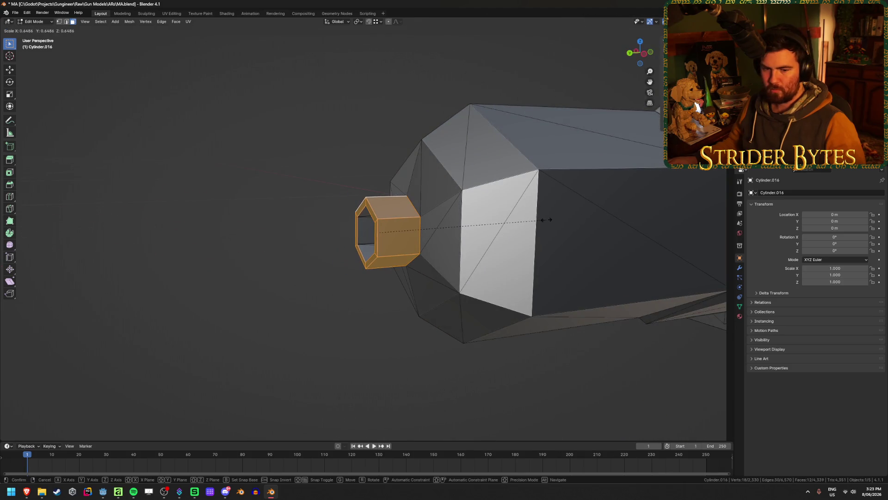
pyautogui.click(622, 234)
pyautogui.press('s')
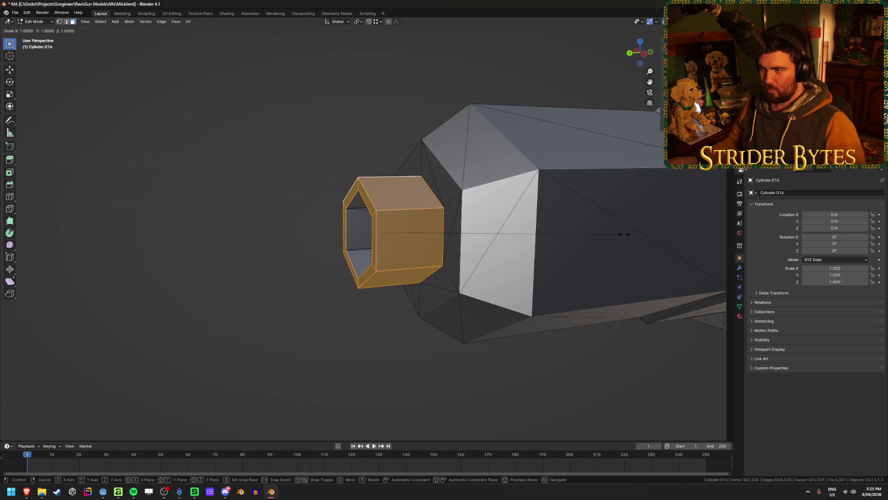
pyautogui.hotkey('shift', 'y')
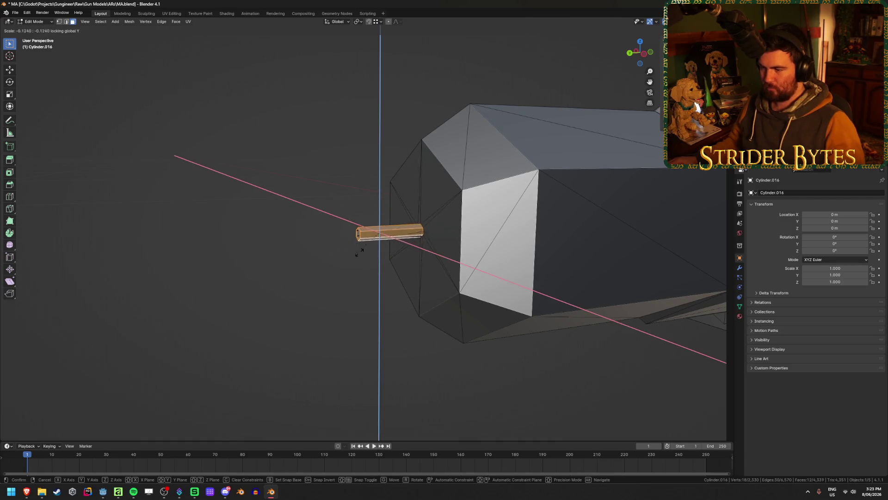
pyautogui.click(465, 259)
# Select the hexagonal face loop around the opening and test-scale it, cancelling the last resize.
pyautogui.moveTo(463, 259); pyautogui.dragTo(378, 292, button='middle')
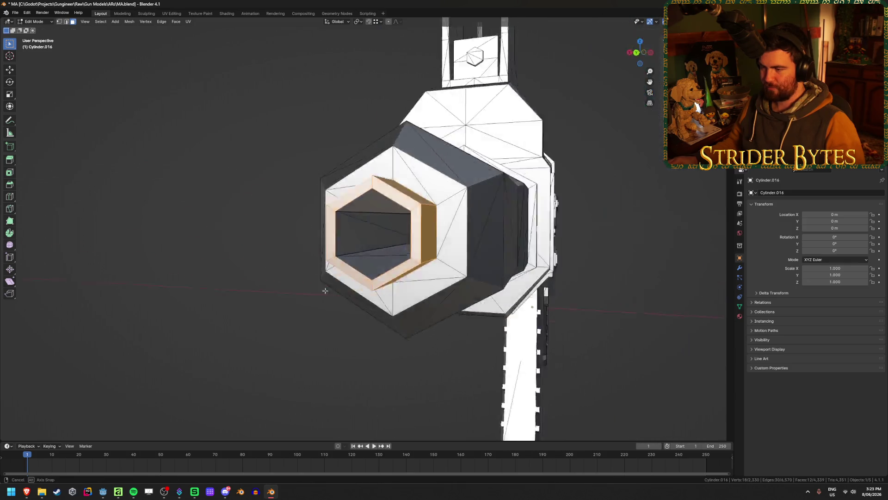
pyautogui.click(525, 297)
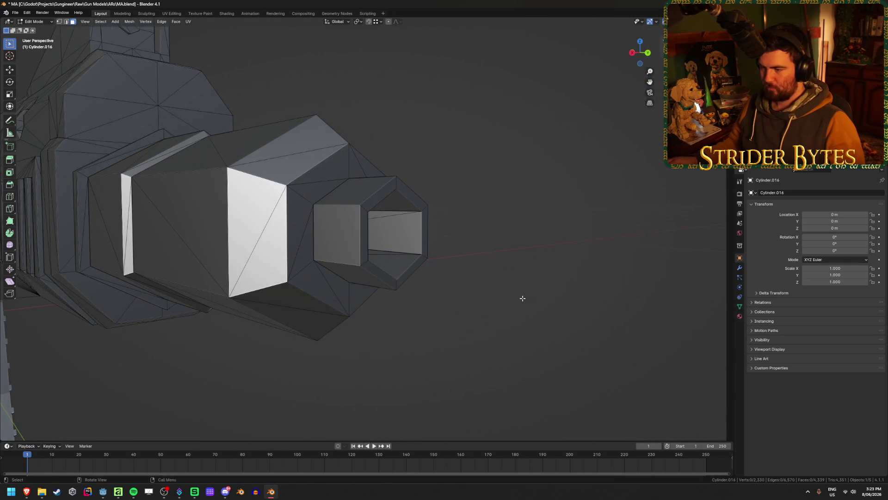
pyautogui.moveTo(523, 298); pyautogui.dragTo(479, 301, button='middle')
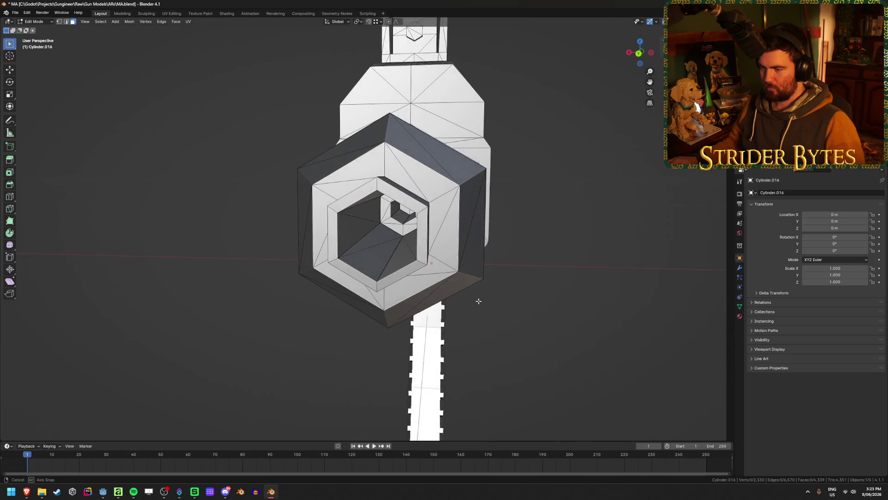
pyautogui.keyDown('alt'); pyautogui.click(380, 192); pyautogui.keyUp('alt')
pyautogui.moveTo(408, 205)
pyautogui.mouseDown(button='middle')
pyautogui.moveTo(418, 205)
pyautogui.moveTo(399, 237)
pyautogui.mouseUp(button='middle')
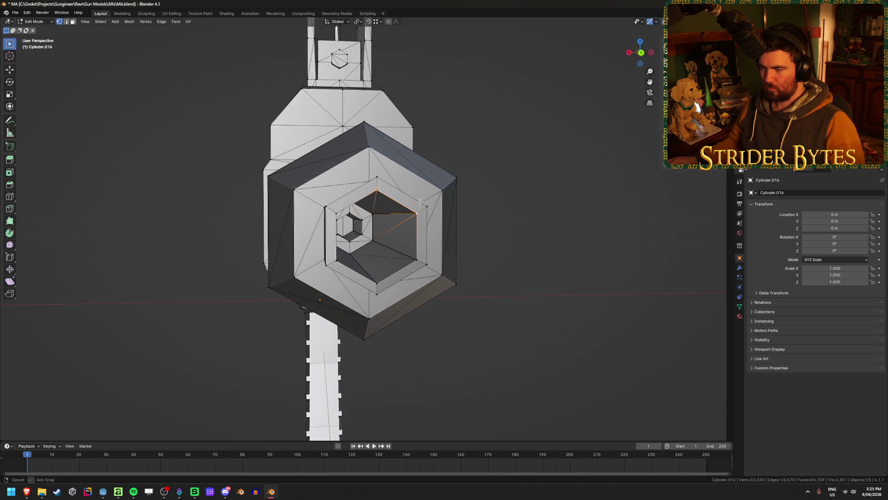
pyautogui.scroll(2, 393, 246)
pyautogui.scroll(2, 375, 264)
pyautogui.scroll(3, 358, 282)
pyautogui.scroll(2, 349, 289)
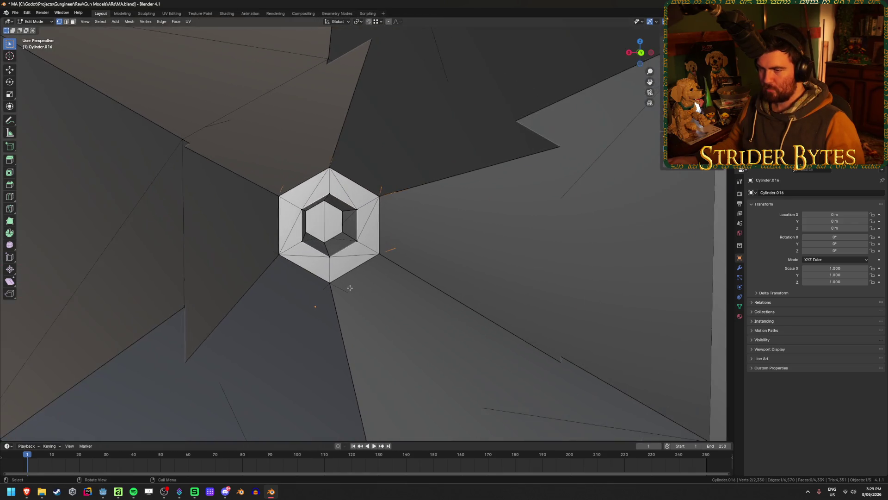
pyautogui.scroll(-2, 349, 287)
pyautogui.scroll(-2, 368, 277)
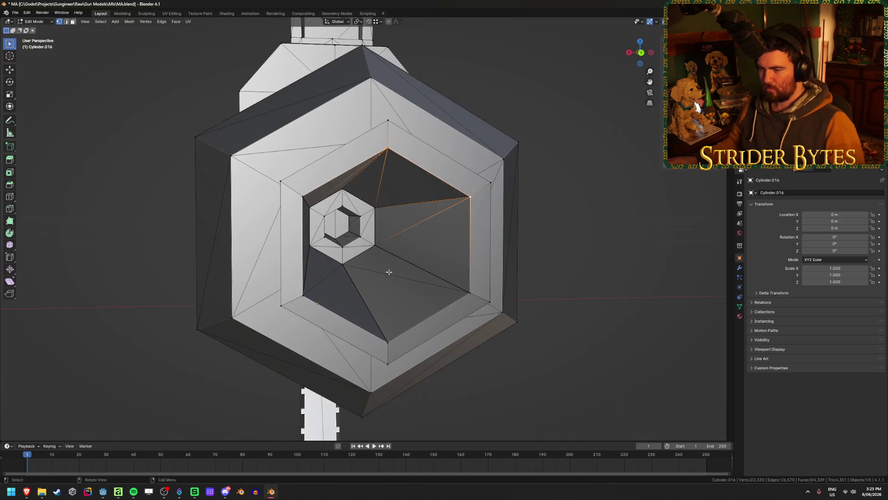
pyautogui.keyDown('alt'); pyautogui.click(480, 203); pyautogui.keyUp('alt')
pyautogui.press('s')
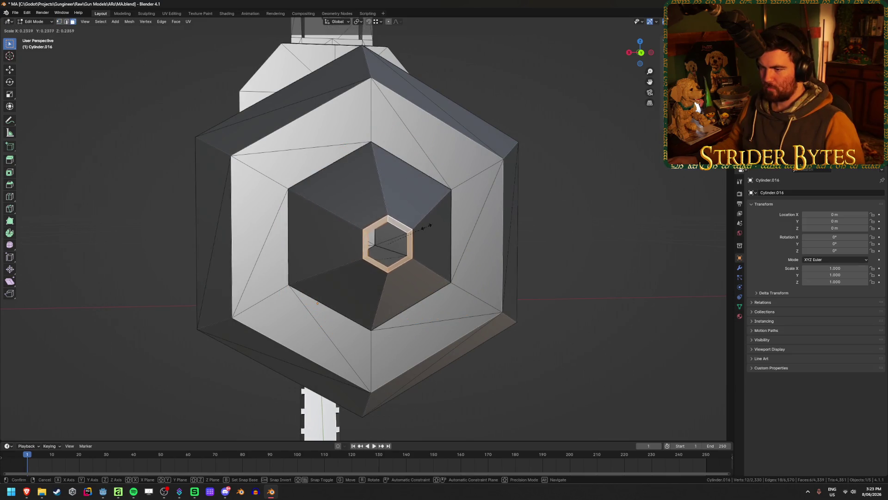
pyautogui.click(574, 221)
pyautogui.press('s')
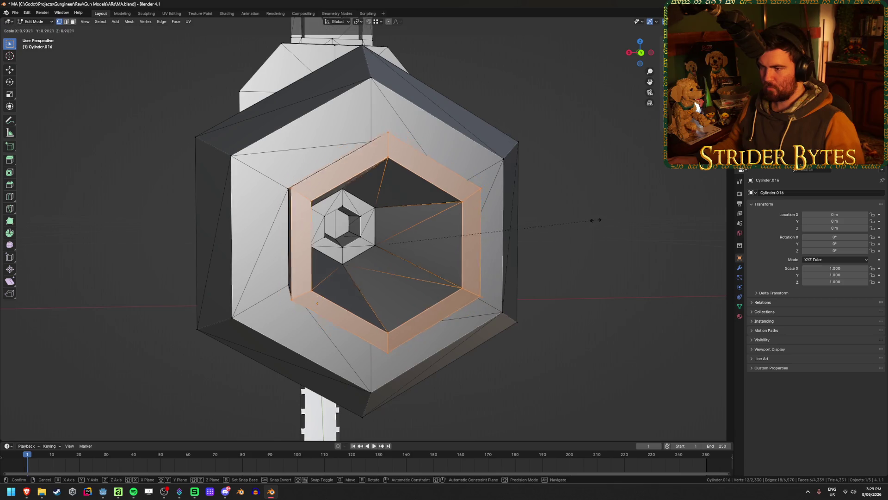
pyautogui.rightClick(438, 259)
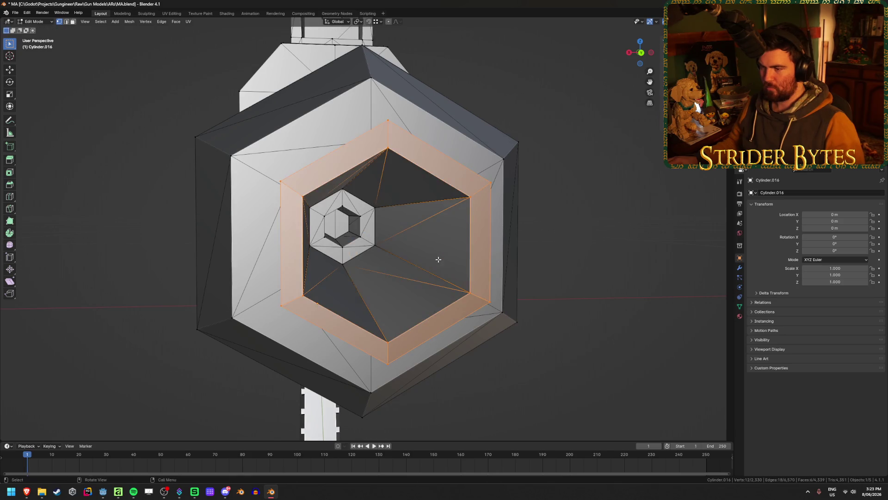
# Ctrl-click vertex paths to select the inner hexagon rim and start shrinking it.
pyautogui.keyDown('alt'); pyautogui.keyDown('shift'); pyautogui.click(449, 186); pyautogui.keyUp('shift'); pyautogui.keyUp('alt')
pyautogui.hotkey('alt', 'a')
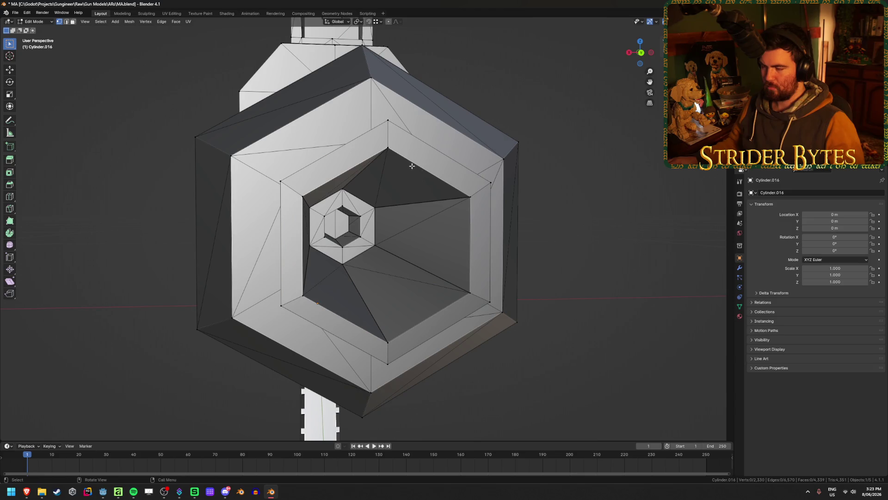
pyautogui.keyDown('ctrl'); pyautogui.click(389, 345); pyautogui.keyUp('ctrl')
pyautogui.click(397, 152)
pyautogui.keyDown('ctrl'); pyautogui.click(470, 199); pyautogui.keyUp('ctrl')
pyautogui.keyDown('ctrl'); pyautogui.click(464, 320); pyautogui.keyUp('ctrl')
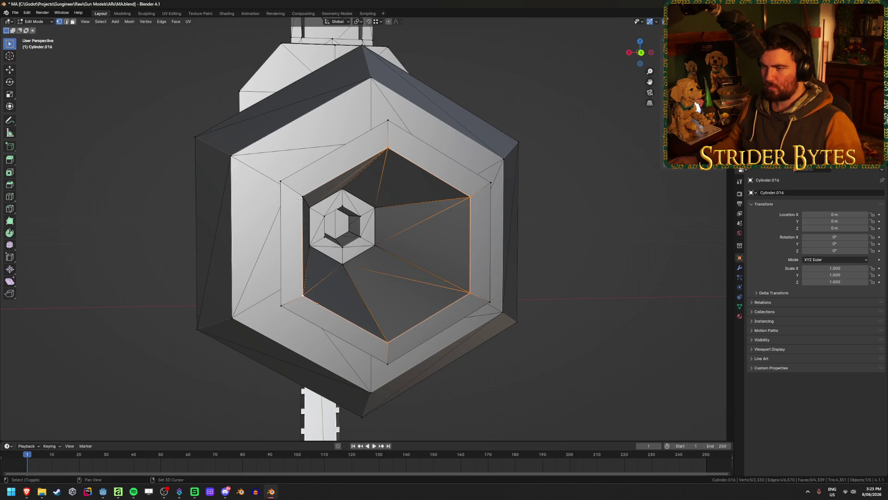
pyautogui.moveTo(299, 199); pyautogui.dragTo(601, 260, button='middle')
pyautogui.press('s')
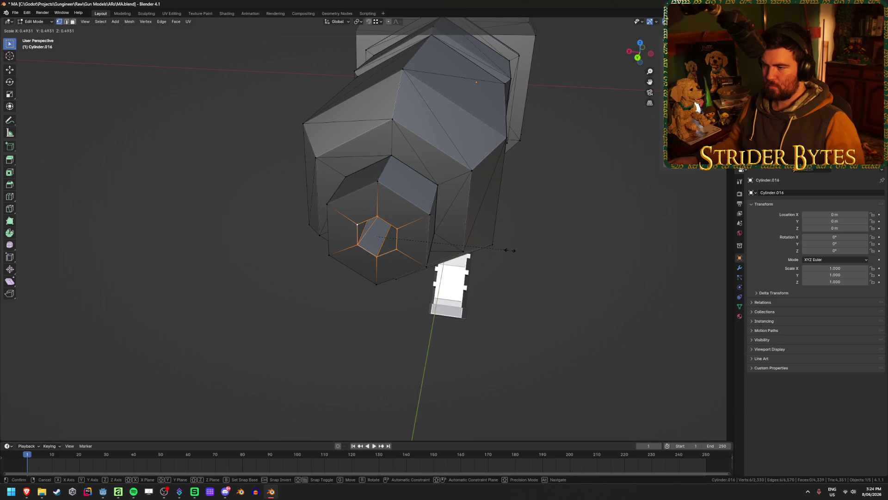
# Confirm the shrunken inner hexagon rim and view the barrel end from the side.
pyautogui.click(510, 250)
pyautogui.press('2')
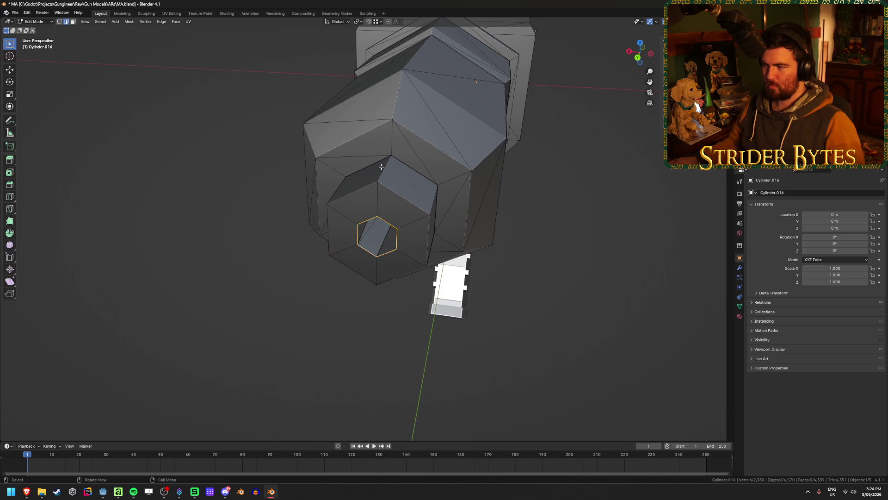
pyautogui.moveTo(452, 224); pyautogui.dragTo(431, 236, button='middle')
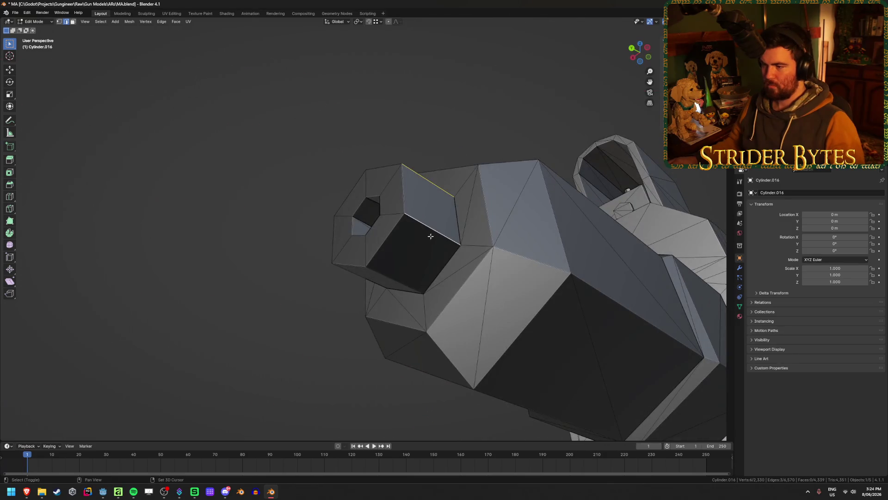
pyautogui.moveTo(349, 282); pyautogui.dragTo(410, 289, button='middle')
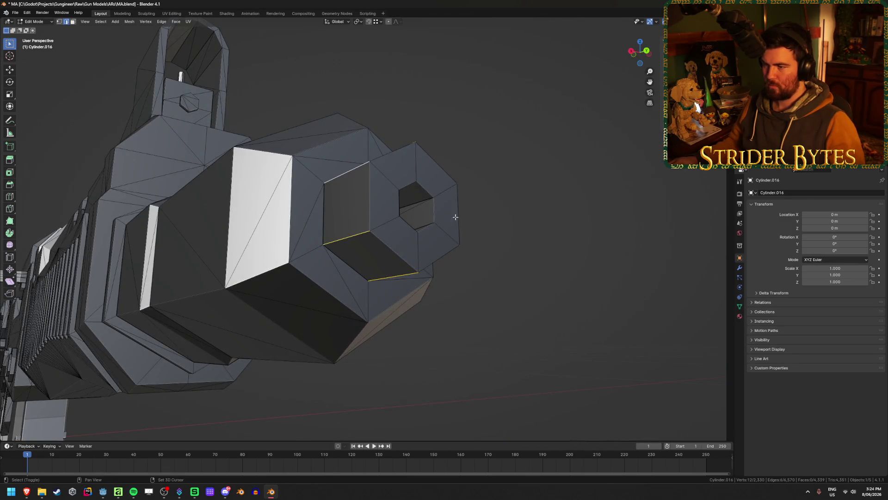
pyautogui.moveTo(456, 216); pyautogui.dragTo(638, 215, button='middle')
# Thin the end face ring with a Shift+Y scale, then show the whole gun with the muzzle in Object Mode.
pyautogui.press('s')
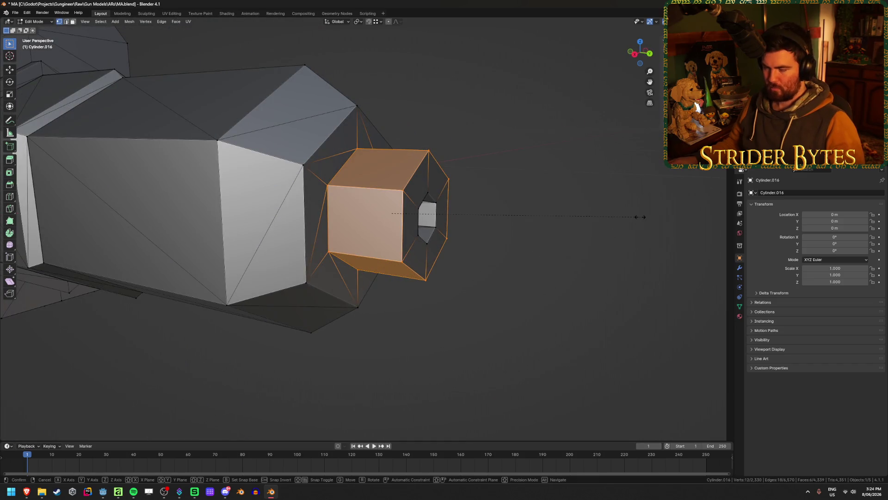
pyautogui.hotkey('shift', 'y')
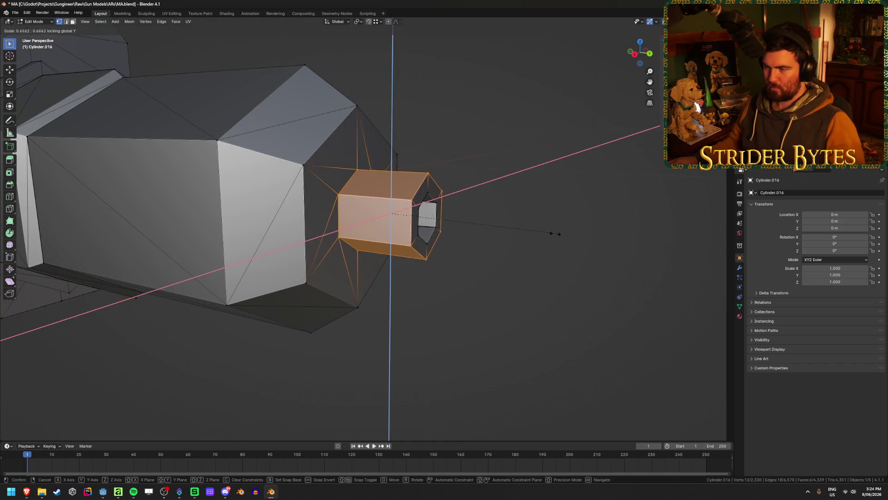
pyautogui.click(561, 238)
pyautogui.moveTo(586, 282)
pyautogui.mouseDown(button='middle')
pyautogui.moveTo(535, 278)
pyautogui.moveTo(472, 315)
pyautogui.moveTo(558, 305)
pyautogui.moveTo(449, 319)
pyautogui.moveTo(473, 318)
pyautogui.moveTo(461, 315)
pyautogui.mouseUp(button='middle')
pyautogui.press('Tab')
pyautogui.scroll(-2, 554, 294)
pyautogui.scroll(3, 492, 296)
pyautogui.scroll(2, 568, 300)
pyautogui.scroll(-3, 449, 319)
pyautogui.click(459, 313)
pyautogui.hotkey('alt', 'h')
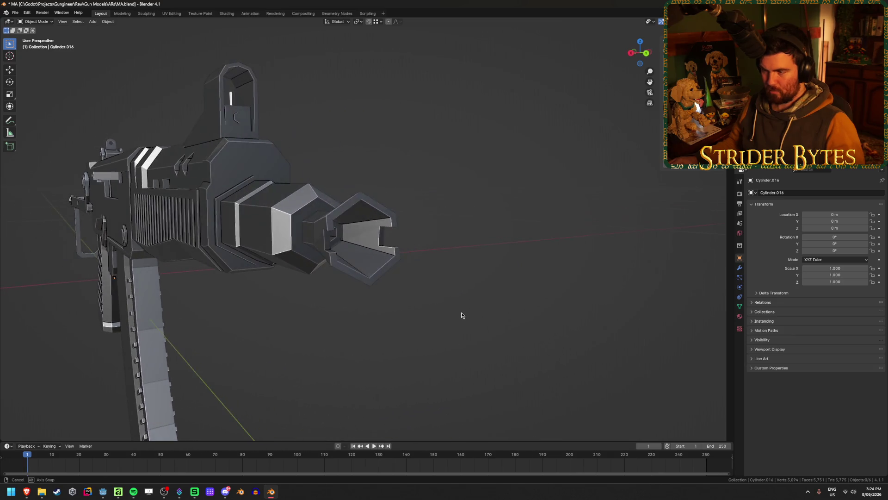
pyautogui.press('Delete')
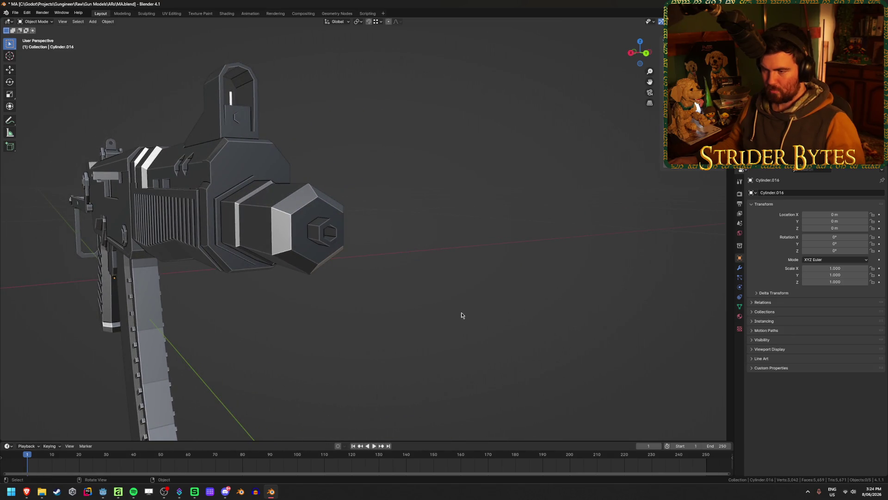
pyautogui.moveTo(462, 316)
pyautogui.mouseDown(button='middle')
pyautogui.moveTo(482, 317)
pyautogui.moveTo(419, 307)
pyautogui.mouseUp(button='middle')
pyautogui.press('a')
pyautogui.press('Tab')
pyautogui.press('Tab')
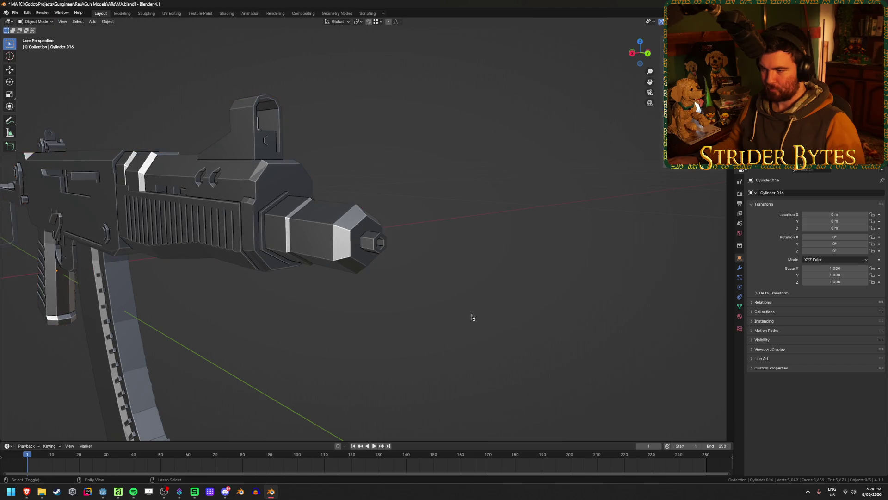
pyautogui.hotkey('ctrl', 'z')
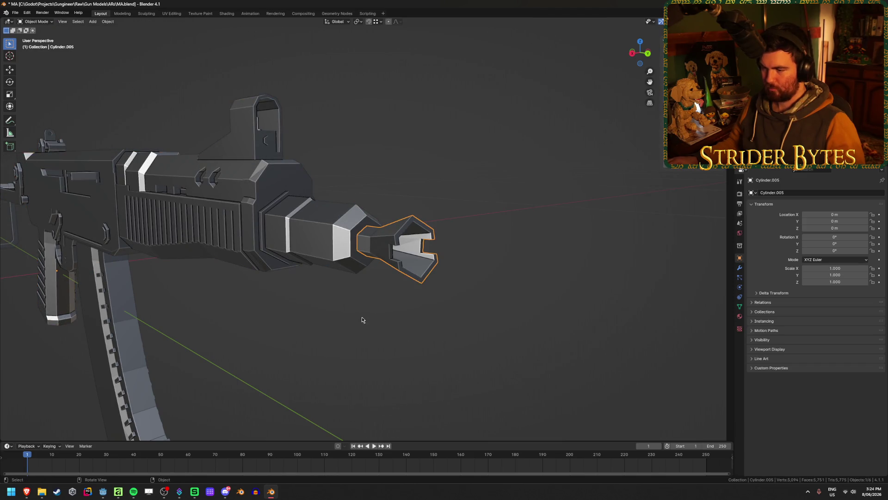
# Isolate the muzzle device and snap the 3D cursor to its rear hexagonal opening edges.
pyautogui.click(326, 243)
pyautogui.press('h')
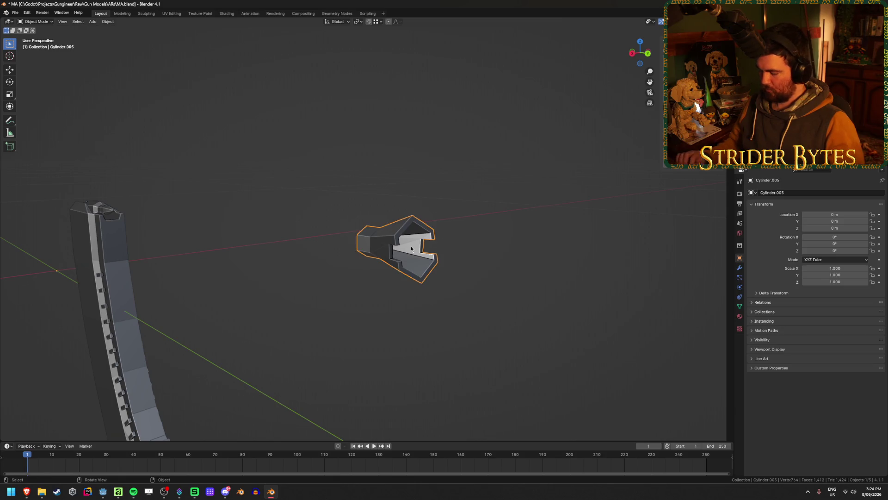
pyautogui.press('KP_Decimal')
pyautogui.moveTo(421, 246)
pyautogui.mouseDown(button='middle')
pyautogui.moveTo(372, 262)
pyautogui.moveTo(421, 214)
pyautogui.mouseUp(button='middle')
pyautogui.press('Tab')
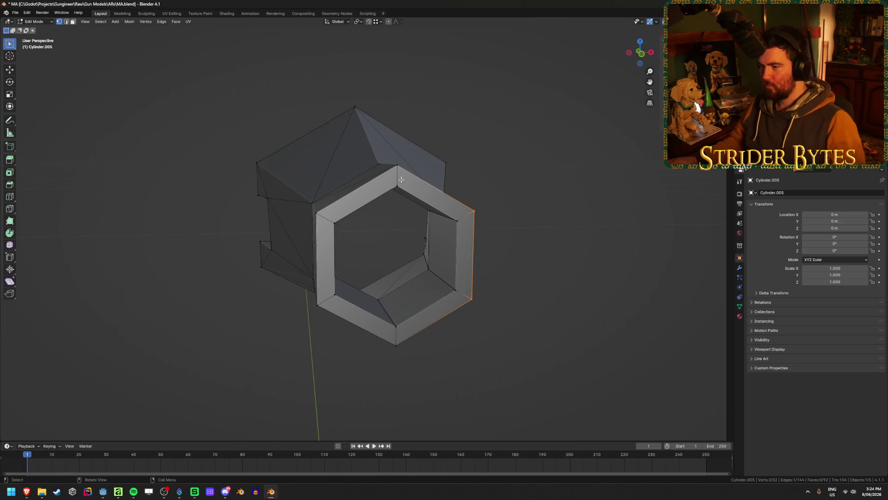
pyautogui.click(399, 183)
pyautogui.keyDown('shift'); pyautogui.click(397, 326); pyautogui.keyUp('shift')
pyautogui.hotkey('ctrl', 'Tab')
pyautogui.click(397, 344)
# Set the muzzle device's origin to the 3D cursor, unhide the gun parts and save MA.blend.
pyautogui.rightClick(551, 300)
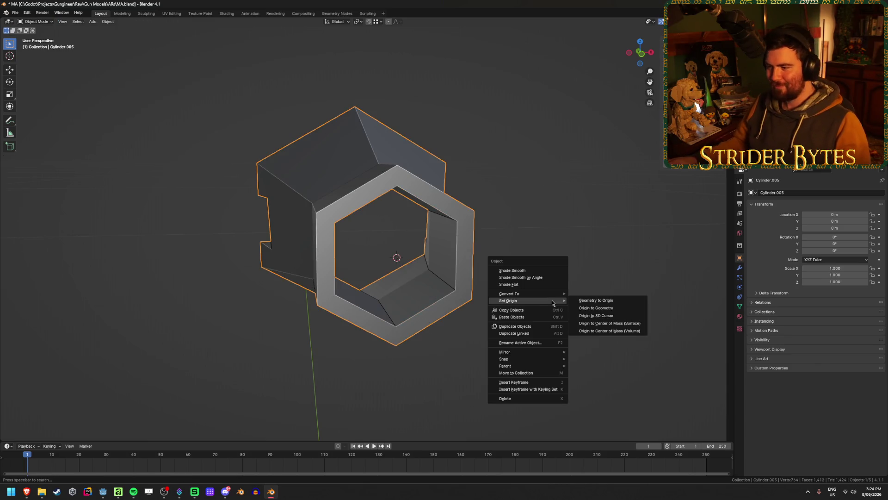
pyautogui.click(623, 330)
pyautogui.click(634, 301)
pyautogui.moveTo(635, 306); pyautogui.dragTo(566, 304, button='middle')
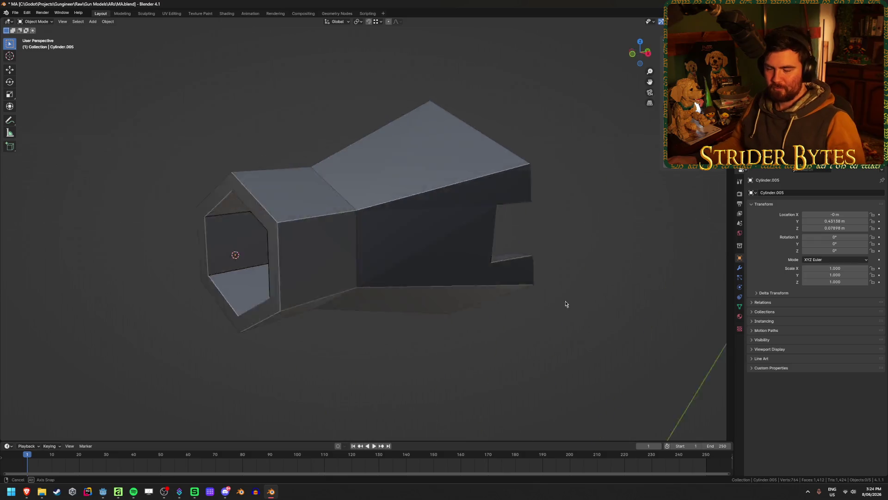
pyautogui.scroll(-3, 565, 304)
pyautogui.scroll(-2, 547, 303)
pyautogui.keyDown('shift'); pyautogui.moveTo(321, 309); pyautogui.dragTo(518, 304, button='middle'); pyautogui.keyUp('shift')
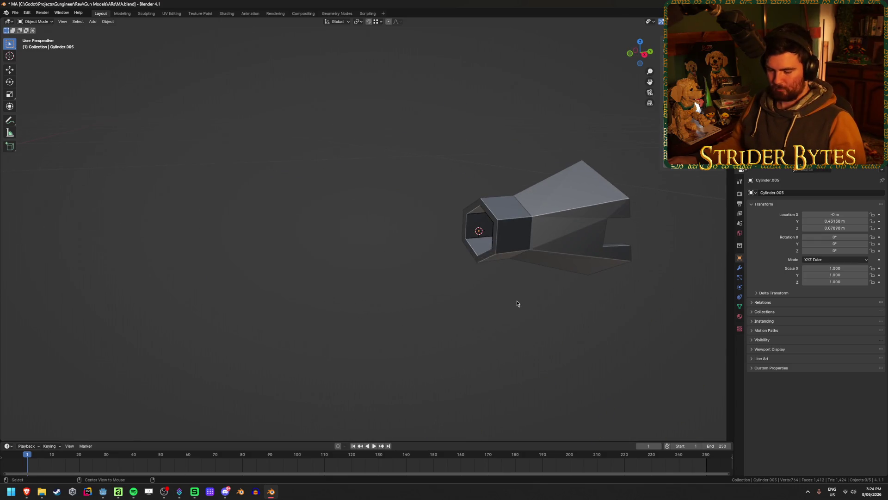
pyautogui.hotkey('alt', 'h')
pyautogui.click(559, 308)
pyautogui.scroll(-4, 555, 314)
pyautogui.hotkey('ctrl', 's')
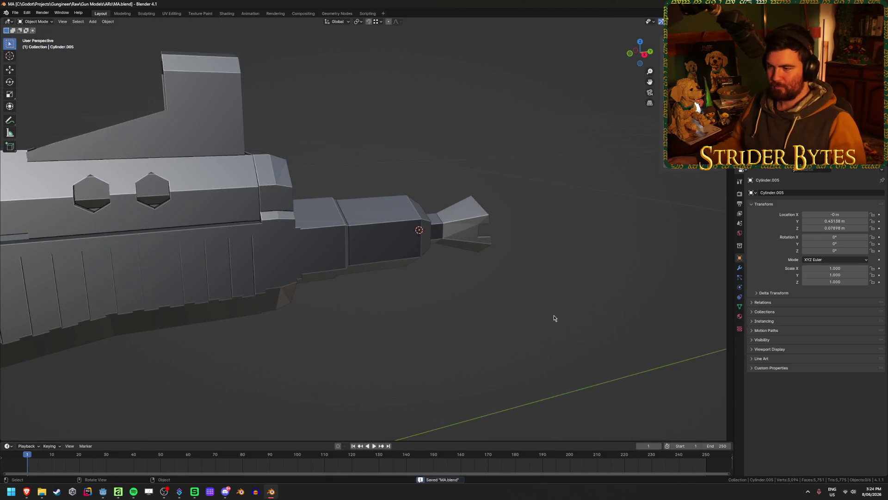
pyautogui.scroll(-2, 554, 318)
pyautogui.moveTo(527, 313); pyautogui.dragTo(485, 310, button='middle')
pyautogui.click(379, 237)
pyautogui.moveTo(379, 238)
pyautogui.mouseDown(button='middle')
pyautogui.moveTo(329, 324)
pyautogui.moveTo(347, 332)
pyautogui.moveTo(385, 314)
pyautogui.mouseUp(button='middle')
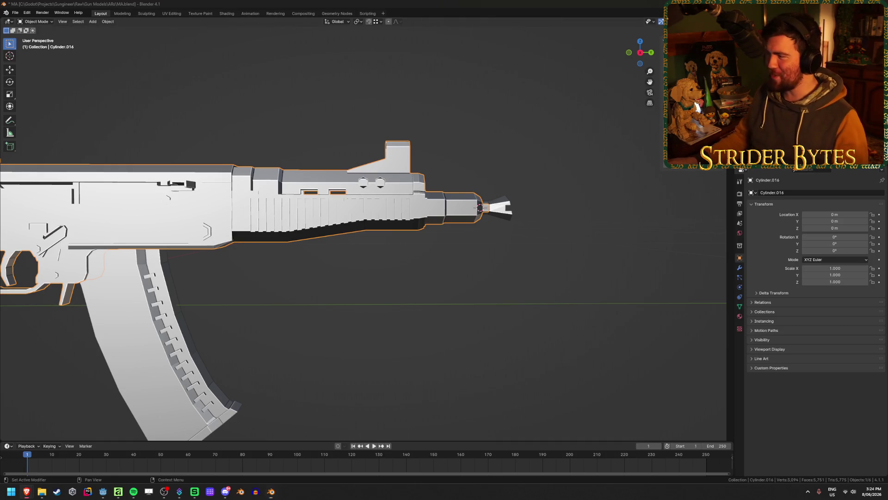
pyautogui.click(387, 304)
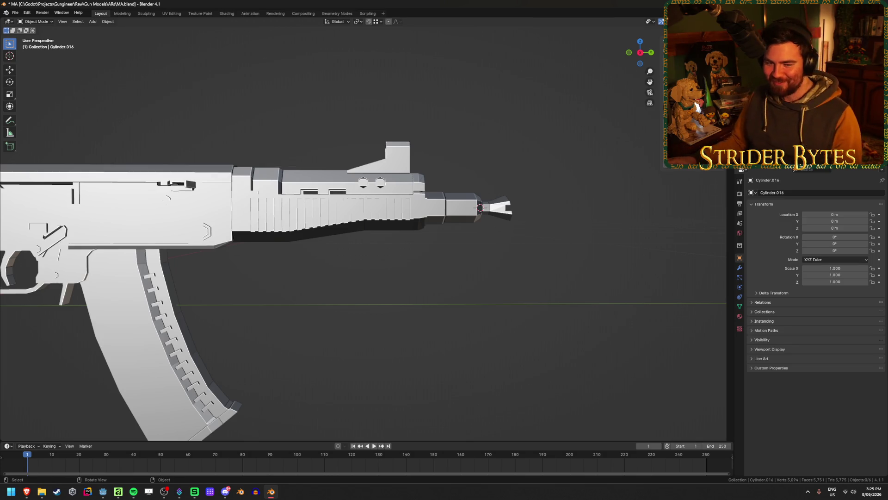
# In the gun body's mesh, select the linked muzzle and handguard faces and check them by hiding.
pyautogui.click(306, 239)
pyautogui.press('Tab')
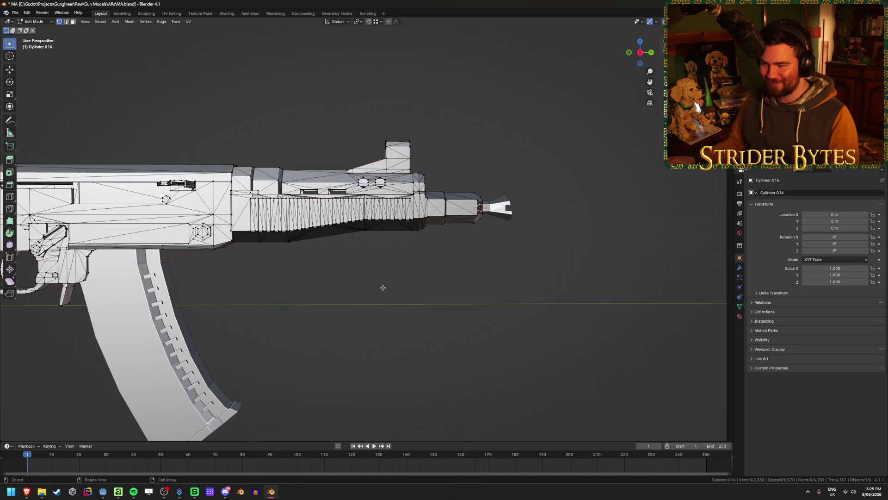
pyautogui.press('3')
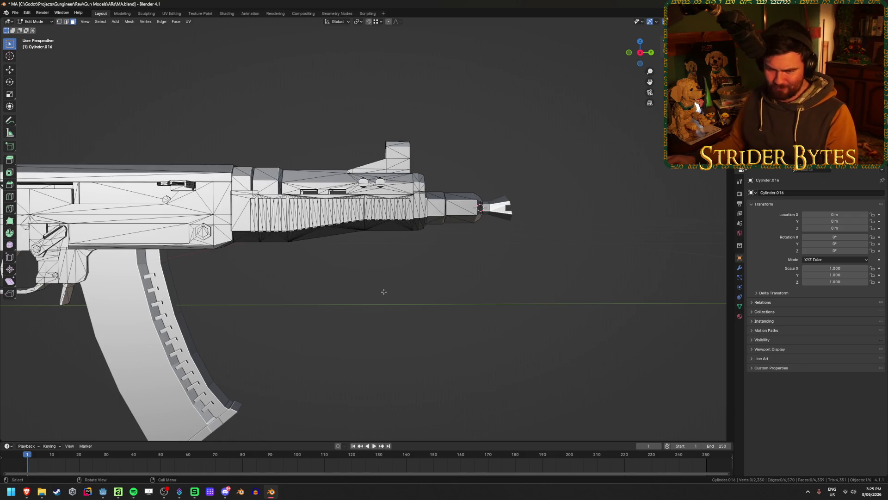
pyautogui.press('l')
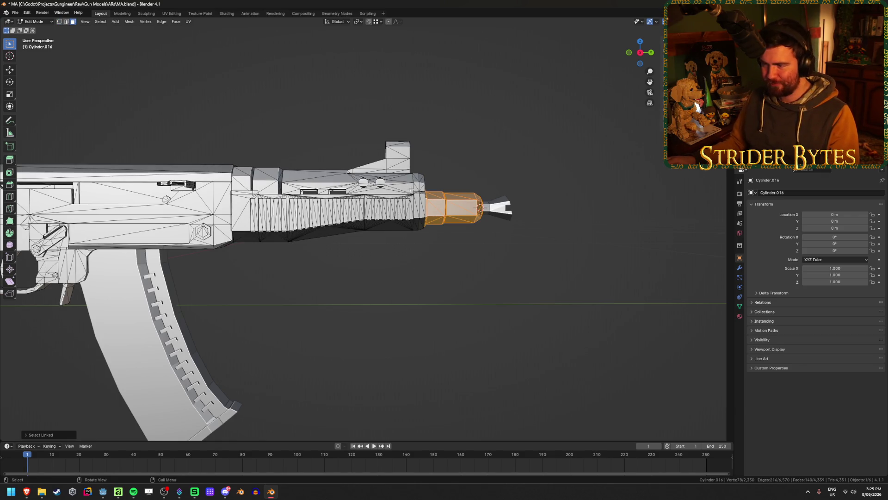
pyautogui.press('l')
pyautogui.press('l')
pyautogui.press('l')
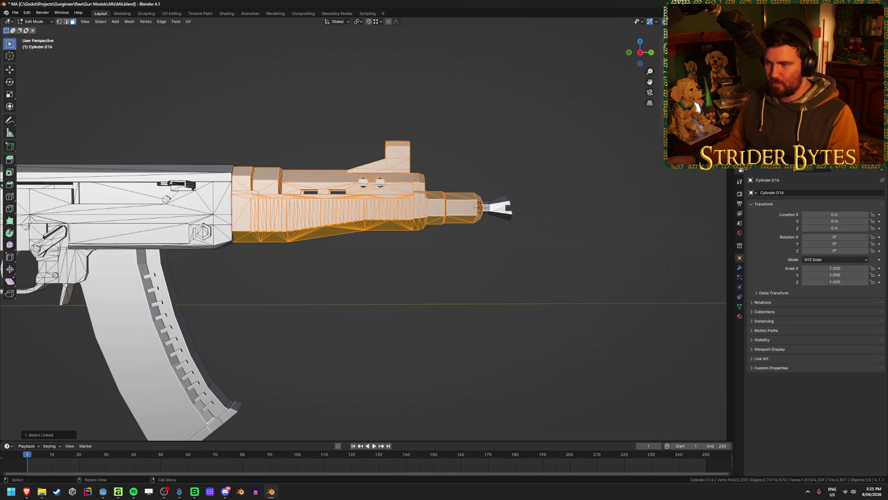
pyautogui.moveTo(362, 183)
pyautogui.mouseDown(button='middle')
pyautogui.moveTo(321, 158)
pyautogui.moveTo(315, 80)
pyautogui.moveTo(438, 147)
pyautogui.mouseUp(button='middle')
pyautogui.press('h')
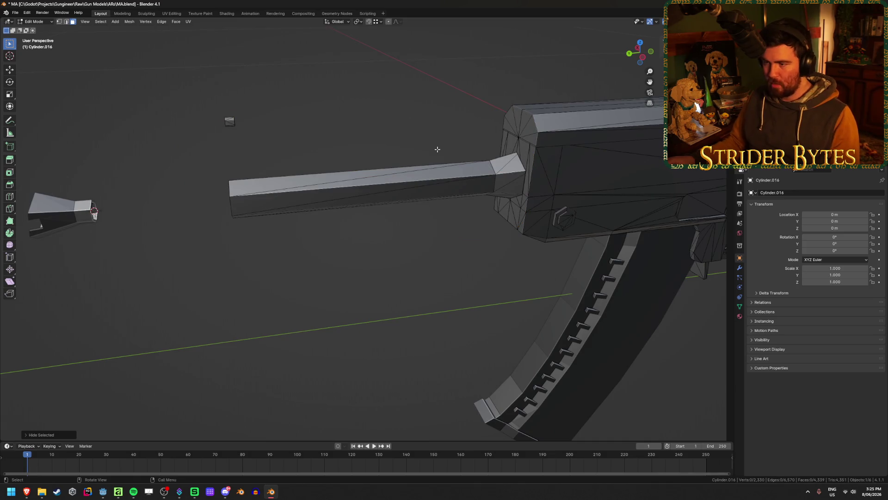
pyautogui.hotkey('alt', 'h')
# Inspect the connected front section with see-through display, then return to object mode unchanged.
pyautogui.press('l')
pyautogui.hotkey('alt', 'z')
pyautogui.hotkey('alt', 'z')
pyautogui.moveTo(358, 174)
pyautogui.mouseDown(button='middle')
pyautogui.moveTo(326, 179)
pyautogui.moveTo(202, 288)
pyautogui.mouseUp(button='middle')
pyautogui.press('ctrl+shift+KP_Add')
pyautogui.press('h')
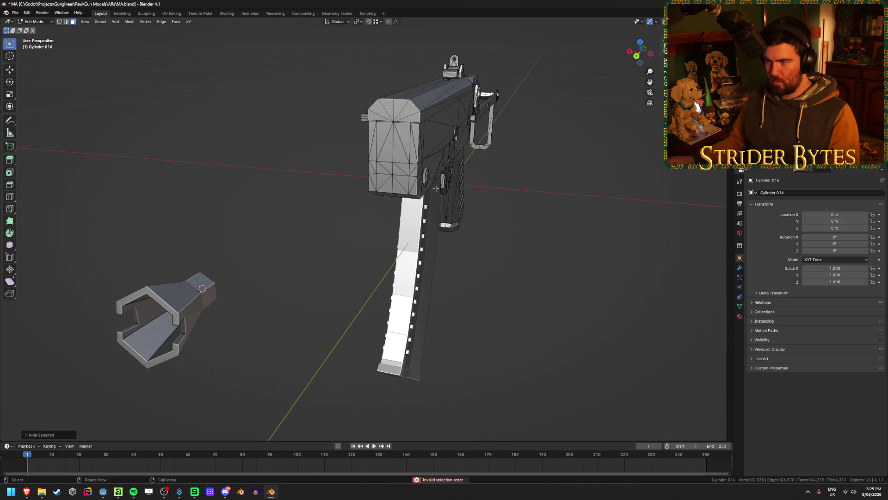
pyautogui.moveTo(313, 237); pyautogui.dragTo(405, 232, button='middle')
pyautogui.hotkey('alt', 'h')
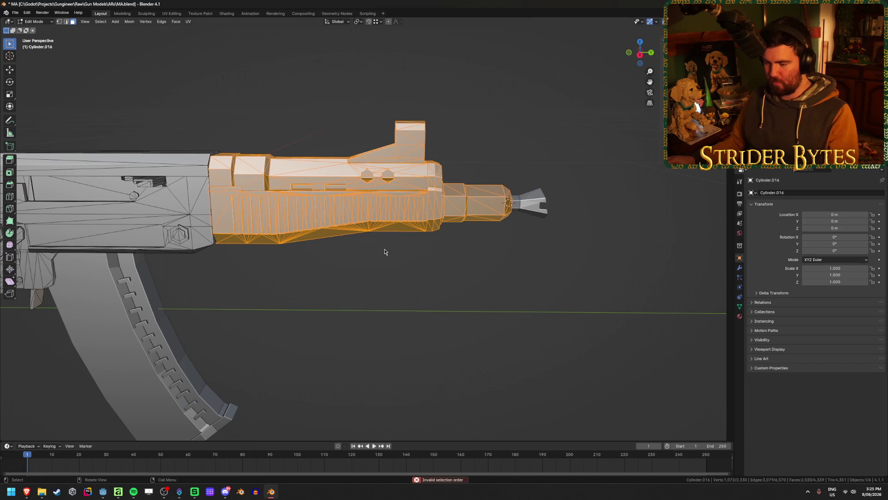
pyautogui.press('Tab')
pyautogui.scroll(-3, 329, 264)
pyautogui.scroll(-2, 303, 336)
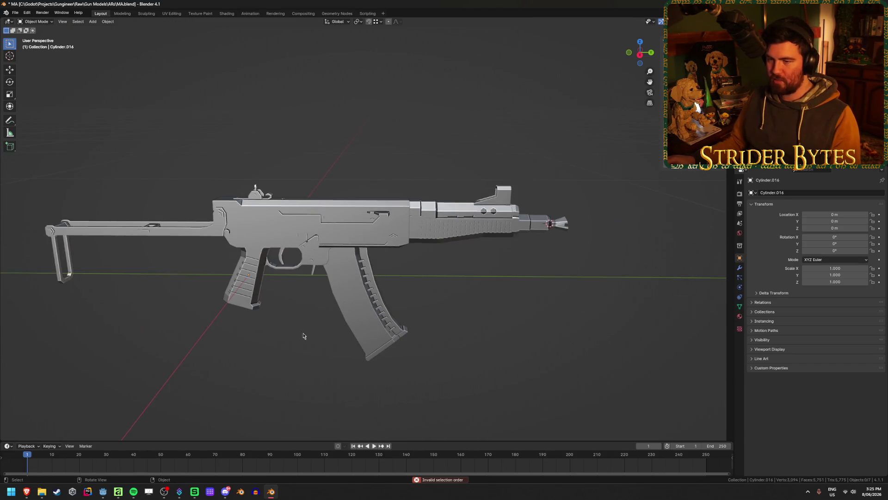
# In the receiver's mesh, select the linked folding-stock geometry and inspect its joint.
pyautogui.click(242, 295)
pyautogui.keyDown('shift'); pyautogui.moveTo(241, 295); pyautogui.dragTo(348, 298, button='middle'); pyautogui.keyUp('shift')
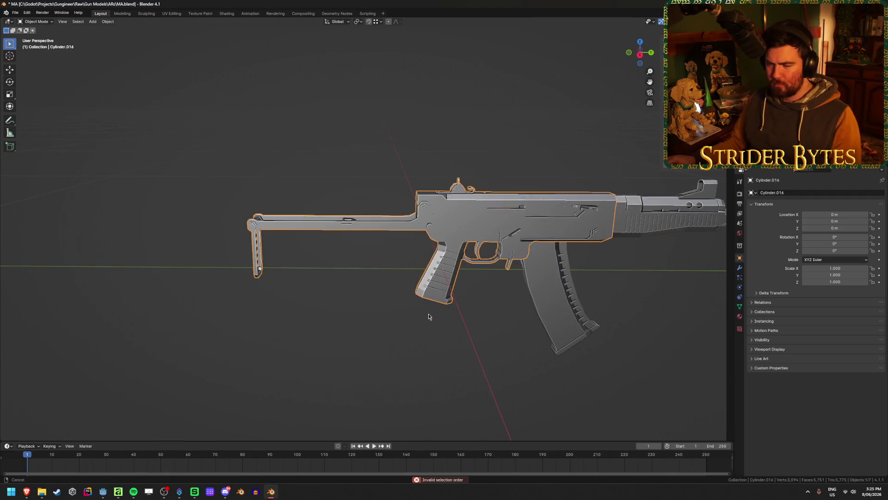
pyautogui.moveTo(353, 255)
pyautogui.mouseDown(button='middle')
pyautogui.moveTo(298, 301)
pyautogui.moveTo(328, 302)
pyautogui.moveTo(335, 313)
pyautogui.mouseUp(button='middle')
pyautogui.press('Tab')
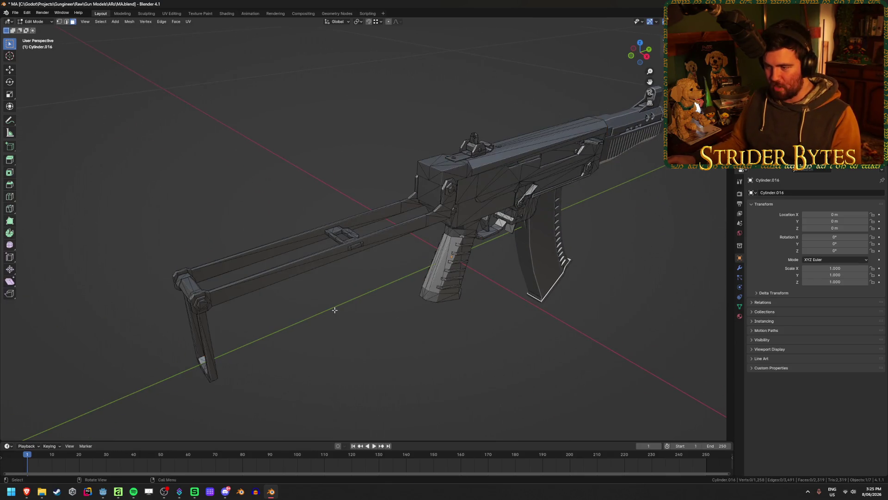
pyautogui.press('l')
pyautogui.press('l')
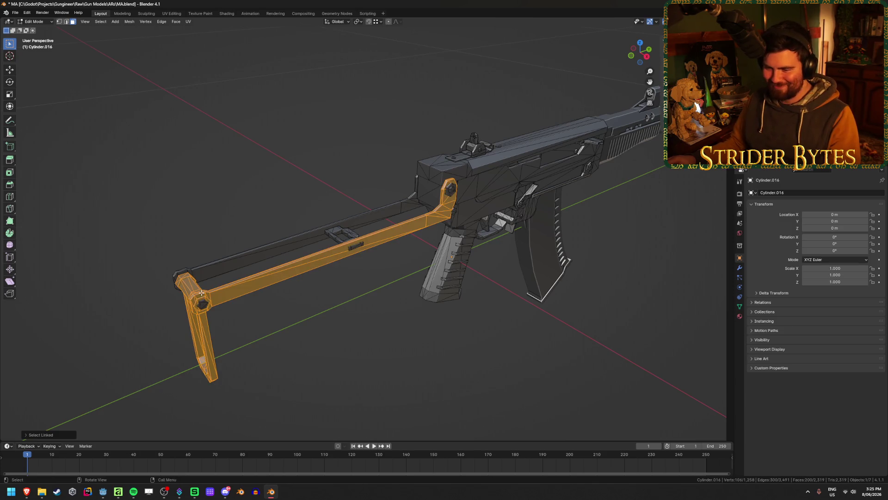
pyautogui.press('l')
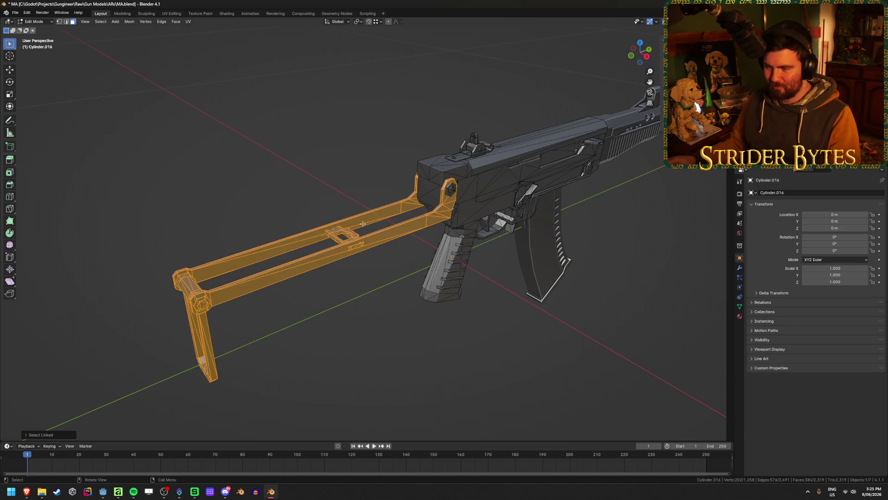
pyautogui.moveTo(363, 224); pyautogui.dragTo(283, 270, button='middle')
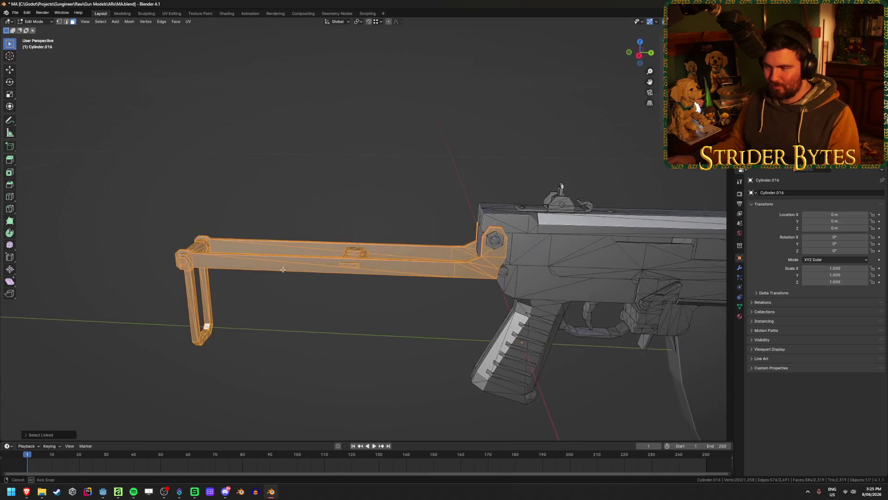
pyautogui.moveTo(494, 243); pyautogui.dragTo(546, 255, button='middle')
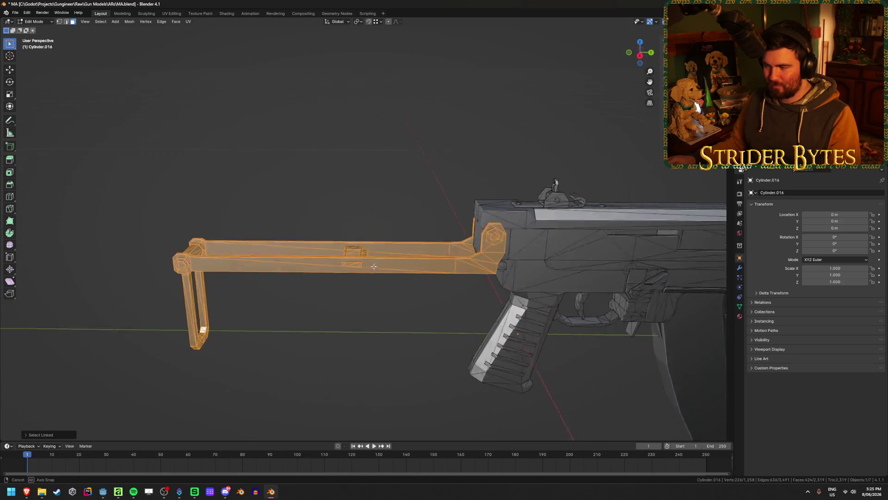
pyautogui.moveTo(133, 251)
pyautogui.mouseDown(button='middle')
pyautogui.moveTo(238, 316)
pyautogui.moveTo(253, 312)
pyautogui.mouseUp(button='middle')
pyautogui.scroll(5, 237, 317)
pyautogui.scroll(-4, 252, 312)
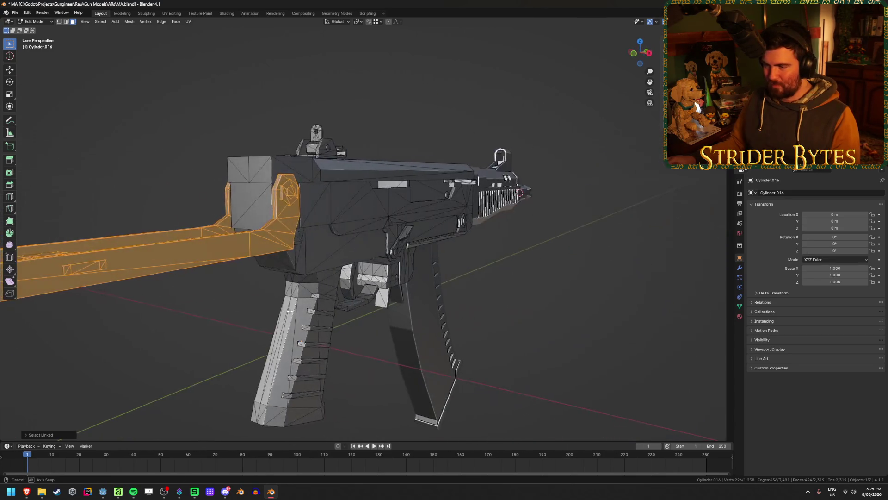
pyautogui.scroll(3, 276, 312)
pyautogui.scroll(2, 274, 313)
# Separate the selected stock into its own object and return to object mode.
pyautogui.press('h')
pyautogui.scroll(-4, 274, 312)
pyautogui.hotkey('alt', 'h')
pyautogui.press('p')
pyautogui.click(273, 312)
pyautogui.press('Tab')
pyautogui.scroll(-2, 278, 309)
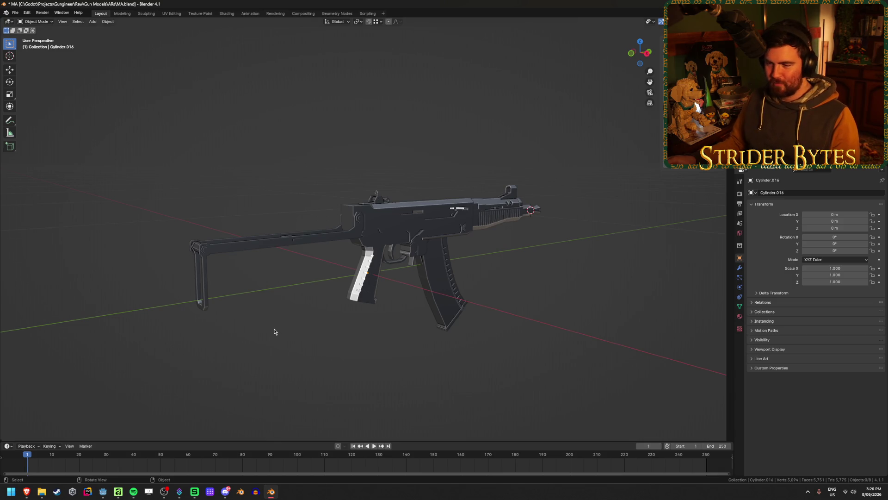
# Check the newly separated stock and the receiver by selecting each in turn.
pyautogui.click(304, 244)
pyautogui.click(287, 292)
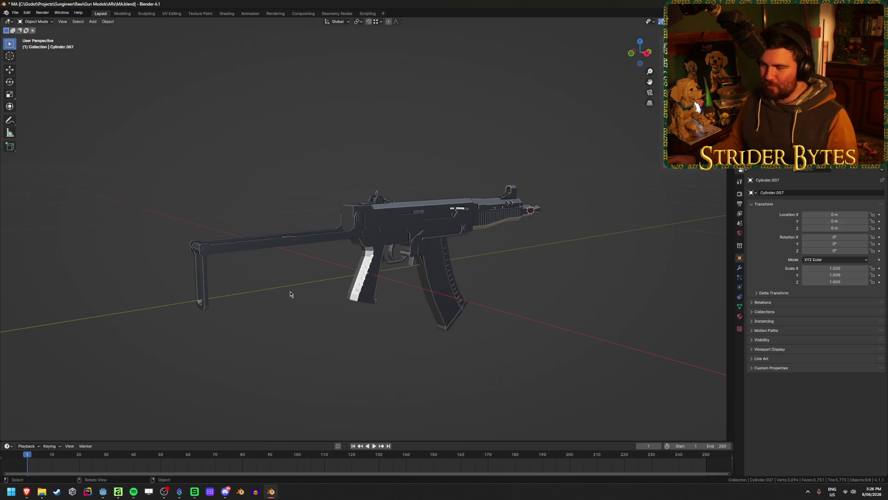
pyautogui.scroll(3, 291, 291)
pyautogui.click(366, 307)
pyautogui.moveTo(404, 328)
pyautogui.mouseDown(button='middle')
pyautogui.moveTo(416, 319)
pyautogui.moveTo(413, 349)
pyautogui.mouseUp(button='middle')
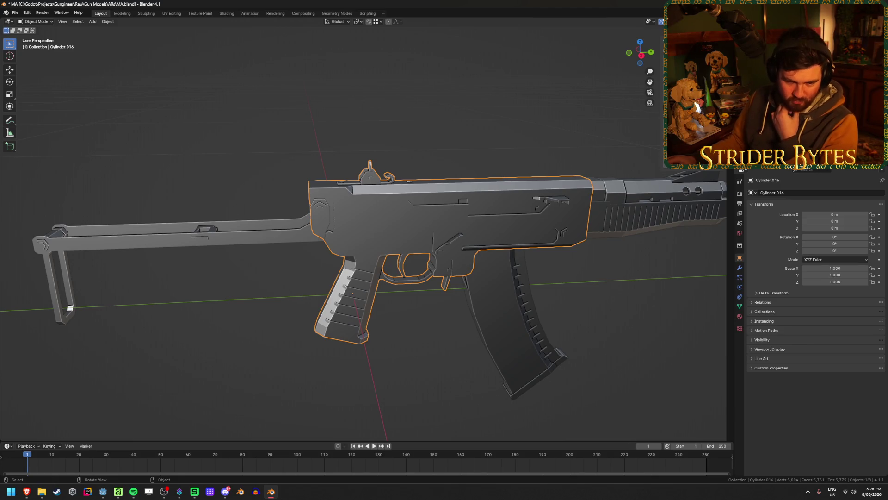
pyautogui.click(236, 319)
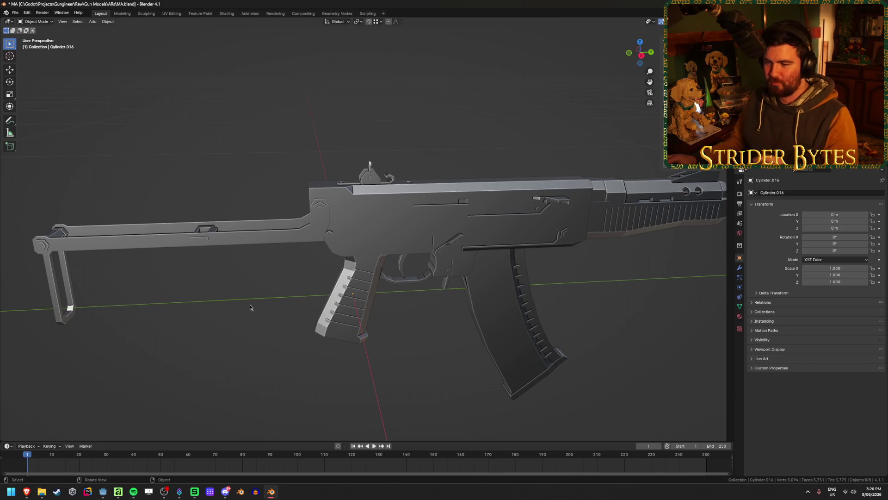
pyautogui.click(354, 192)
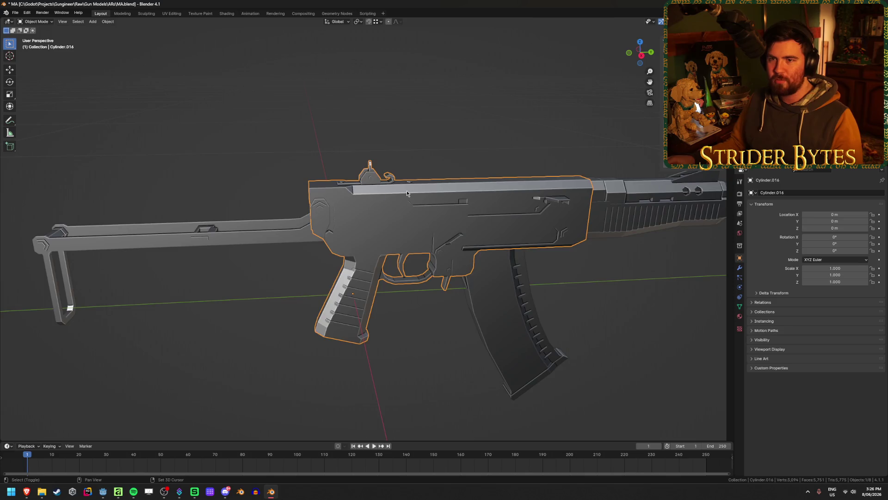
# Select the receiver, save MA.blend and begin renaming the receiver.
pyautogui.keyDown('shift'); pyautogui.moveTo(407, 194); pyautogui.dragTo(321, 240, button='middle'); pyautogui.keyUp('shift')
pyautogui.click(321, 239)
pyautogui.click(262, 153)
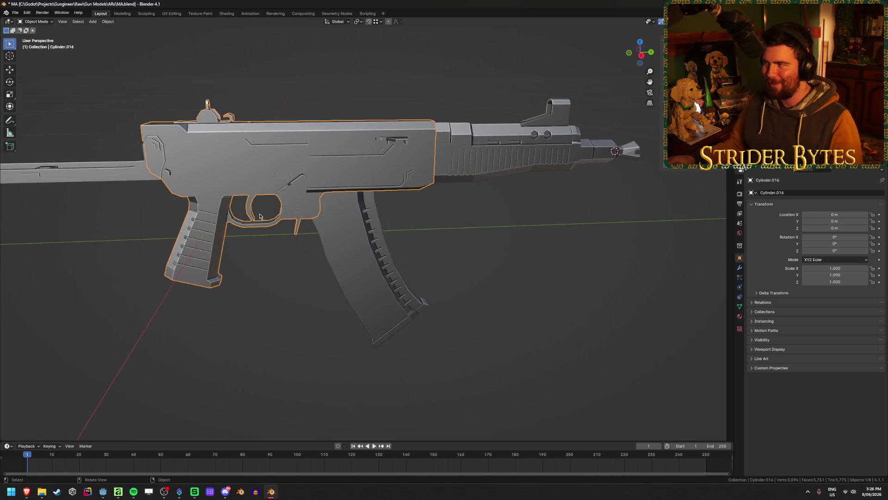
pyautogui.moveTo(262, 153); pyautogui.dragTo(341, 270, button='middle')
pyautogui.hotkey('ctrl', 's')
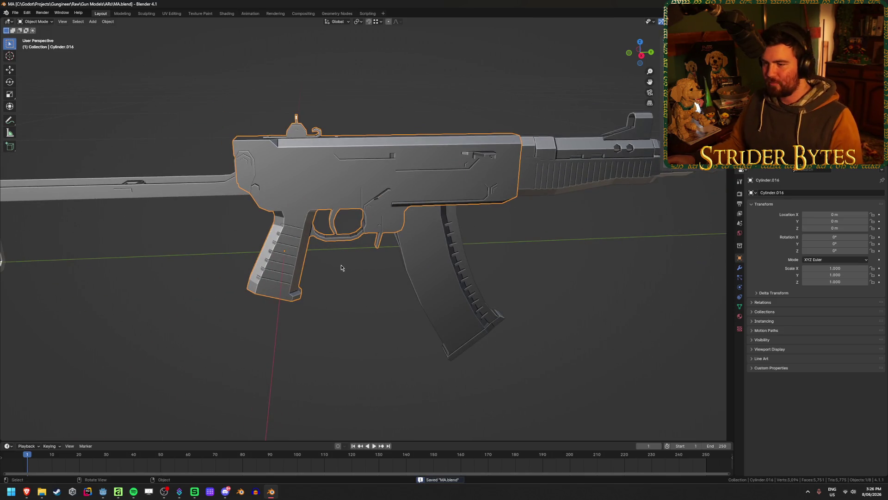
pyautogui.press('F2')
pyautogui.write('MA_Receiver')
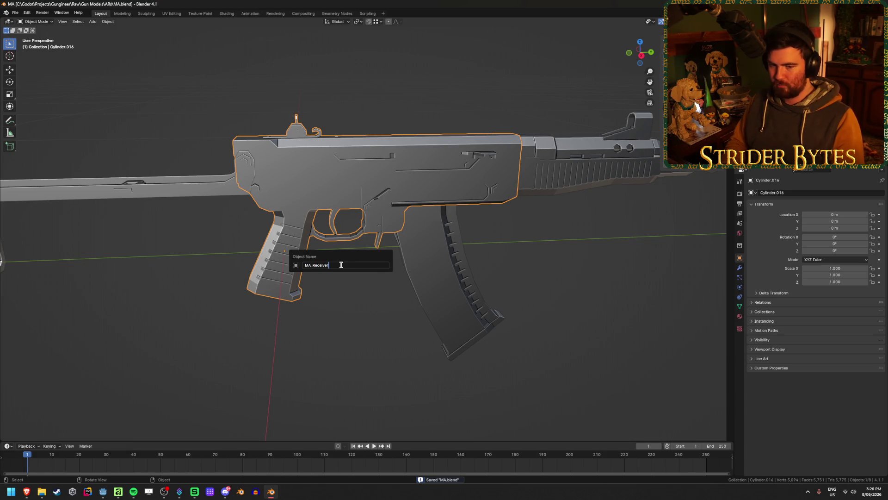
# Confirm MA_Receiver, then give the magazine and stock their MA_ names.
pyautogui.press('Return')
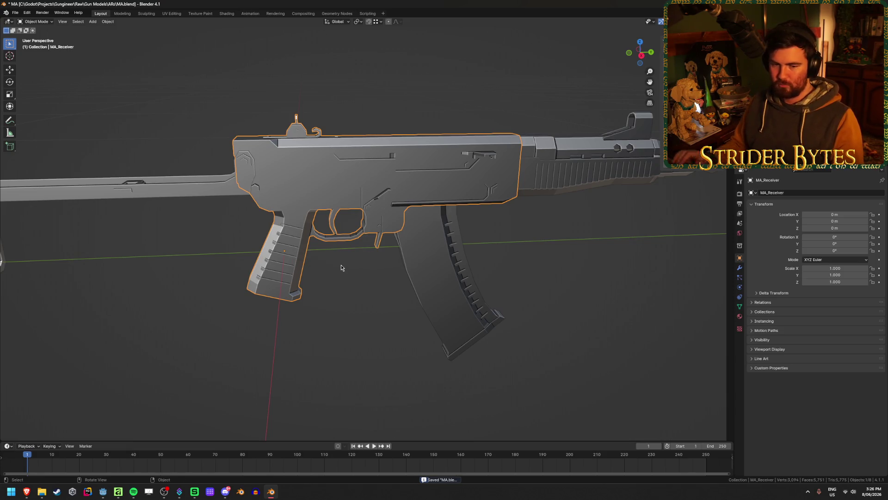
pyautogui.click(430, 269)
pyautogui.press('F2')
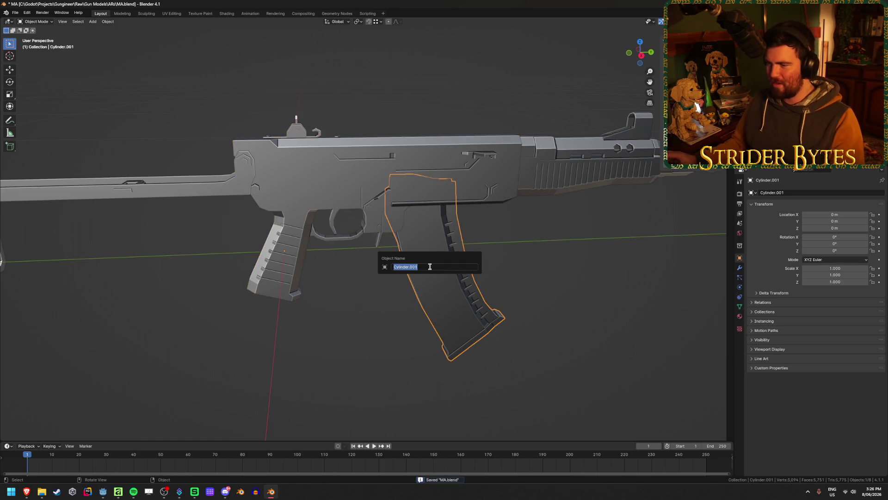
pyautogui.write('MA_M')
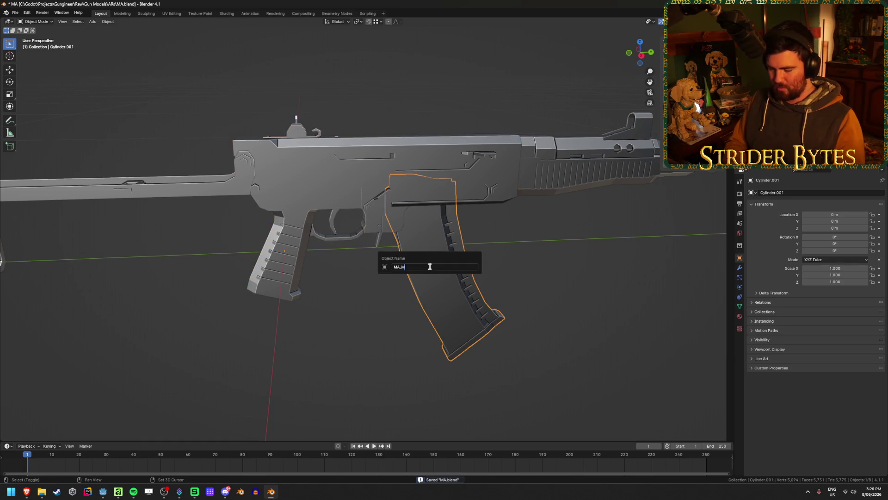
pyautogui.press('Return')
pyautogui.moveTo(430, 270); pyautogui.dragTo(199, 227, button='middle')
pyautogui.click(170, 208)
pyautogui.press('F2')
pyautogui.write('MA_Stoc')
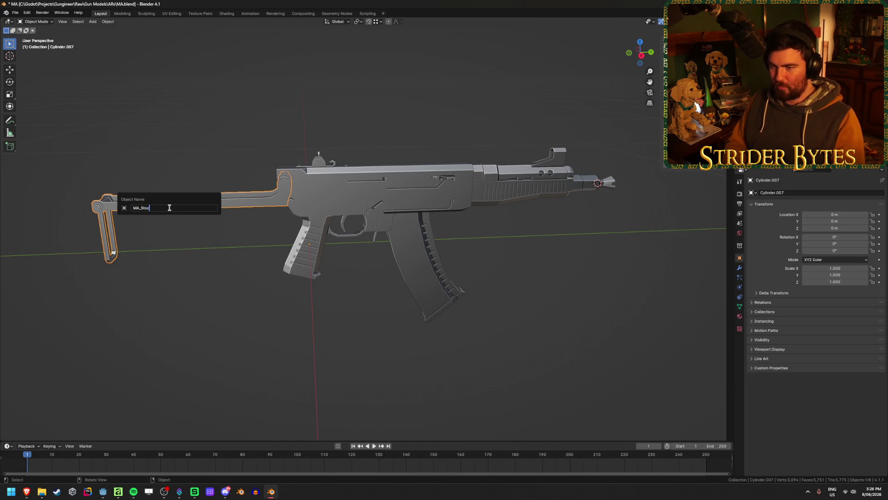
pyautogui.press('Return')
# Rename the barrel section MA_Barrel, save, and rename the muzzle piece MA_Muzzle.
pyautogui.click(500, 191)
pyautogui.press('F2')
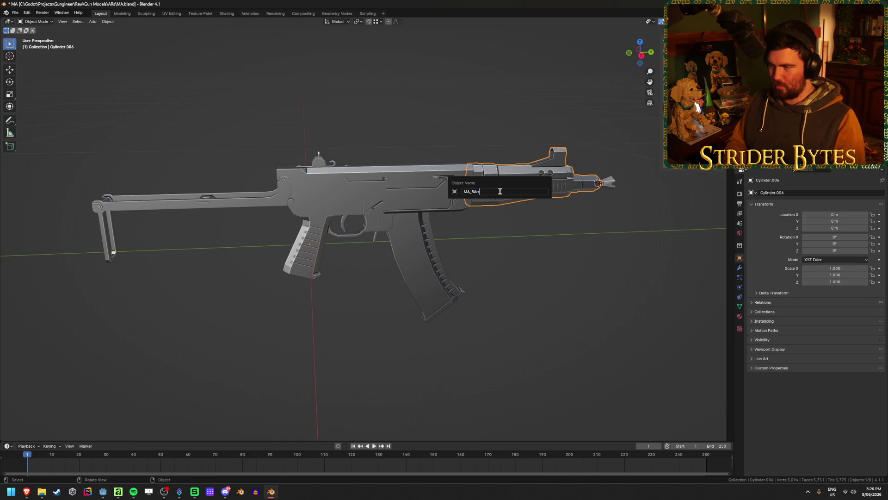
pyautogui.write('rrel')
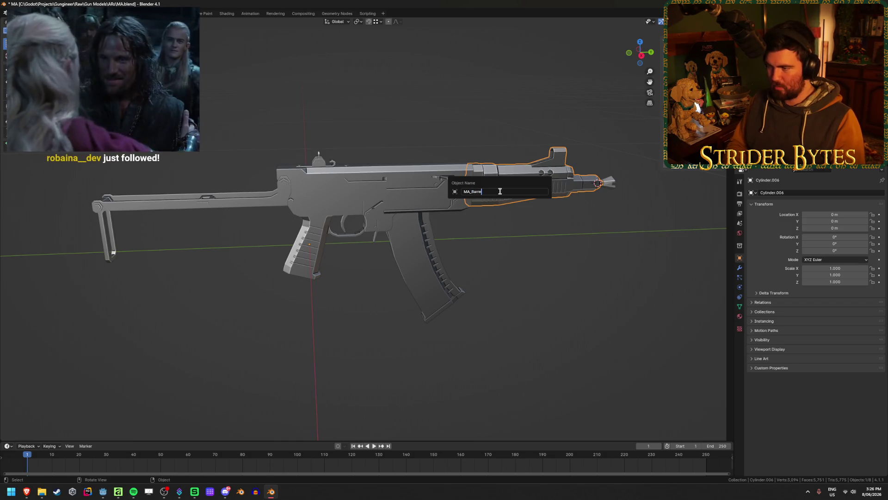
pyautogui.press('Return')
pyautogui.hotkey('ctrl', 's')
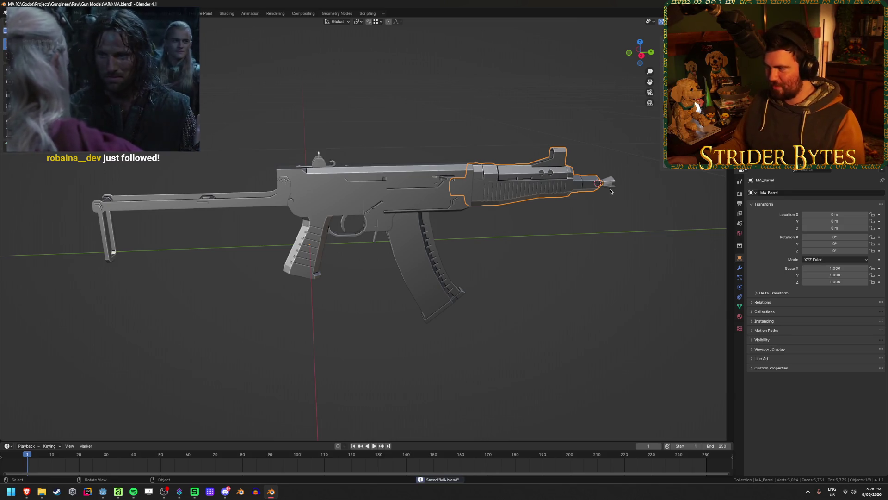
pyautogui.click(608, 185)
pyautogui.press('F2')
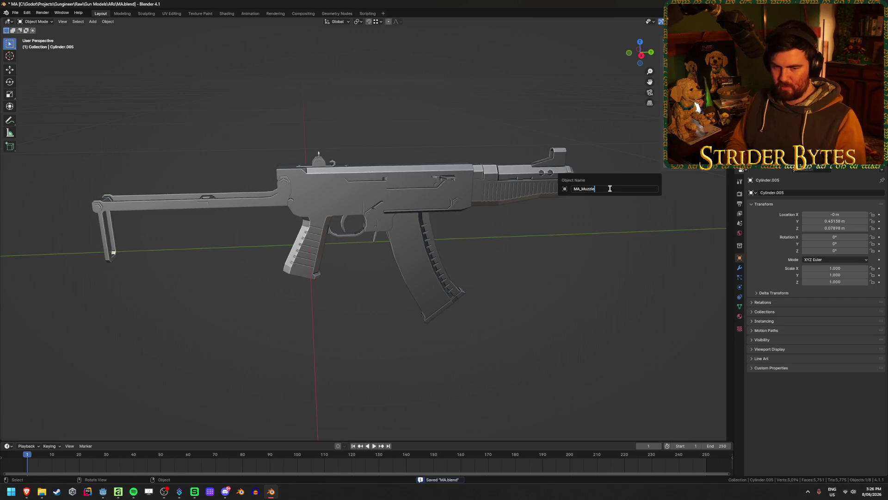
pyautogui.press('Return')
# Hide the receiver and magazine, then name the first cartridge piece Bullet1.
pyautogui.click(430, 186)
pyautogui.press('h')
pyautogui.scroll(4, 430, 186)
pyautogui.click(426, 190)
pyautogui.press('h')
pyautogui.moveTo(423, 246)
pyautogui.mouseDown(button='middle')
pyautogui.moveTo(462, 190)
pyautogui.moveTo(396, 161)
pyautogui.mouseUp(button='middle')
pyautogui.click(396, 161)
pyautogui.press('F2')
pyautogui.write('Bullet')
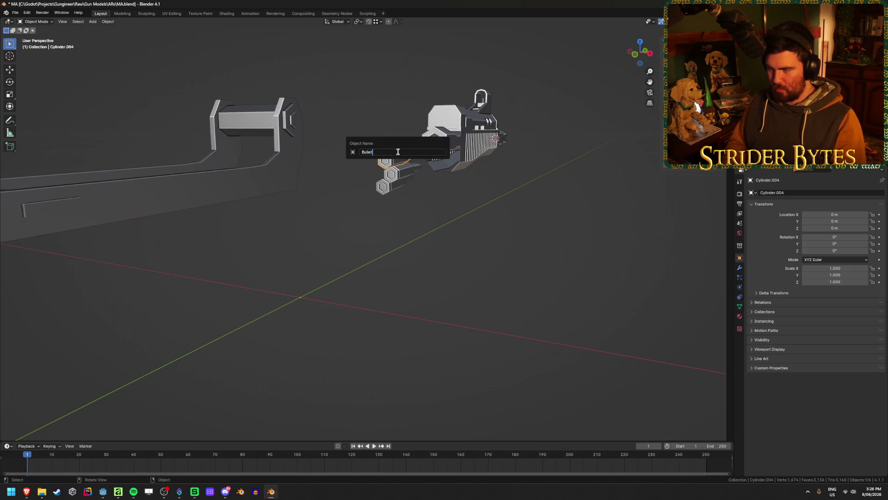
pyautogui.write('1')
pyautogui.press('Return')
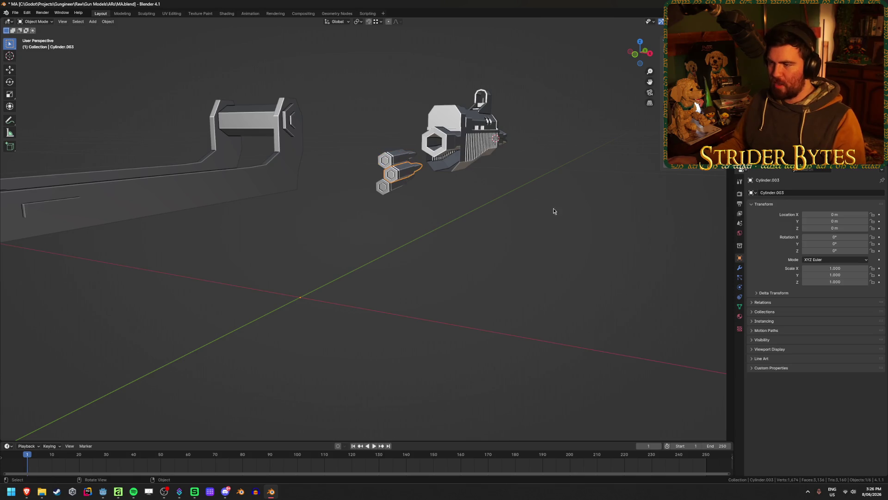
# Name the remaining cartridge pieces Bullet2 and Bullet3 and unhide all gun parts.
pyautogui.press('F2')
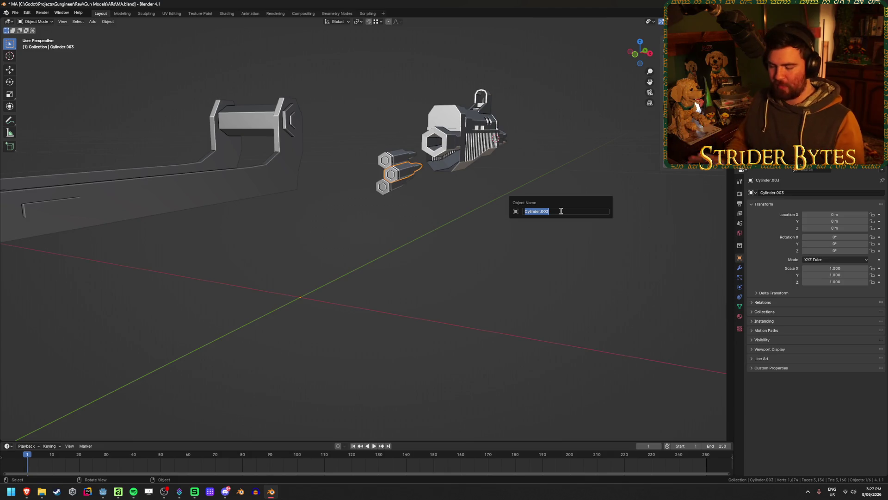
pyautogui.write('Bu')
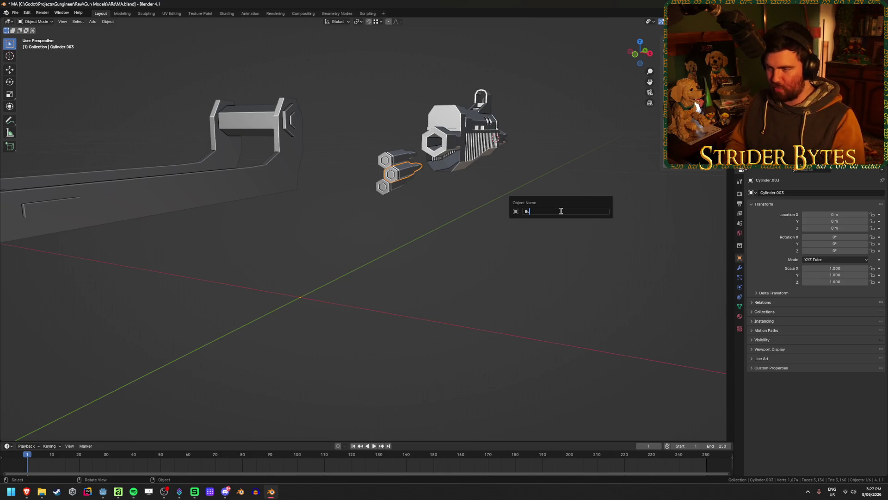
pyautogui.press('Return')
pyautogui.click(396, 186)
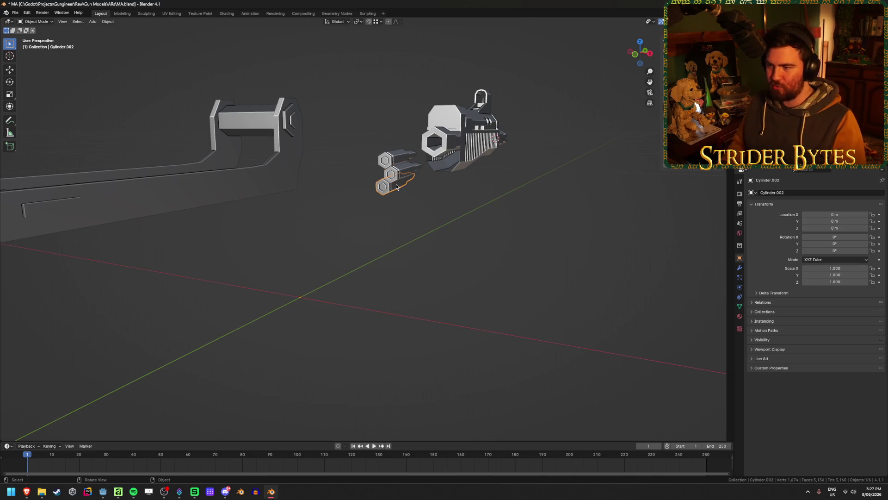
pyautogui.press('F2')
pyautogui.write('Bullet')
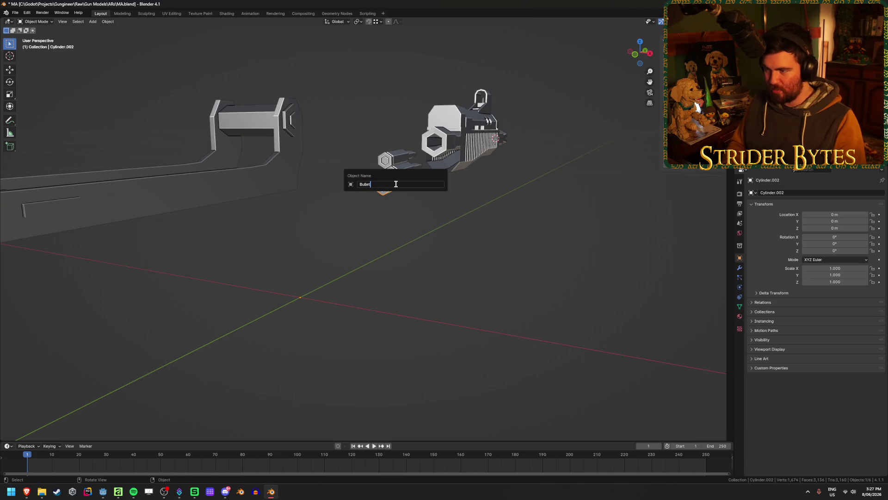
pyautogui.write('3')
pyautogui.press('Return')
pyautogui.hotkey('alt', 'h')
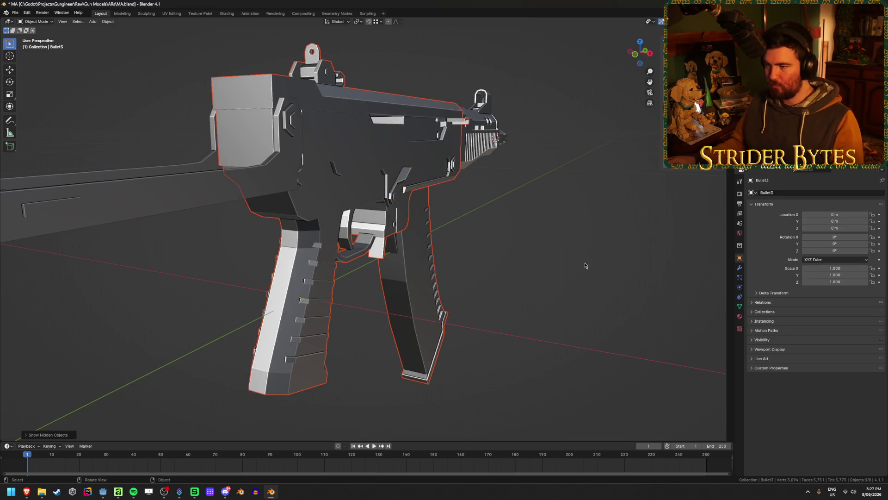
# Save MA.blend and step through the part collections to review the renamed parts.
pyautogui.click(494, 238)
pyautogui.moveTo(549, 203); pyautogui.dragTo(498, 213, button='middle')
pyautogui.scroll(-3, 498, 213)
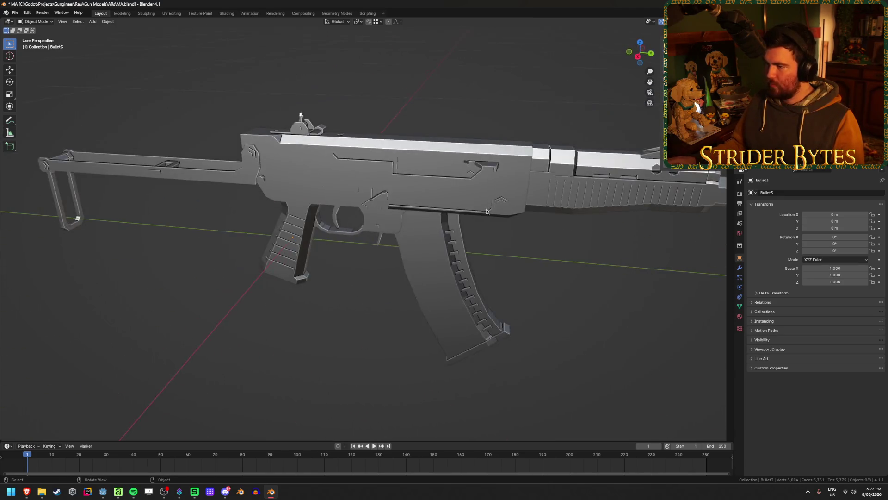
pyautogui.scroll(-2, 479, 270)
pyautogui.scroll(3, 478, 272)
pyautogui.scroll(1, 491, 269)
pyautogui.moveTo(491, 268)
pyautogui.mouseDown(button='middle')
pyautogui.moveTo(496, 249)
pyautogui.moveTo(515, 258)
pyautogui.moveTo(505, 253)
pyautogui.moveTo(510, 239)
pyautogui.mouseUp(button='middle')
pyautogui.hotkey('ctrl', 's')
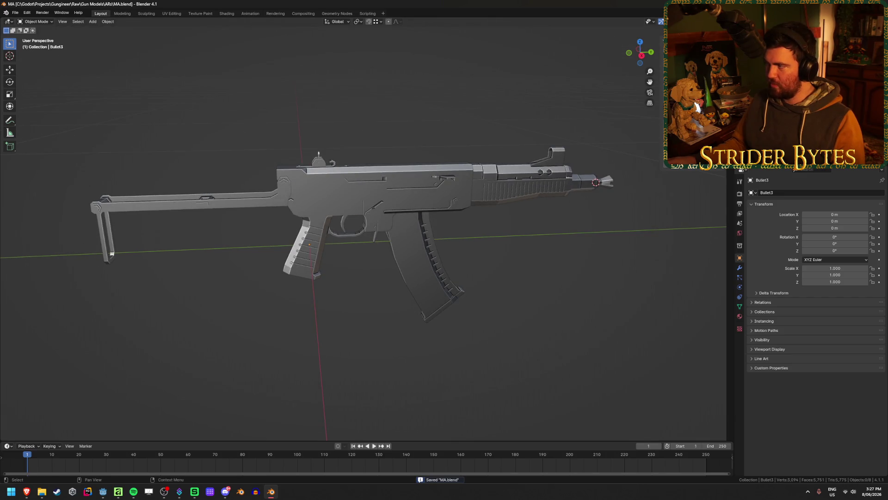
pyautogui.click(414, 229)
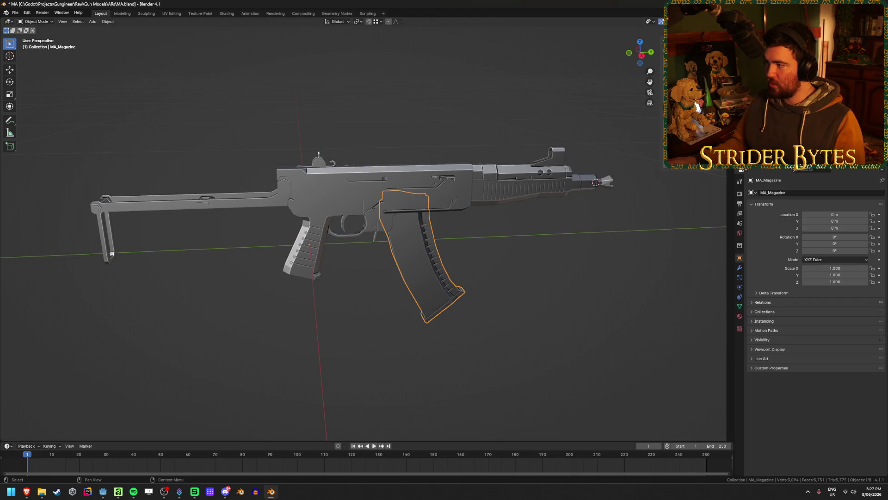
pyautogui.press('a')
pyautogui.hotkey('alt', 'a')
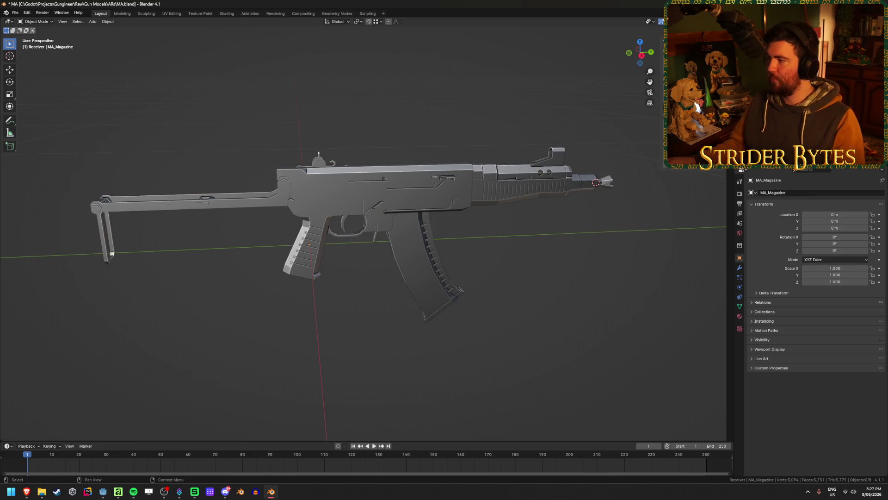
pyautogui.press('Down')
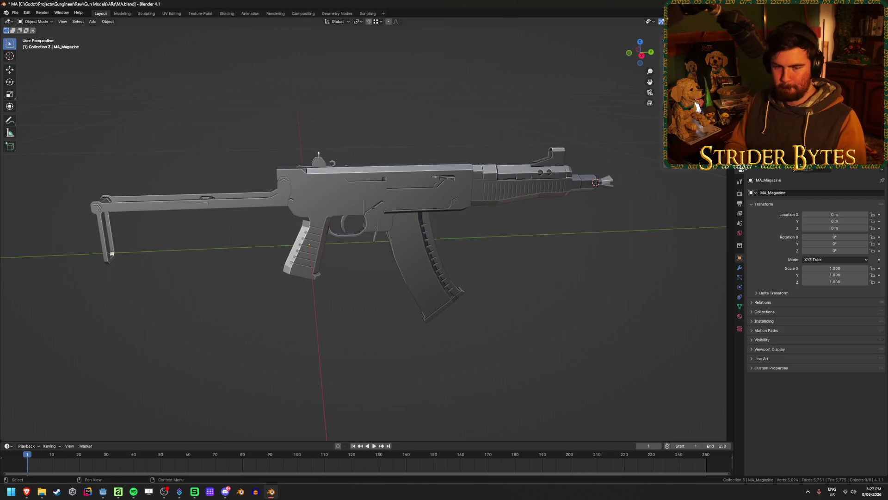
pyautogui.press('Down')
pyautogui.press('Down')
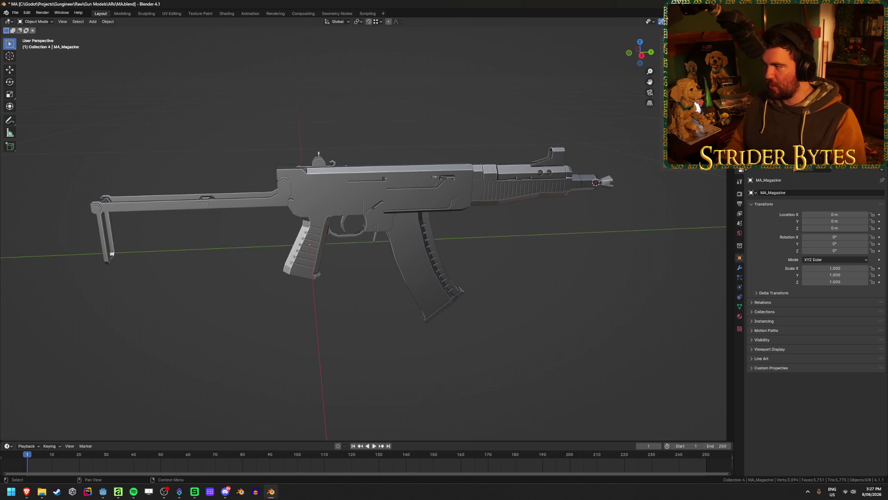
pyautogui.press('Down')
pyautogui.press('Down')
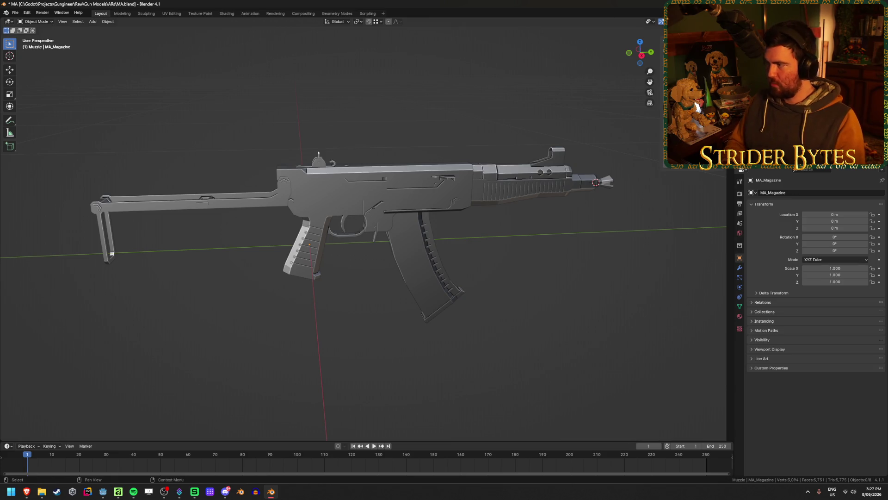
pyautogui.hotkey('ctrl', 's')
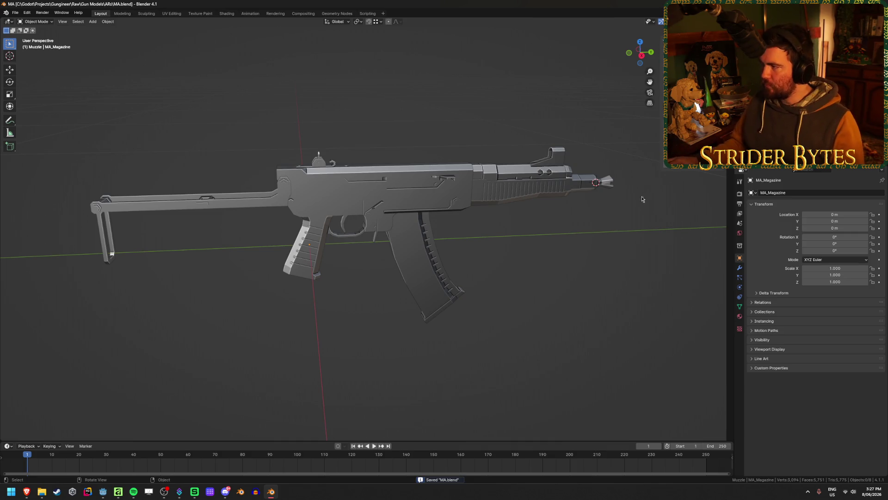
# Check the bullet, magazine, receiver and muzzle objects by selecting each.
pyautogui.click(790, 166)
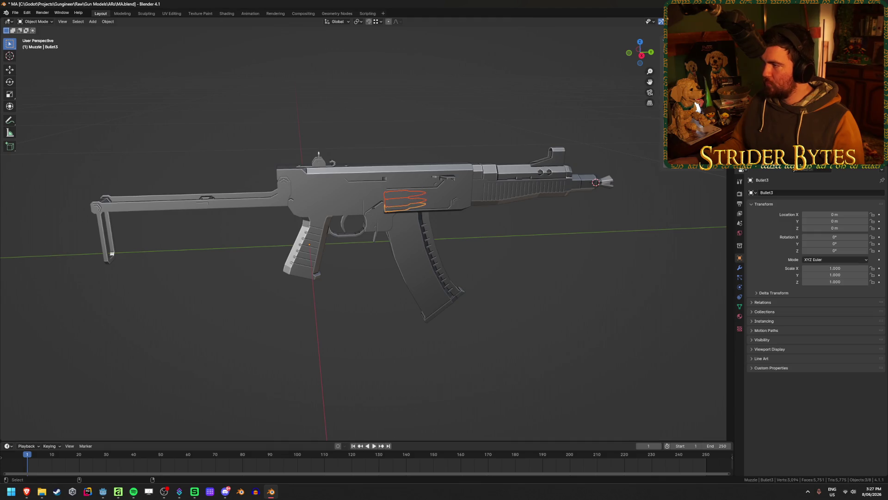
pyautogui.press('Down')
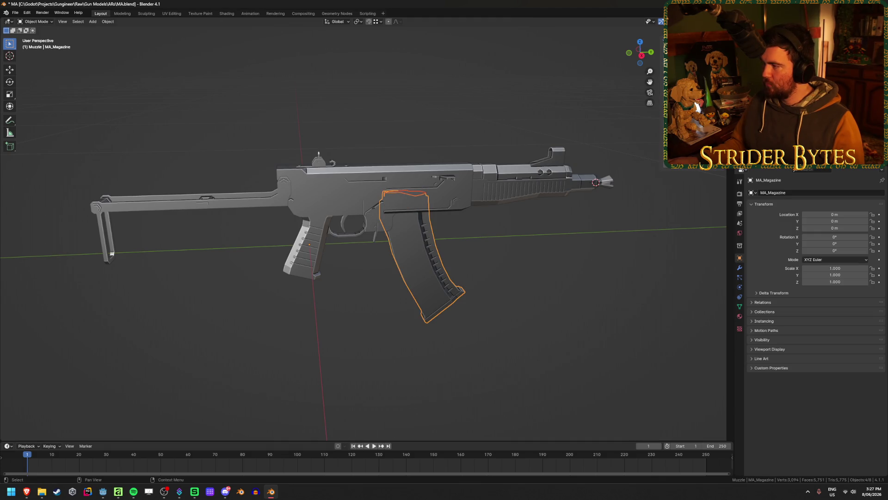
pyautogui.click(543, 294)
pyautogui.click(424, 264)
pyautogui.scroll(4, 426, 263)
pyautogui.click(382, 239)
pyautogui.scroll(-2, 304, 221)
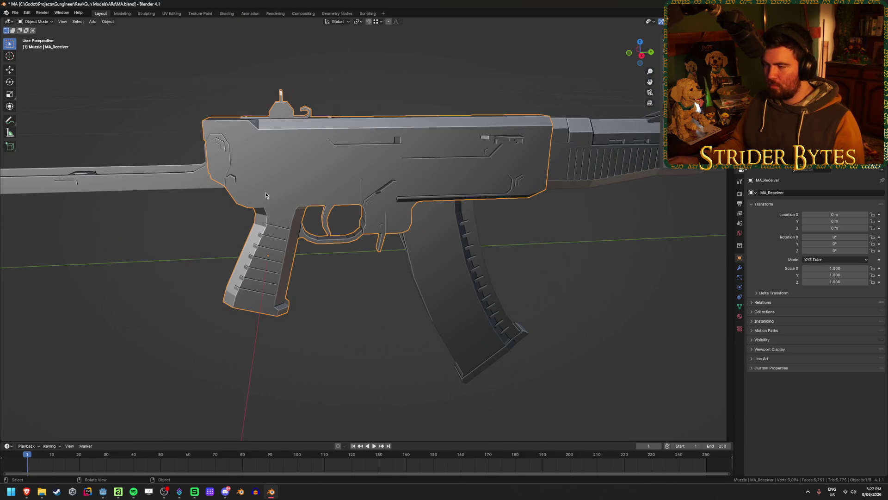
pyautogui.scroll(-2, 266, 195)
pyautogui.keyDown('shift'); pyautogui.moveTo(556, 200); pyautogui.dragTo(319, 213, button='middle'); pyautogui.keyUp('shift')
pyautogui.click(430, 181)
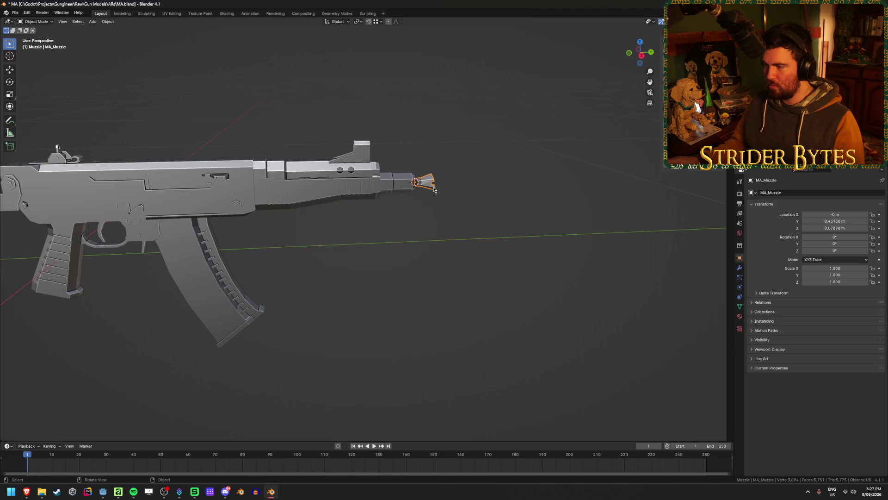
pyautogui.scroll(2, 440, 191)
# Add a plain-axes empty at the muzzle, resize it and apply its scale.
pyautogui.hotkey('shift', 'a')
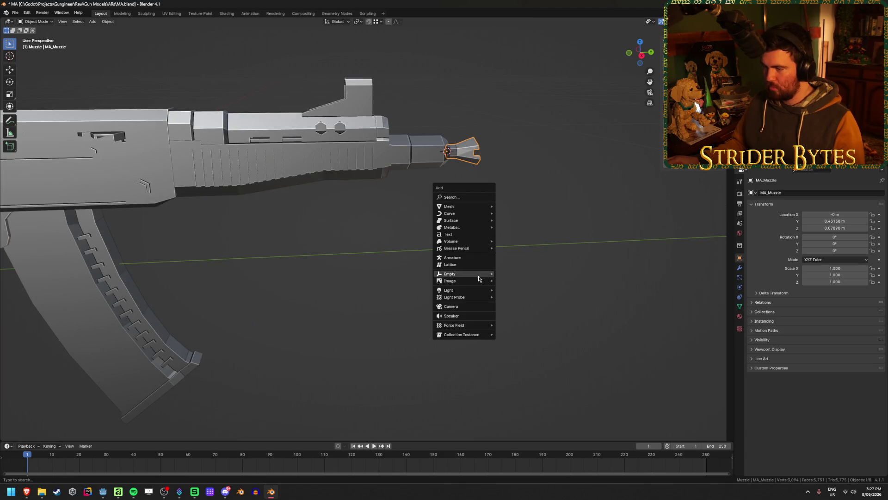
pyautogui.click(525, 274)
pyautogui.scroll(-3, 572, 198)
pyautogui.moveTo(573, 197); pyautogui.dragTo(599, 215, button='middle')
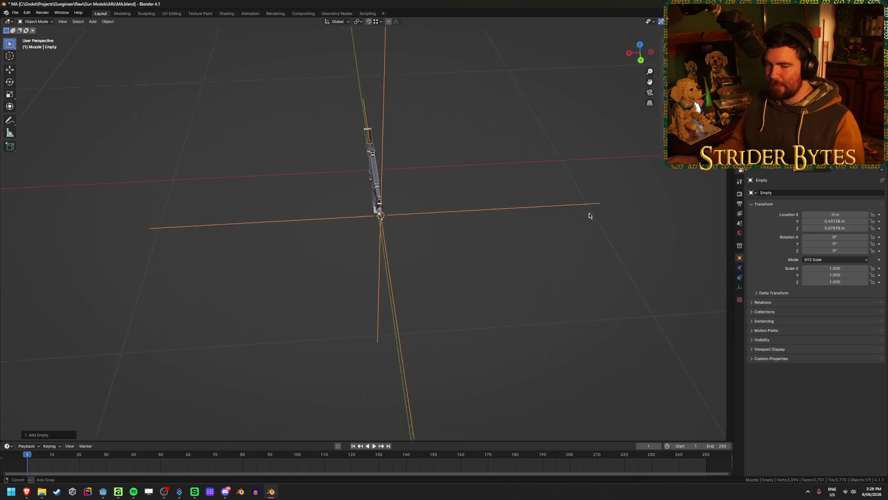
pyautogui.press('s')
pyautogui.click(452, 226)
pyautogui.hotkey('ctrl', 'a')
pyautogui.click(444, 229)
# Name the new empty MuzzleAttach and inspect the barrel end.
pyautogui.moveTo(291, 257); pyautogui.dragTo(348, 259, button='middle')
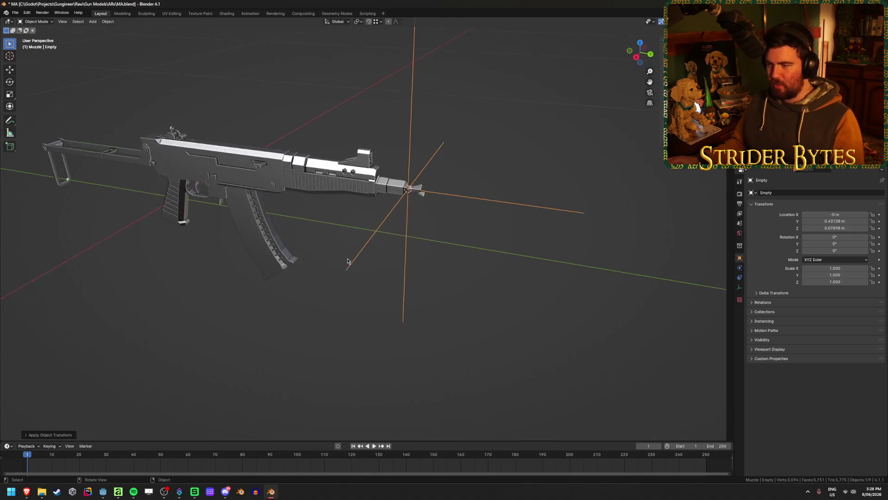
pyautogui.press('F2')
pyautogui.write('Muzzle')
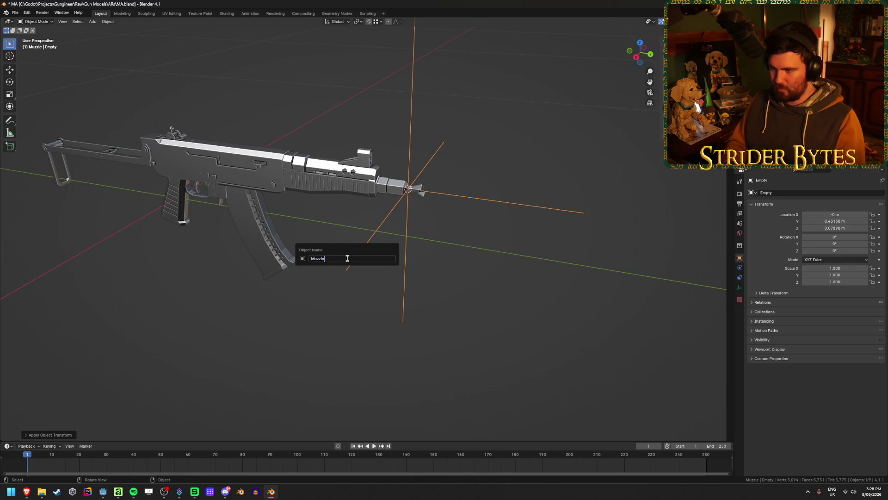
pyautogui.write('Attach')
pyautogui.press('Return')
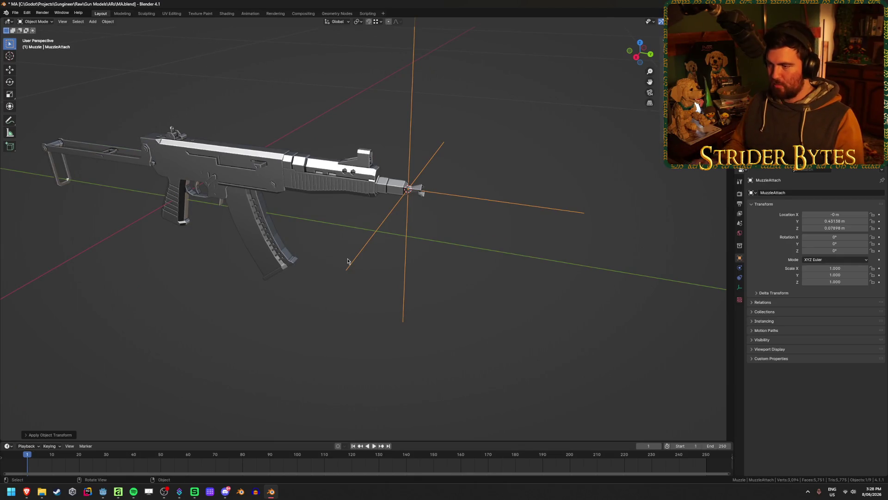
pyautogui.moveTo(327, 257)
pyautogui.mouseDown(button='middle')
pyautogui.moveTo(350, 238)
pyautogui.moveTo(379, 236)
pyautogui.moveTo(306, 238)
pyautogui.moveTo(310, 227)
pyautogui.moveTo(308, 237)
pyautogui.moveTo(400, 239)
pyautogui.moveTo(448, 281)
pyautogui.moveTo(563, 226)
pyautogui.moveTo(456, 213)
pyautogui.moveTo(472, 197)
pyautogui.moveTo(398, 267)
pyautogui.moveTo(445, 278)
pyautogui.mouseUp(button='middle')
pyautogui.scroll(3, 401, 239)
pyautogui.scroll(-3, 401, 240)
# Snap the 3D cursor to MA_Barrel's sight vertex and add a plain-axes empty named AimPoint there.
pyautogui.click(444, 312)
pyautogui.scroll(3, 632, 152)
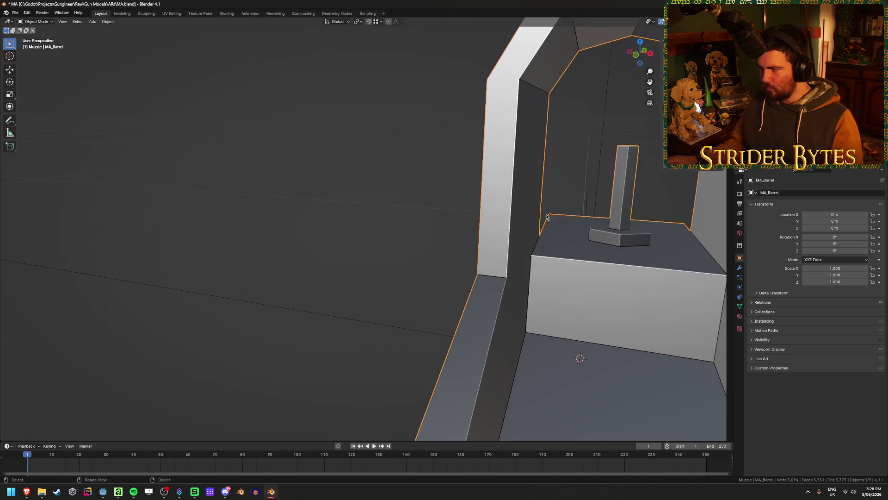
pyautogui.press('Tab')
pyautogui.hotkey('ctrl', 'Tab')
pyautogui.press('Escape')
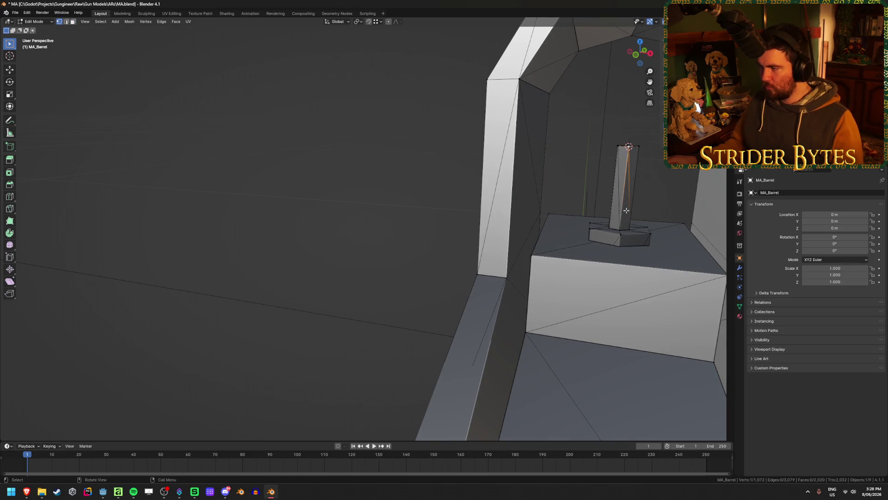
pyautogui.press('Tab')
pyautogui.scroll(-5, 629, 148)
pyautogui.rightClick(566, 168)
pyautogui.press('Escape')
pyautogui.hotkey('shift', 'a')
pyautogui.click(592, 239)
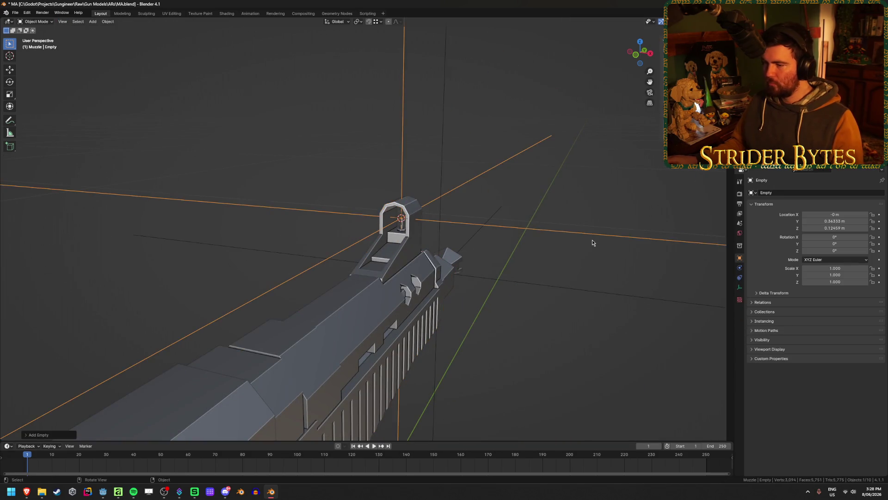
pyautogui.press('F2')
pyautogui.write('Al')
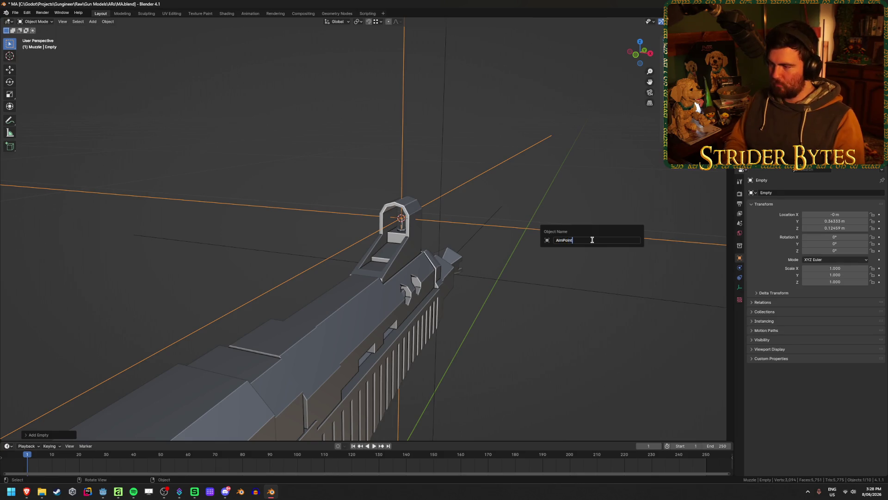
pyautogui.press('Return')
# Shrink the AimPoint empty, apply its scale and select the stock.
pyautogui.moveTo(565, 257); pyautogui.dragTo(681, 246, button='middle')
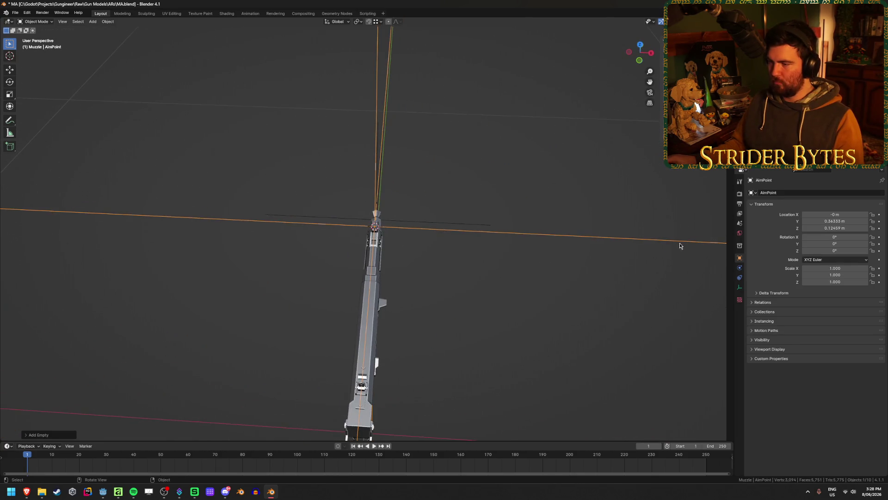
pyautogui.press('s')
pyautogui.click(444, 245)
pyautogui.hotkey('ctrl', 'a')
pyautogui.moveTo(444, 245); pyautogui.dragTo(372, 292, button='middle')
pyautogui.scroll(3, 373, 291)
pyautogui.moveTo(300, 280)
pyautogui.mouseDown(button='middle')
pyautogui.moveTo(355, 238)
pyautogui.moveTo(364, 202)
pyautogui.moveTo(385, 214)
pyautogui.mouseUp(button='middle')
pyautogui.click(354, 238)
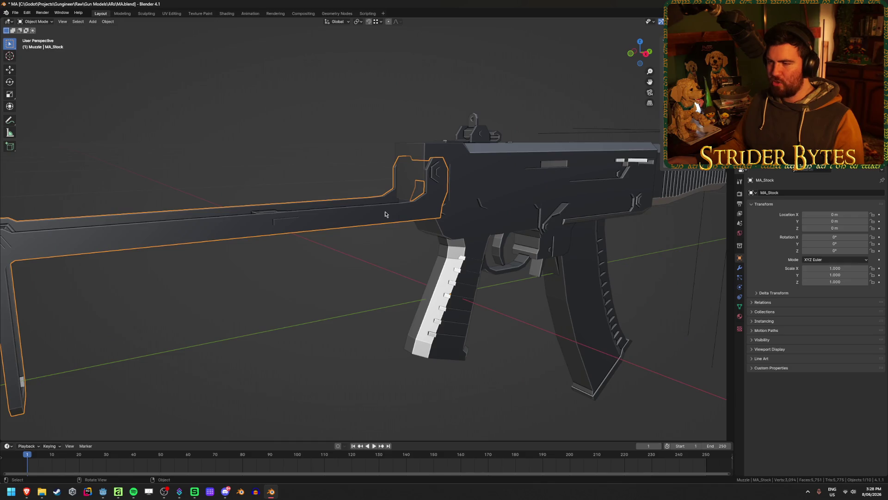
# Snap the 3D cursor to the receiver's rear corner vertex where the stock joins.
pyautogui.click(492, 147)
pyautogui.press('Tab')
pyautogui.moveTo(493, 147)
pyautogui.mouseDown(button='middle')
pyautogui.moveTo(444, 150)
pyautogui.moveTo(492, 144)
pyautogui.moveTo(461, 215)
pyautogui.moveTo(323, 200)
pyautogui.mouseUp(button='middle')
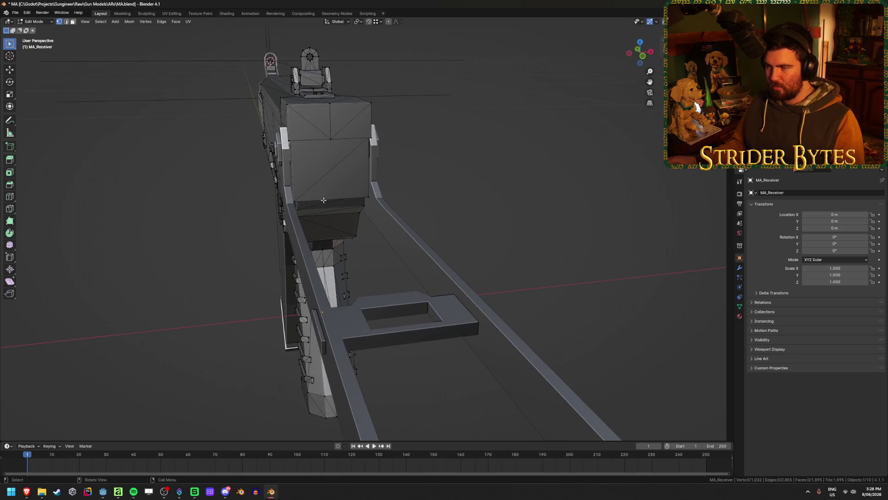
pyautogui.click(303, 199)
pyautogui.press('`')
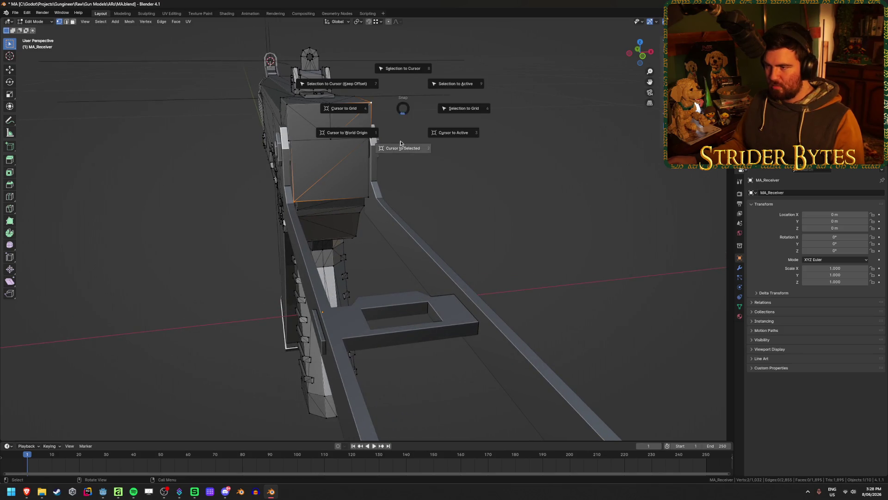
pyautogui.click(463, 105)
pyautogui.moveTo(550, 199)
pyautogui.keyDown('alt'); pyautogui.mouseDown(button='middle')
pyautogui.moveTo(476, 189)
pyautogui.moveTo(498, 190)
pyautogui.mouseUp(button='middle'); pyautogui.keyUp('alt')
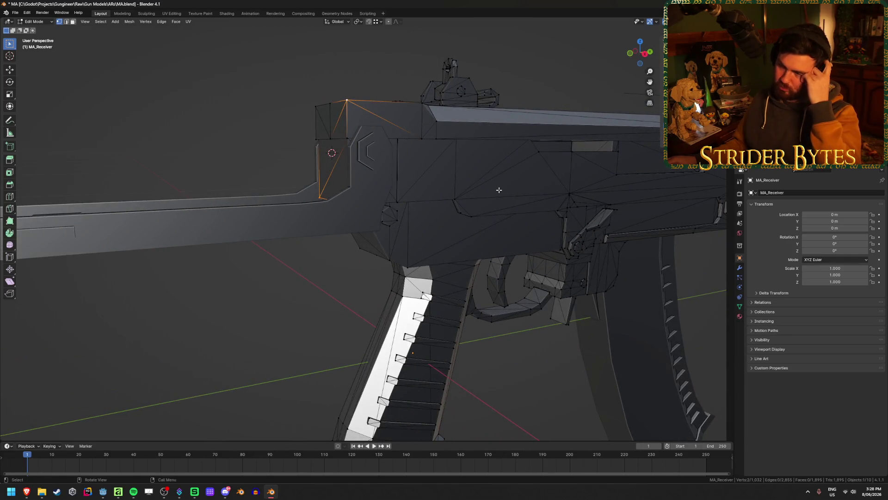
pyautogui.scroll(-2, 232, 248)
pyautogui.scroll(-2, 258, 244)
pyautogui.press('Tab')
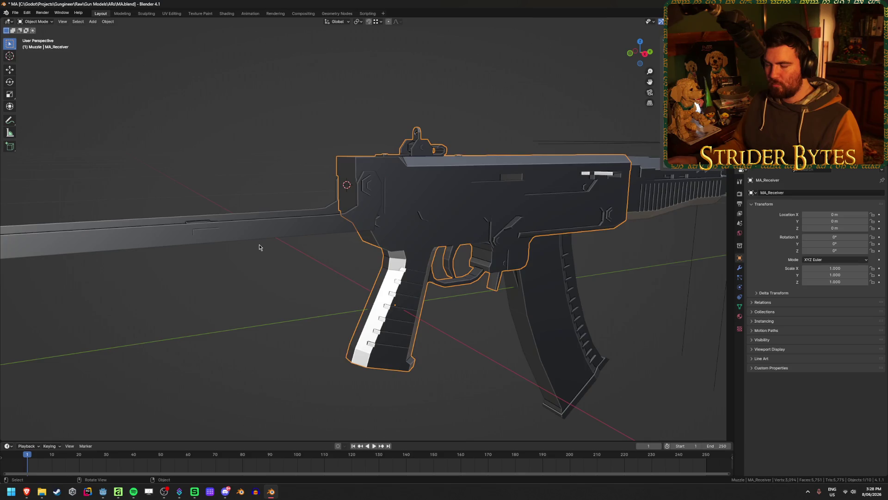
# Add a plain-axes empty at the cursor, shrink it and apply its scale.
pyautogui.moveTo(258, 248); pyautogui.dragTo(384, 188, button='middle')
pyautogui.hotkey('shift', 'a')
pyautogui.click(291, 201)
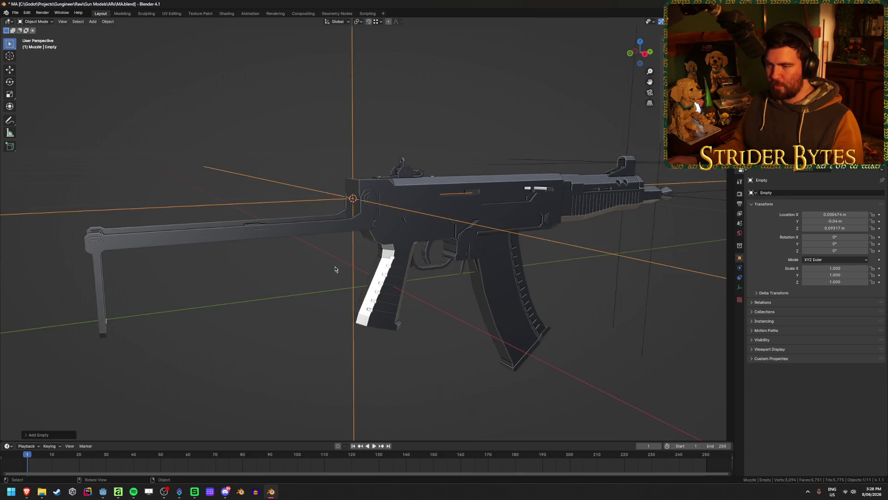
pyautogui.scroll(-3, 307, 298)
pyautogui.moveTo(307, 298)
pyautogui.mouseDown(button='middle')
pyautogui.moveTo(348, 323)
pyautogui.moveTo(670, 220)
pyautogui.mouseUp(button='middle')
pyautogui.press('s')
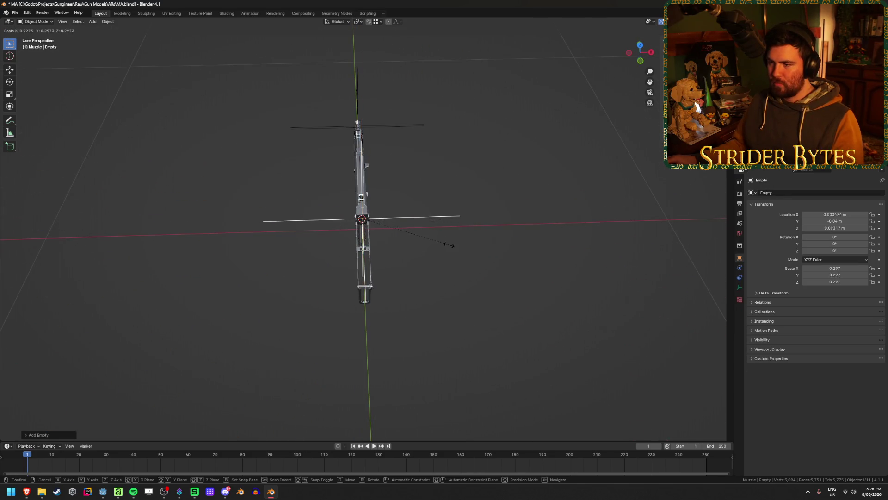
pyautogui.click(437, 246)
pyautogui.hotkey('ctrl', 'a')
pyautogui.moveTo(437, 243)
pyautogui.mouseDown(button='middle')
pyautogui.moveTo(436, 280)
pyautogui.moveTo(425, 285)
pyautogui.mouseUp(button='middle')
pyautogui.scroll(3, 425, 285)
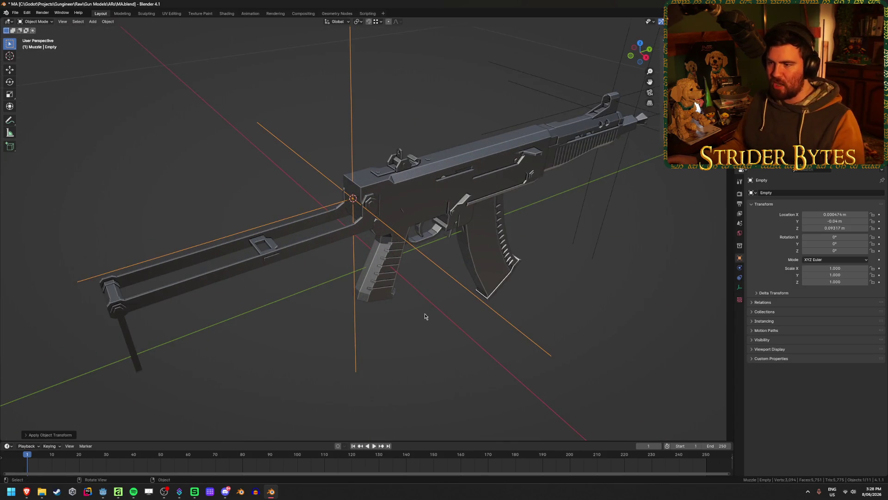
# Rename the new empty StockAttach, then start renaming the stock part.
pyautogui.press('F2')
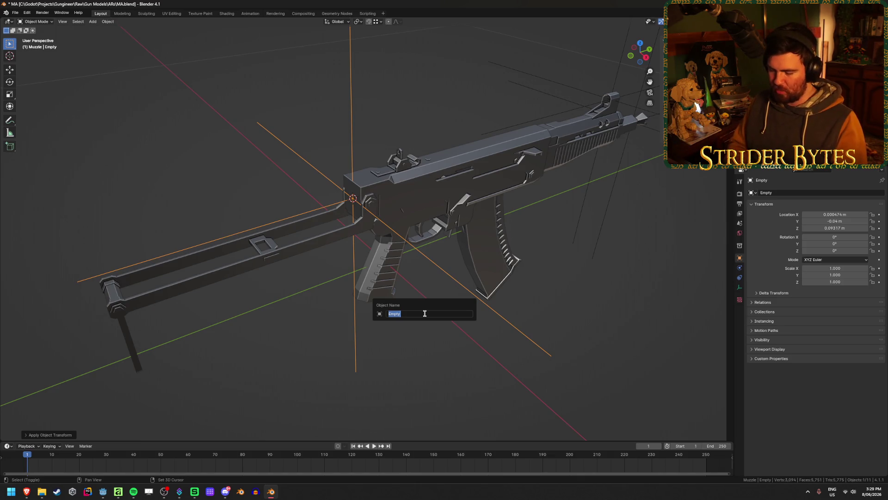
pyautogui.write('Attach')
pyautogui.press('Return')
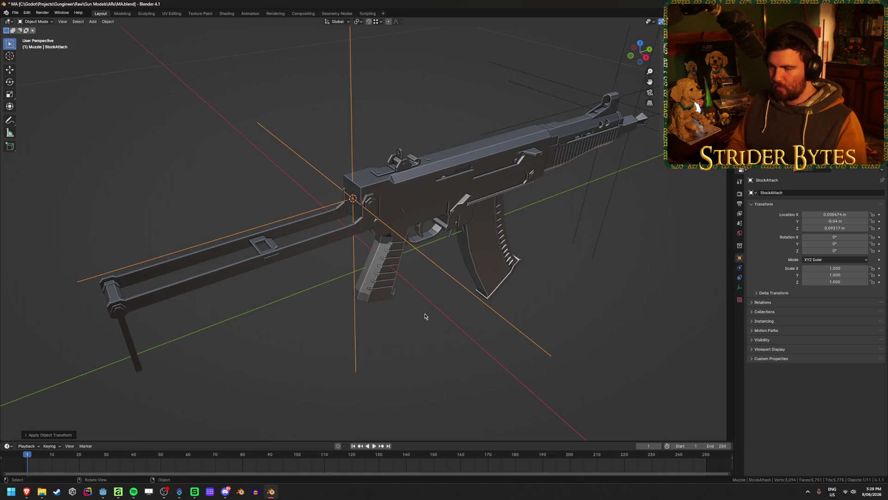
pyautogui.click(261, 258)
pyautogui.press('F2')
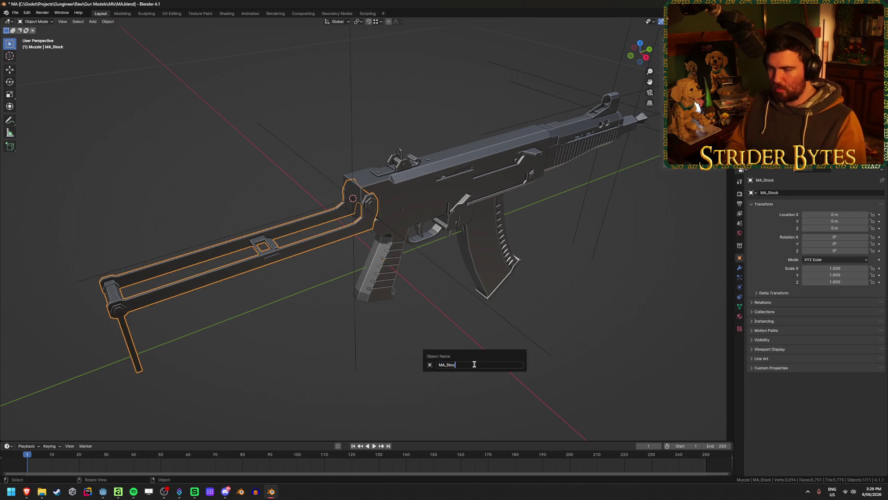
# Hide the receiver and isolate the magazine, briefly checking its mesh in Edit Mode.
pyautogui.moveTo(361, 291); pyautogui.dragTo(308, 268, button='middle')
pyautogui.scroll(3, 308, 268)
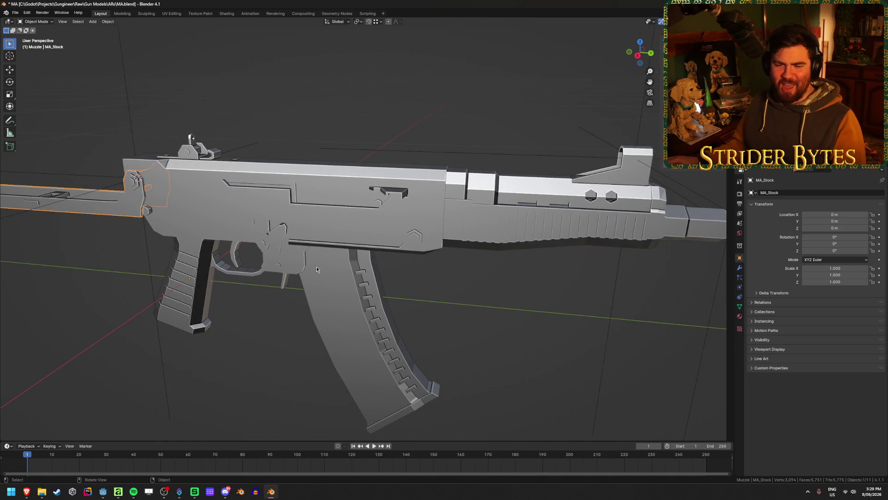
pyautogui.click(331, 291)
pyautogui.click(254, 246)
pyautogui.press('h')
pyautogui.click(311, 287)
pyautogui.moveTo(312, 287)
pyautogui.mouseDown(button='middle')
pyautogui.moveTo(284, 266)
pyautogui.moveTo(486, 311)
pyautogui.mouseUp(button='middle')
pyautogui.press('Tab')
pyautogui.hotkey('ctrl', 'Tab')
pyautogui.press('Escape')
pyautogui.press('Tab')
pyautogui.hotkey('alt', 'h')
# Set the magazine's origin to its geometry, unhide the receiver and snap the 3D cursor to the magazine.
pyautogui.rightClick(486, 314)
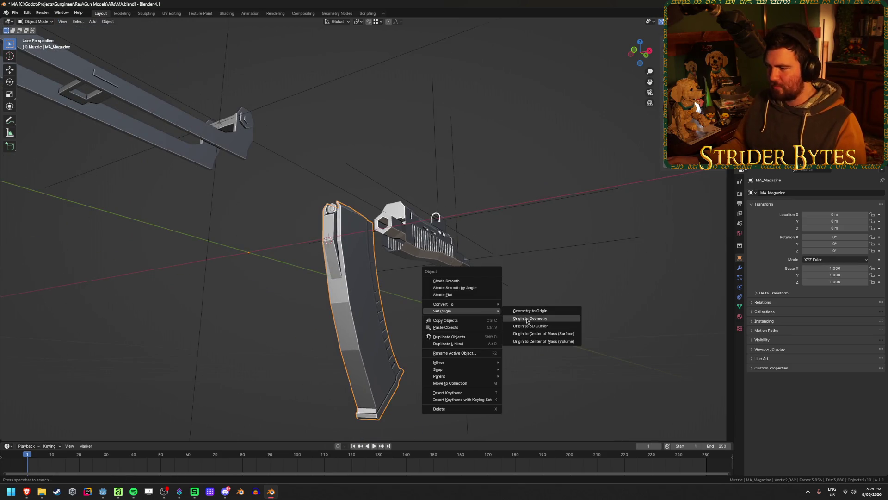
pyautogui.click(536, 322)
pyautogui.hotkey('alt', 'h')
pyautogui.click(527, 326)
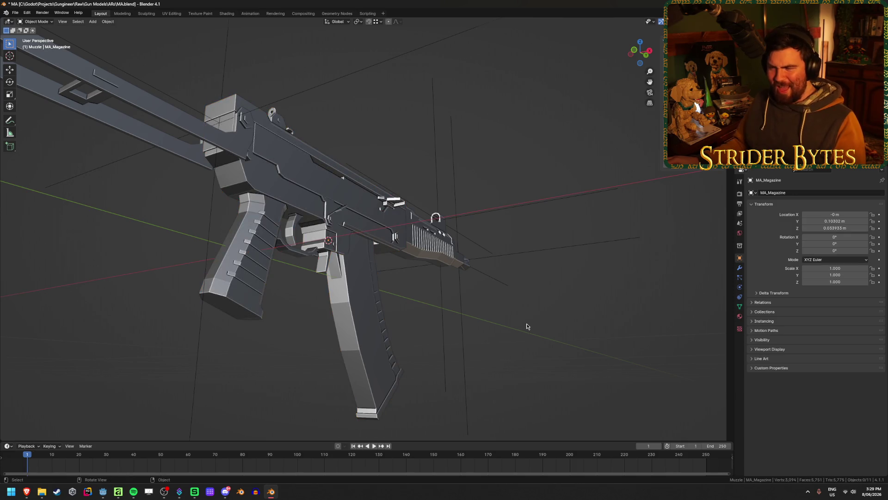
pyautogui.click(363, 296)
pyautogui.rightClick(363, 297)
pyautogui.click(399, 298)
pyautogui.hotkey('ctrl', 'z')
# Add a plain-axes empty at the magazine, shrink it and apply its scale.
pyautogui.hotkey('shift', 'a')
pyautogui.click(444, 298)
pyautogui.moveTo(424, 298)
pyautogui.mouseDown(button='middle')
pyautogui.moveTo(375, 264)
pyautogui.moveTo(641, 238)
pyautogui.mouseUp(button='middle')
pyautogui.press('s')
pyautogui.click(423, 245)
pyautogui.hotkey('ctrl', 'a')
pyautogui.click(512, 253)
pyautogui.moveTo(511, 252)
pyautogui.mouseDown(button='middle')
pyautogui.moveTo(452, 277)
pyautogui.moveTo(410, 232)
pyautogui.mouseUp(button='middle')
pyautogui.scroll(3, 434, 255)
pyautogui.scroll(1, 434, 254)
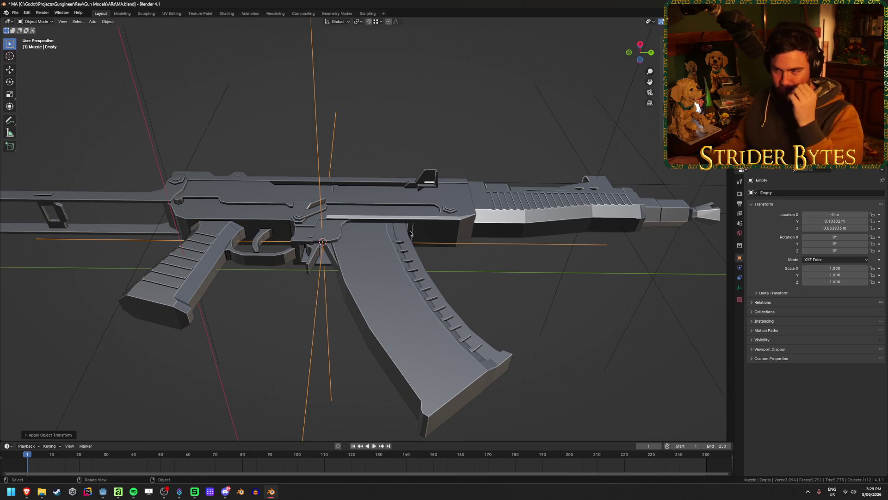
# Rename the empty MagazineAttach and save MA.blend.
pyautogui.moveTo(411, 234); pyautogui.dragTo(486, 307, button='middle')
pyautogui.press('F2')
pyautogui.write('MagazineAttach')
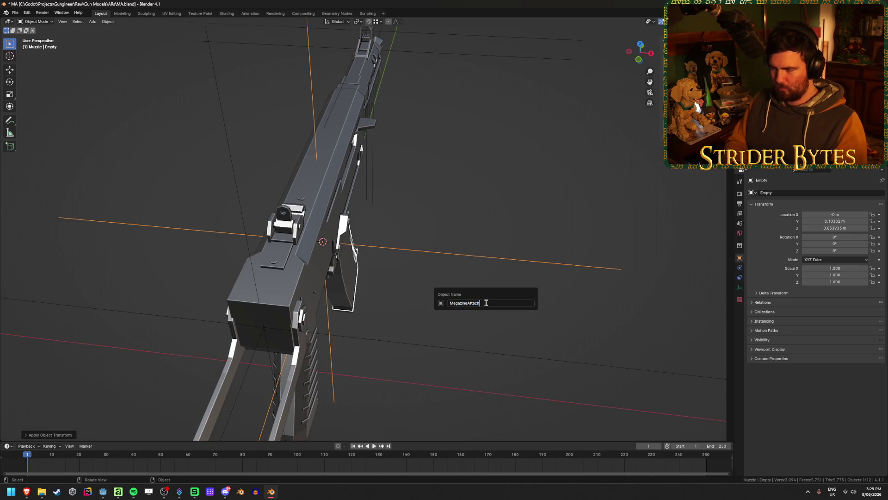
pyautogui.press('Return')
pyautogui.hotkey('ctrl', 's')
# Orbit around the rifle inspecting the receiver, magazine and barrel, ending with the barrel selected.
pyautogui.moveTo(486, 302)
pyautogui.mouseDown(button='middle')
pyautogui.moveTo(369, 232)
pyautogui.moveTo(431, 290)
pyautogui.mouseUp(button='middle')
pyautogui.scroll(-3, 431, 292)
pyautogui.moveTo(486, 308)
pyautogui.mouseDown(button='middle')
pyautogui.moveTo(436, 301)
pyautogui.moveTo(296, 220)
pyautogui.mouseUp(button='middle')
pyautogui.click(295, 219)
pyautogui.click(505, 296)
pyautogui.moveTo(504, 296); pyautogui.dragTo(310, 230, button='middle')
pyautogui.click(310, 229)
pyautogui.click(411, 258)
pyautogui.moveTo(453, 276)
pyautogui.mouseDown(button='middle')
pyautogui.moveTo(417, 272)
pyautogui.moveTo(418, 206)
pyautogui.mouseUp(button='middle')
pyautogui.click(418, 206)
pyautogui.scroll(2, 314, 222)
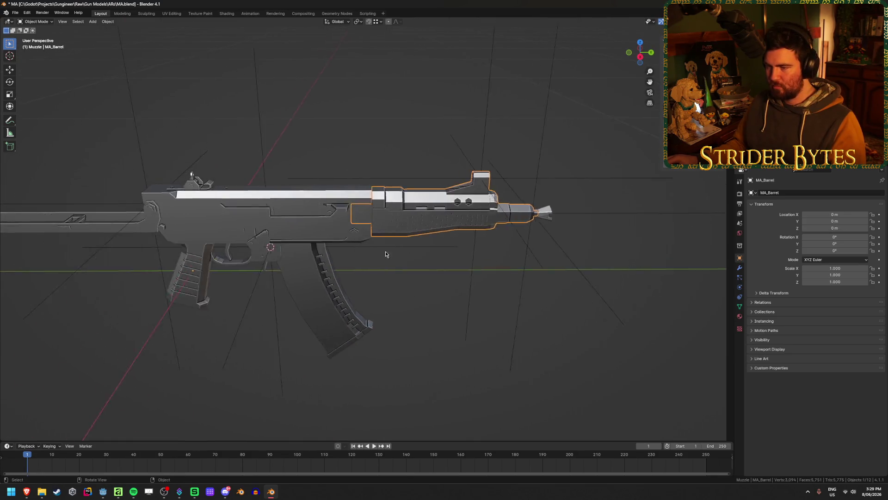
pyautogui.scroll(3, 319, 220)
pyautogui.scroll(2, 331, 216)
# Hide the receiver and open the MA_Barrel mesh for editing.
pyautogui.click(332, 216)
pyautogui.scroll(1, 331, 216)
pyautogui.scroll(-3, 483, 202)
pyautogui.moveTo(484, 202)
pyautogui.mouseDown(button='middle')
pyautogui.moveTo(459, 190)
pyautogui.moveTo(391, 211)
pyautogui.moveTo(438, 206)
pyautogui.mouseUp(button='middle')
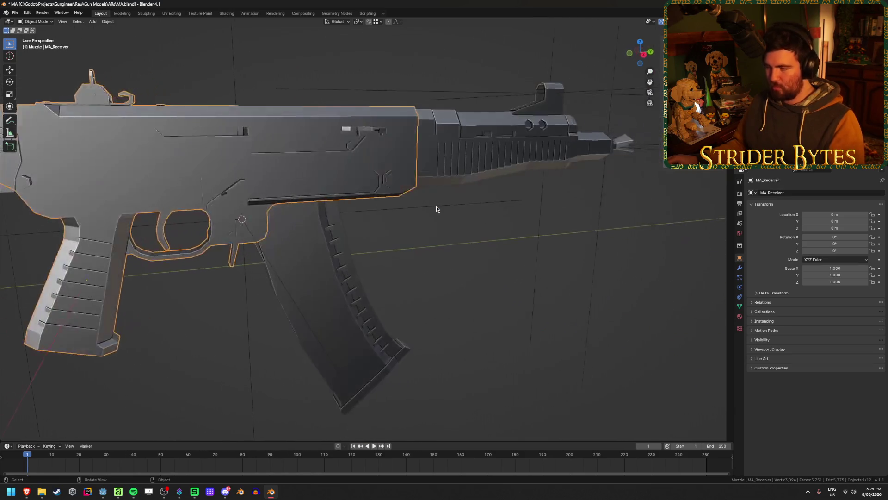
pyautogui.press('h')
pyautogui.click(444, 160)
pyautogui.moveTo(445, 160); pyautogui.dragTo(417, 208, button='middle')
pyautogui.scroll(3, 386, 236)
pyautogui.moveTo(387, 236); pyautogui.dragTo(499, 234, button='middle')
pyautogui.press('Tab')
pyautogui.scroll(3, 500, 234)
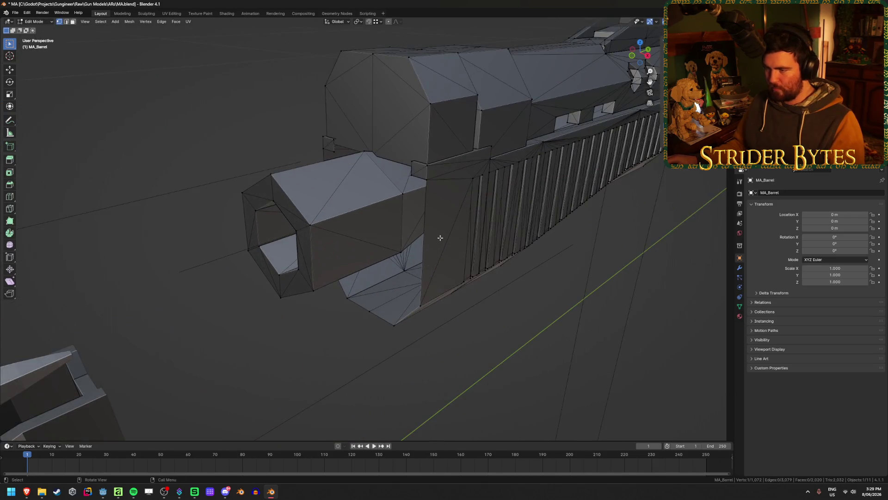
# Inspect the barrel's edge loops and muzzle end, toggling Edit Mode and clearing selections.
pyautogui.keyDown('alt'); pyautogui.click(422, 266); pyautogui.keyUp('alt')
pyautogui.hotkey('ctrl', 'l')
pyautogui.hotkey('alt', 'a')
pyautogui.press('Tab')
pyautogui.scroll(3, 190, 131)
pyautogui.moveTo(185, 146)
pyautogui.mouseDown(button='middle')
pyautogui.moveTo(199, 138)
pyautogui.moveTo(198, 146)
pyautogui.mouseUp(button='middle')
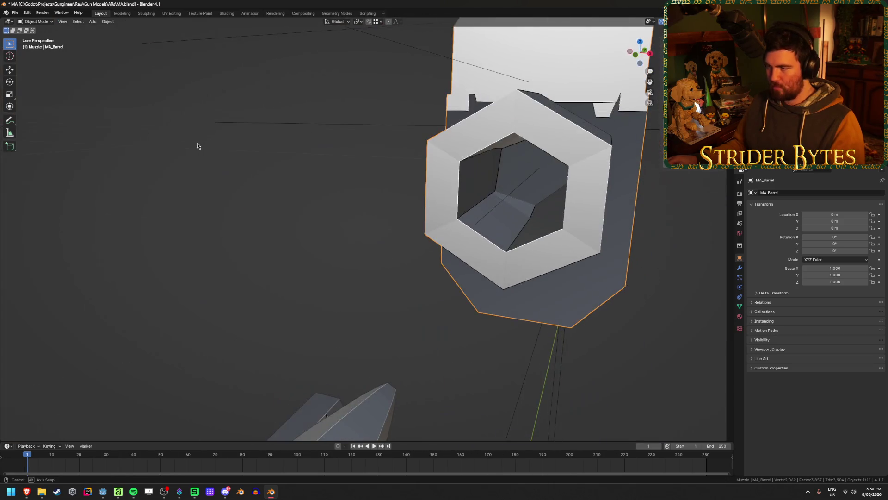
pyautogui.press('Tab')
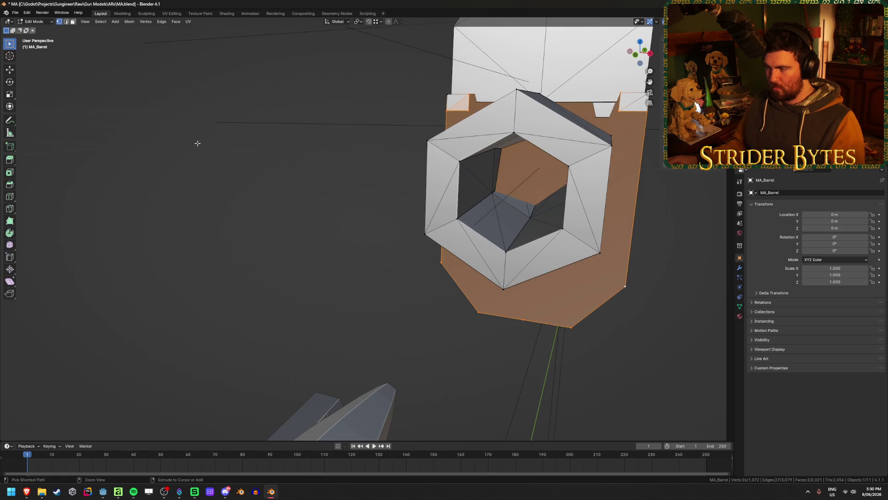
pyautogui.hotkey('alt', 'a')
pyautogui.moveTo(204, 154)
pyautogui.mouseDown(button='middle')
pyautogui.moveTo(196, 144)
pyautogui.moveTo(185, 168)
pyautogui.mouseUp(button='middle')
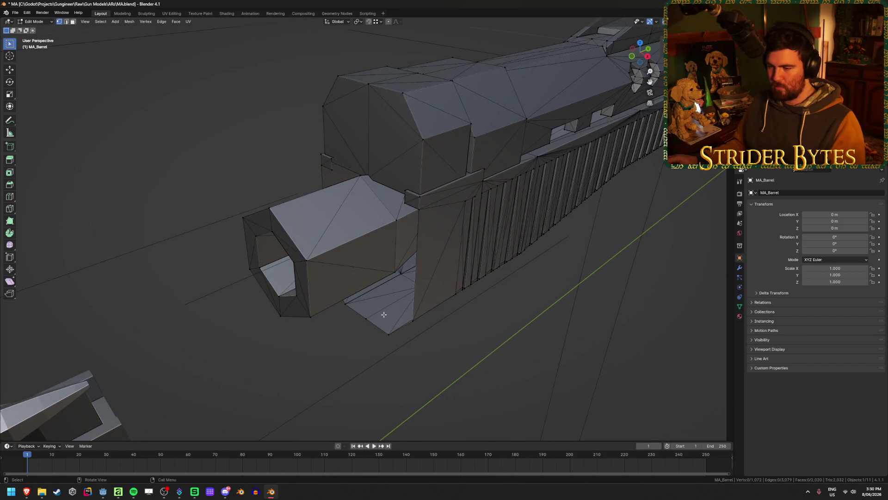
# Examine the barrel's side edge loop and muzzle, re-entering Edit Mode on MA_Barrel.
pyautogui.press('KP_Decimal')
pyautogui.scroll(-5, 483, 312)
pyautogui.moveTo(484, 312)
pyautogui.mouseDown(button='middle')
pyautogui.moveTo(376, 219)
pyautogui.moveTo(451, 218)
pyautogui.moveTo(444, 204)
pyautogui.moveTo(366, 202)
pyautogui.moveTo(401, 214)
pyautogui.moveTo(396, 233)
pyautogui.mouseUp(button='middle')
pyautogui.keyDown('alt'); pyautogui.click(411, 205); pyautogui.keyUp('alt')
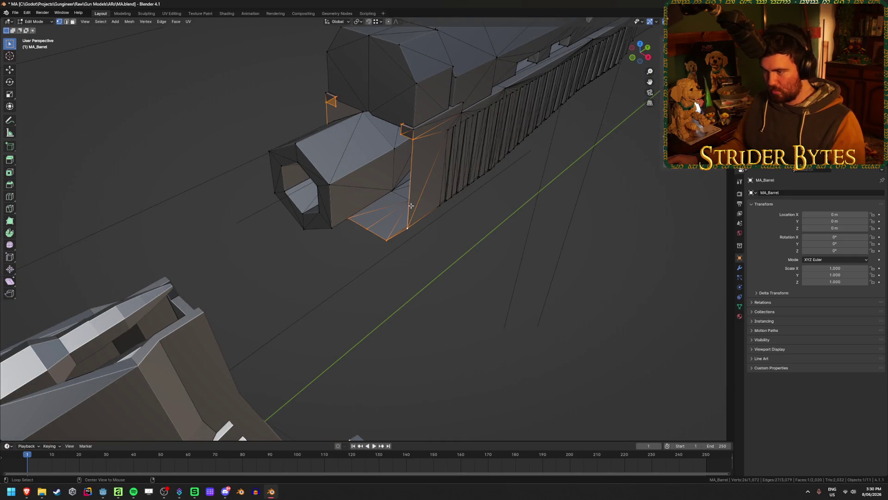
pyautogui.press('Tab')
pyautogui.scroll(-3, 192, 167)
pyautogui.moveTo(192, 166)
pyautogui.mouseDown(button='middle')
pyautogui.moveTo(237, 220)
pyautogui.moveTo(364, 179)
pyautogui.mouseUp(button='middle')
pyautogui.click(465, 124)
pyautogui.press('Tab')
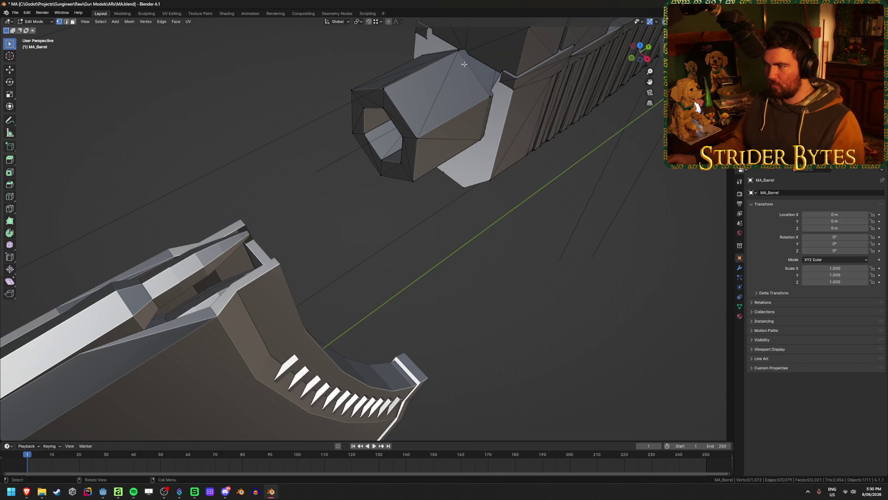
pyautogui.scroll(4, 458, 54)
pyautogui.moveTo(458, 53); pyautogui.dragTo(409, 294, button='middle')
pyautogui.scroll(-4, 408, 293)
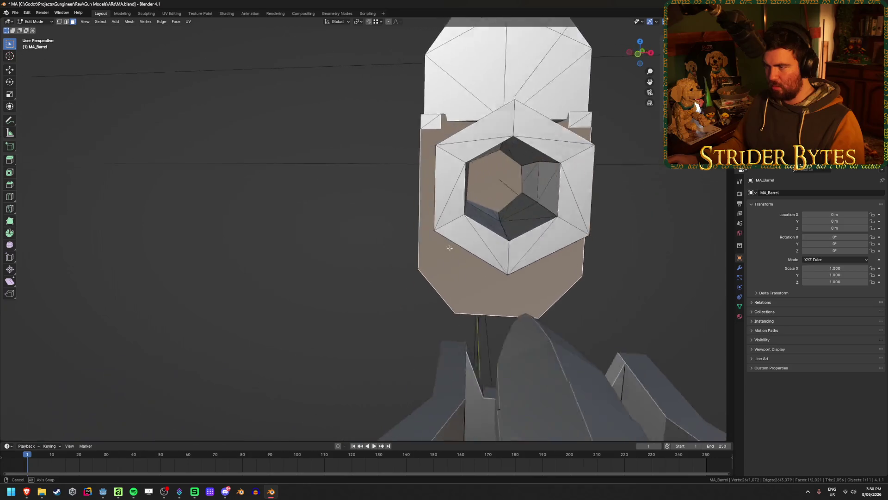
pyautogui.moveTo(408, 293); pyautogui.dragTo(462, 247, button='middle')
pyautogui.hotkey('ctrl', 'z')
pyautogui.hotkey('ctrl', 'z')
pyautogui.hotkey('ctrl', 'z')
pyautogui.hotkey('ctrl', 'z')
pyautogui.hotkey('ctrl', 'z')
pyautogui.moveTo(462, 246); pyautogui.dragTo(366, 298, button='middle')
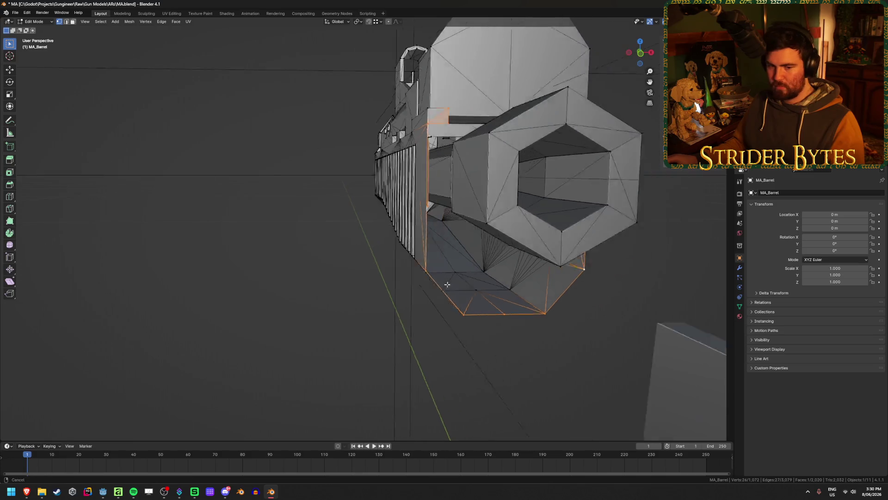
# Extrude the bottom edge straight up along Z and fill two faces to close the muzzle underside gap.
pyautogui.click(354, 337)
pyautogui.moveTo(350, 329)
pyautogui.mouseDown(button='middle')
pyautogui.moveTo(403, 302)
pyautogui.moveTo(372, 294)
pyautogui.mouseUp(button='middle')
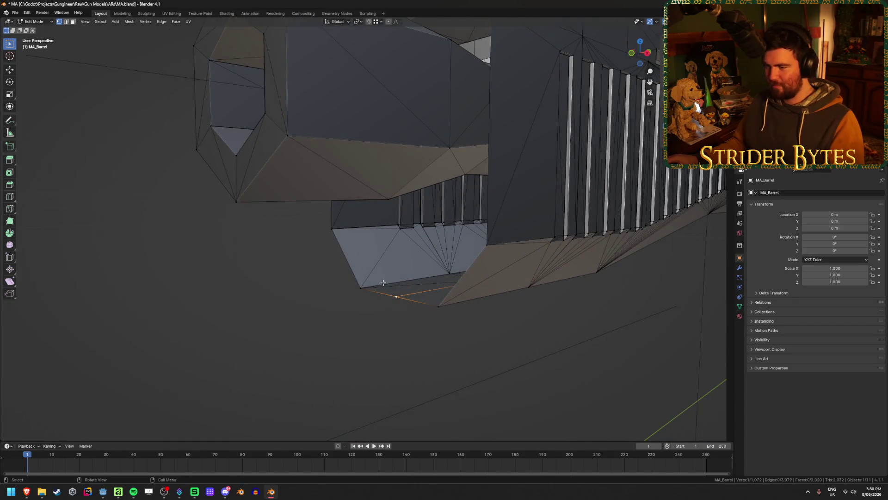
pyautogui.press('e')
pyautogui.press('z')
pyautogui.click(343, 265)
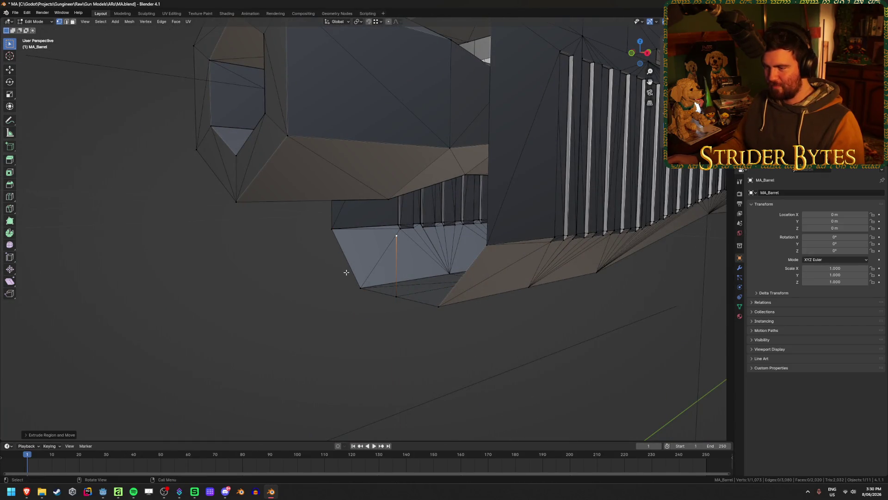
pyautogui.moveTo(346, 273); pyautogui.dragTo(331, 249, button='middle')
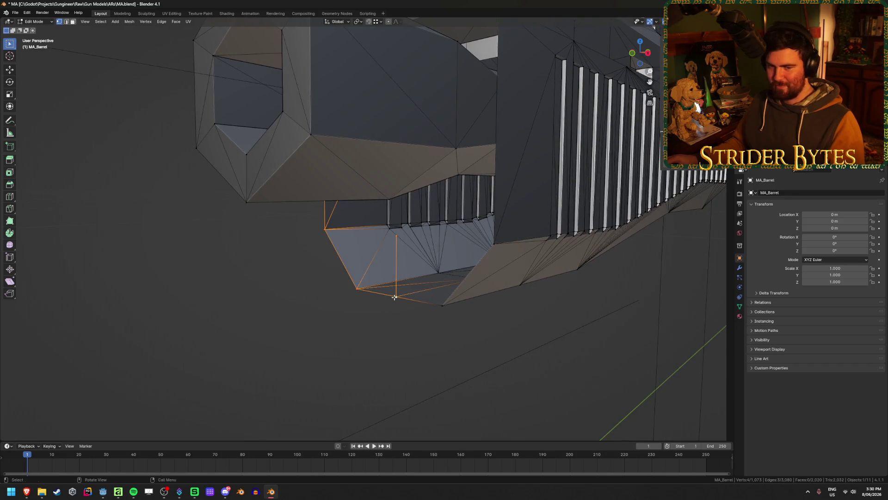
pyautogui.press('f')
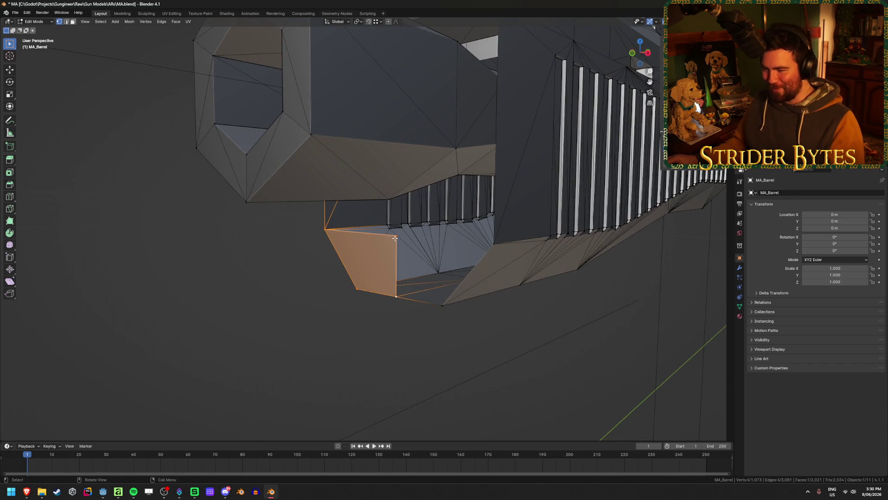
pyautogui.click(395, 237)
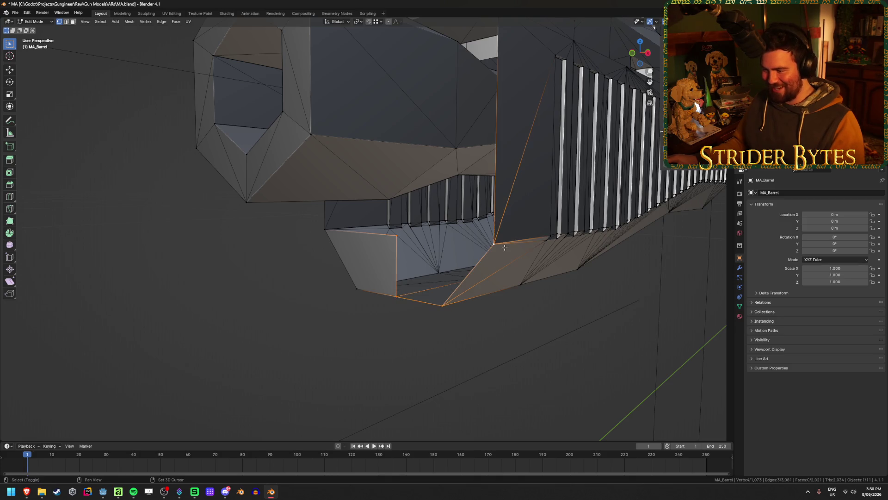
pyautogui.press('f')
pyautogui.hotkey('alt', 'a')
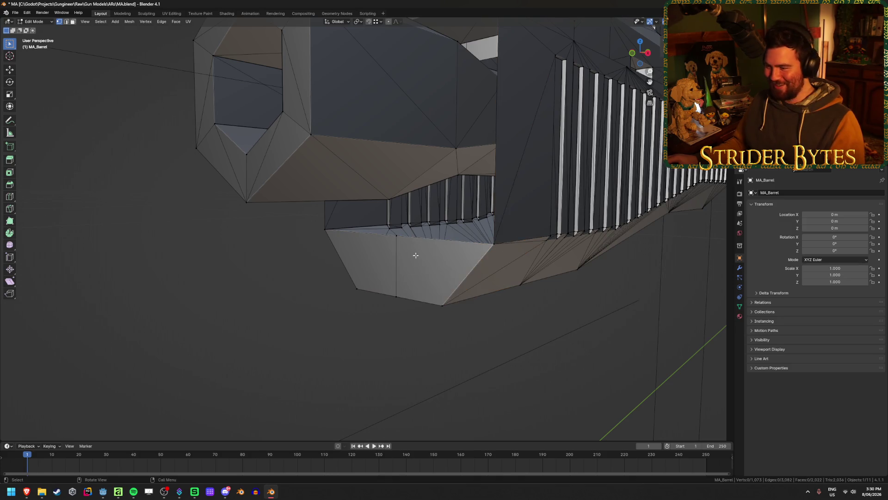
# Check the filled faces from several angles and switch to see-through X-ray display.
pyautogui.moveTo(415, 254); pyautogui.dragTo(382, 307, button='middle')
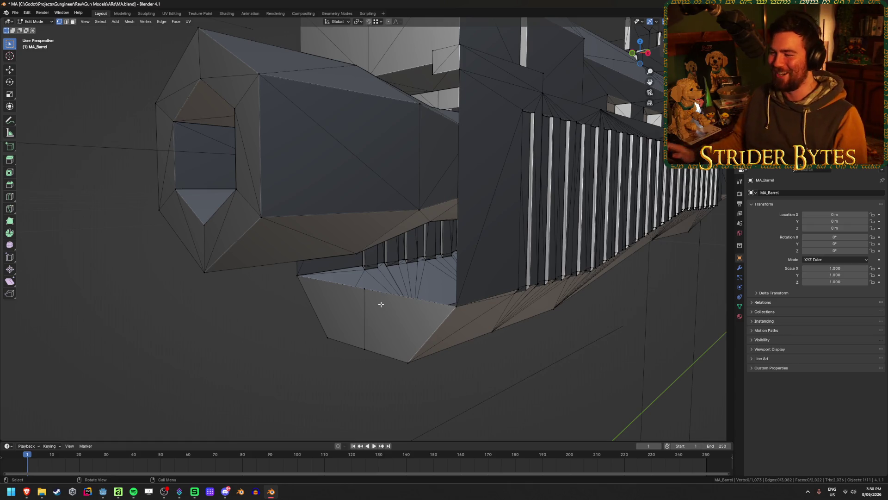
pyautogui.click(359, 290)
pyautogui.moveTo(361, 293)
pyautogui.mouseDown(button='middle')
pyautogui.moveTo(400, 300)
pyautogui.moveTo(339, 298)
pyautogui.mouseUp(button='middle')
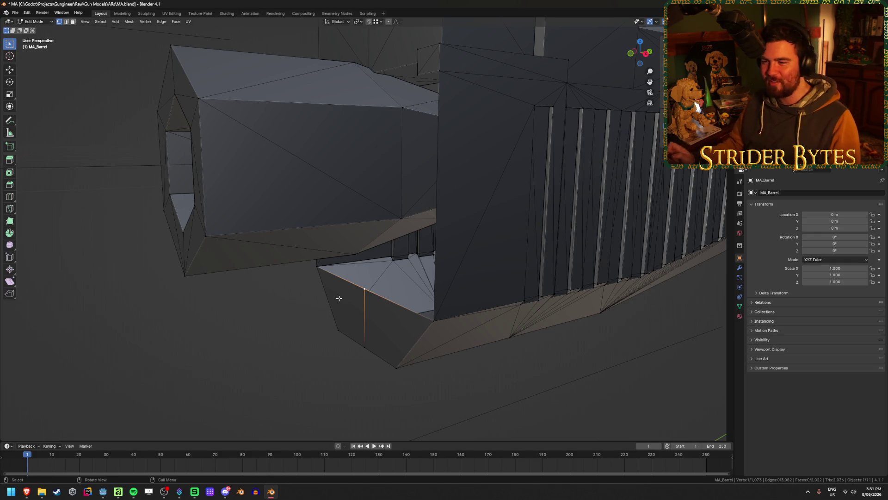
pyautogui.moveTo(340, 297); pyautogui.dragTo(358, 239, button='middle')
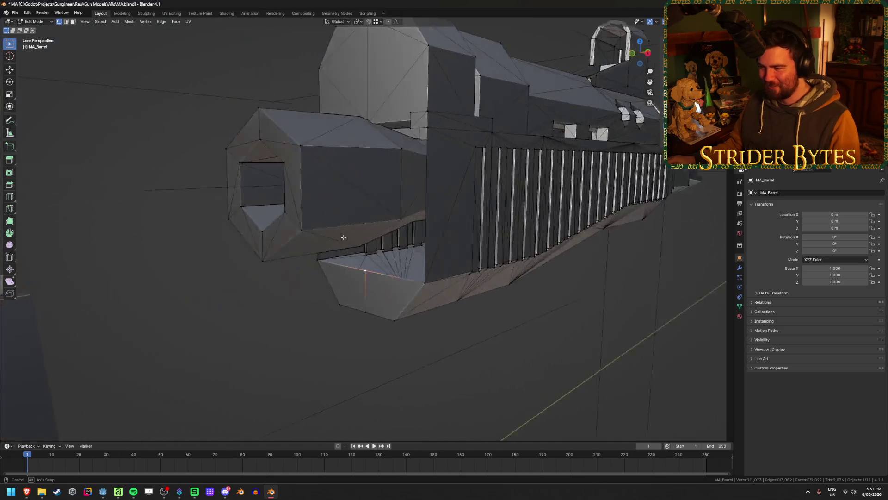
pyautogui.moveTo(359, 240); pyautogui.dragTo(340, 235, button='middle')
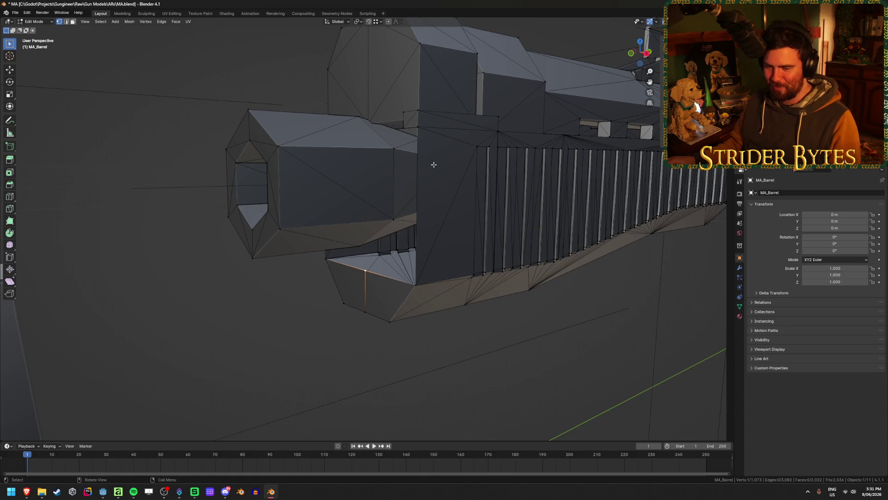
pyautogui.moveTo(427, 157)
pyautogui.mouseDown(button='middle')
pyautogui.moveTo(451, 159)
pyautogui.moveTo(393, 192)
pyautogui.mouseUp(button='middle')
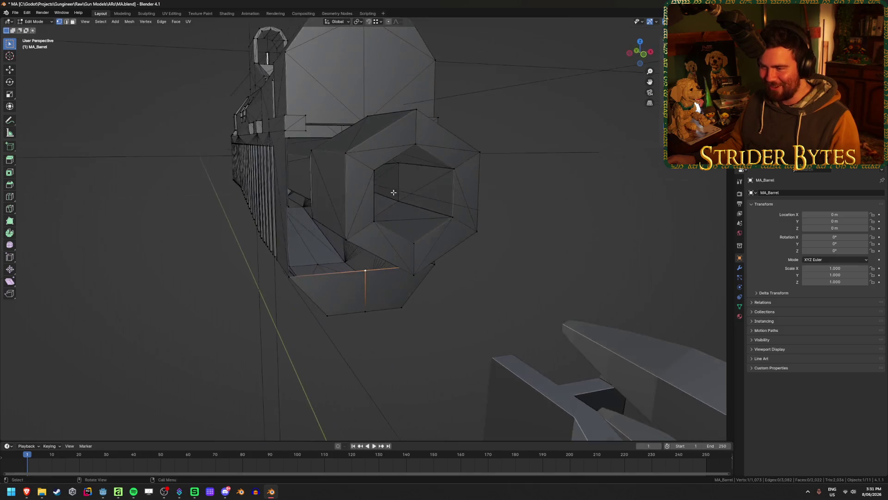
pyautogui.keyDown('alt'); pyautogui.keyDown('shift'); pyautogui.click(317, 276); pyautogui.keyUp('shift'); pyautogui.keyUp('alt')
pyautogui.hotkey('alt', 'z')
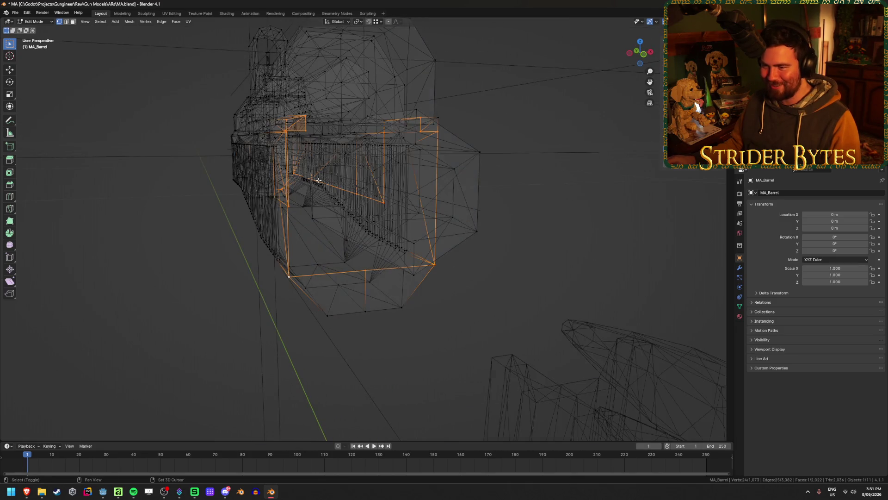
# Toggle X-ray on and off while inspecting the barrel's vent slats and front end.
pyautogui.moveTo(308, 183)
pyautogui.mouseDown(button='middle')
pyautogui.moveTo(340, 161)
pyautogui.moveTo(253, 173)
pyautogui.moveTo(266, 141)
pyautogui.moveTo(232, 174)
pyautogui.moveTo(313, 302)
pyautogui.moveTo(238, 304)
pyautogui.mouseUp(button='middle')
pyautogui.hotkey('alt', 'z')
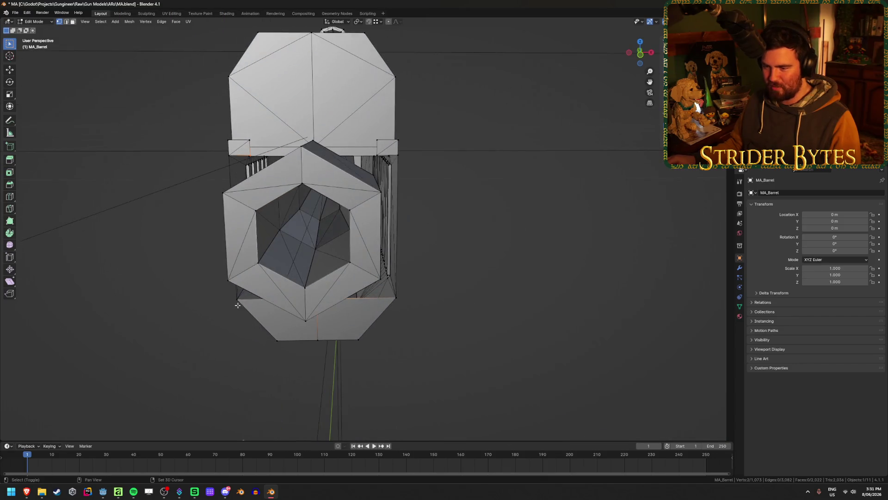
pyautogui.moveTo(228, 152); pyautogui.dragTo(343, 140, button='middle')
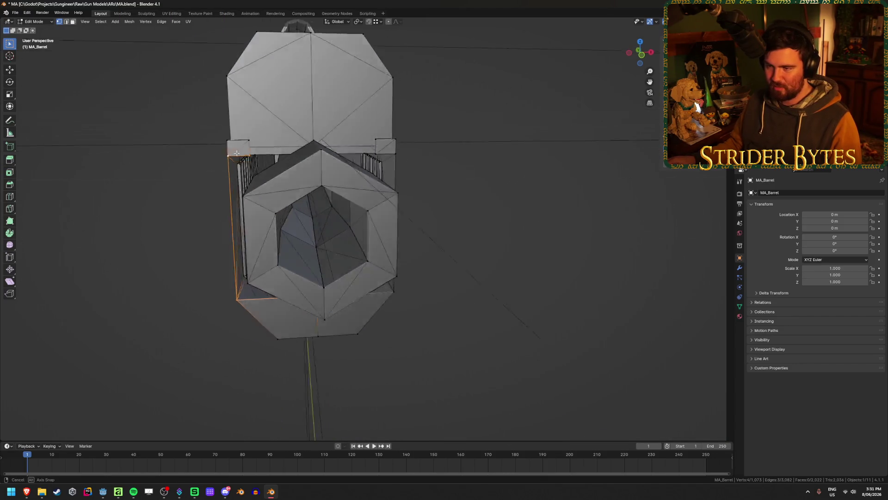
pyautogui.moveTo(471, 203); pyautogui.dragTo(366, 180, button='middle')
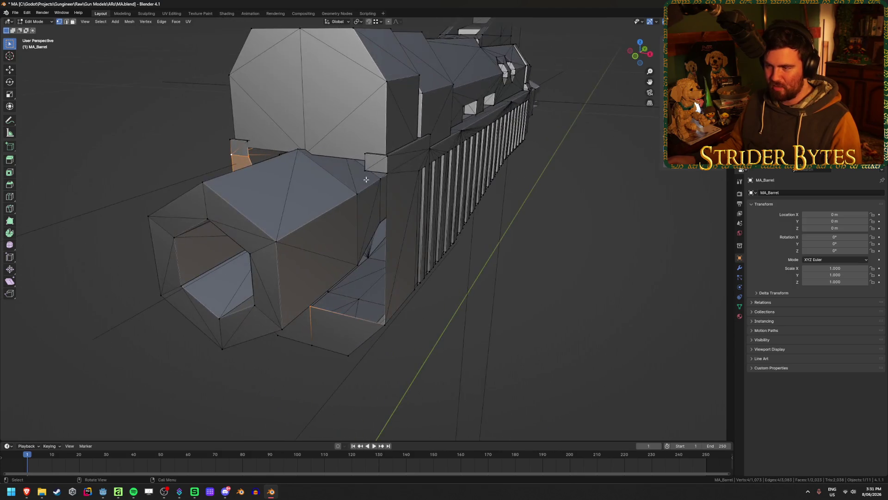
pyautogui.moveTo(386, 229); pyautogui.dragTo(316, 327, button='middle')
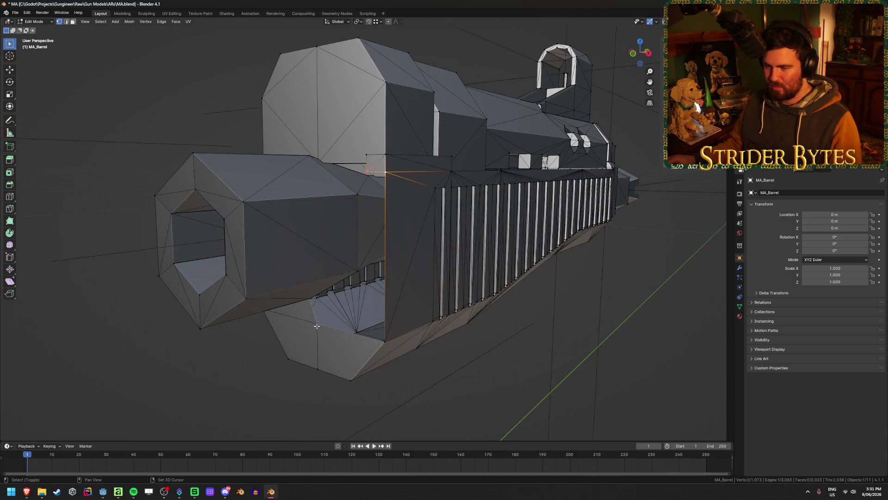
pyautogui.keyDown('shift'); pyautogui.click(384, 341); pyautogui.keyUp('shift')
pyautogui.hotkey('alt', 'z')
pyautogui.moveTo(318, 324)
pyautogui.mouseDown(button='middle')
pyautogui.moveTo(382, 300)
pyautogui.moveTo(371, 304)
pyautogui.mouseUp(button='middle')
pyautogui.hotkey('alt', 'z')
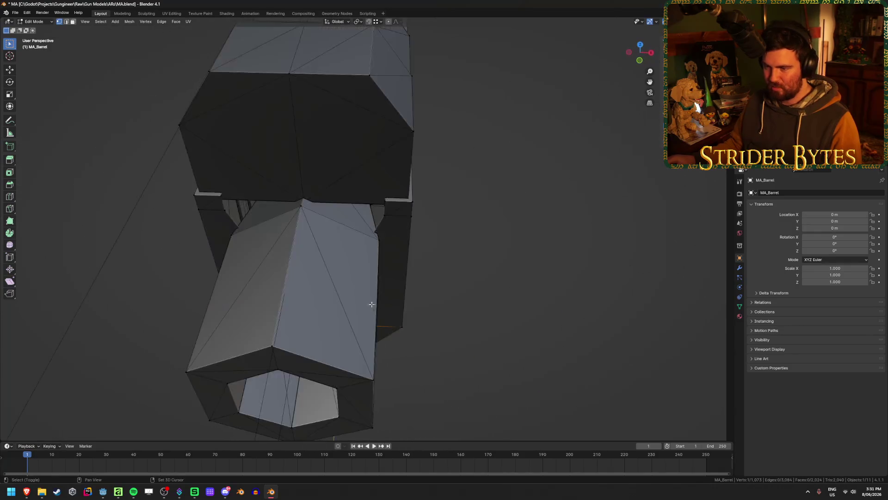
# Leave Edit Mode, deselect the barrel and save MA.blend.
pyautogui.moveTo(231, 193); pyautogui.dragTo(254, 188, button='middle')
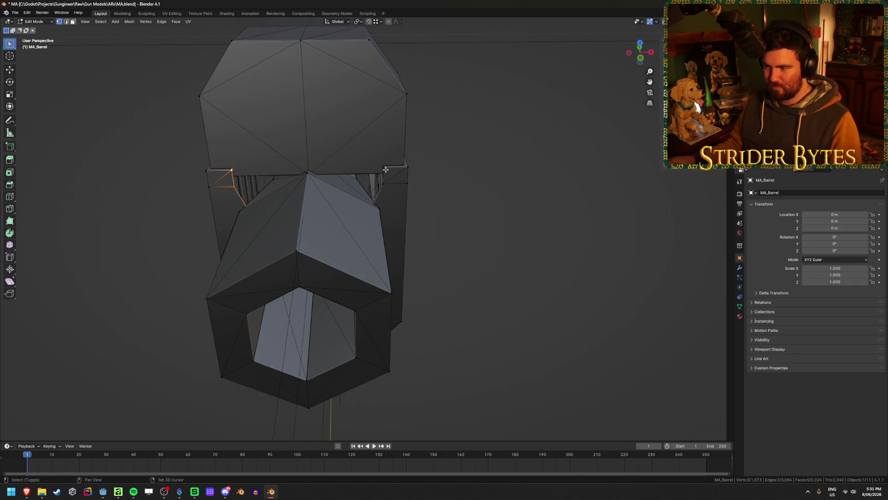
pyautogui.moveTo(468, 216)
pyautogui.mouseDown(button='middle')
pyautogui.moveTo(492, 228)
pyautogui.moveTo(472, 246)
pyautogui.moveTo(497, 228)
pyautogui.mouseUp(button='middle')
pyautogui.press('Tab')
pyautogui.scroll(-5, 514, 264)
pyautogui.hotkey('alt', 'a')
pyautogui.moveTo(528, 285); pyautogui.dragTo(452, 312, button='middle')
pyautogui.hotkey('ctrl', 's')
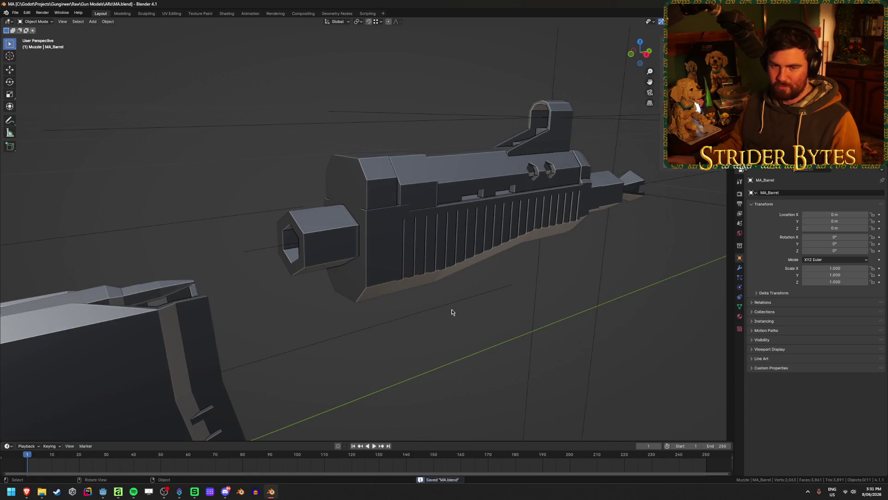
# Reveal the hidden parts, then hide the receiver to isolate the barrel.
pyautogui.hotkey('alt', 'h')
pyautogui.hotkey('alt', 'a')
pyautogui.click(343, 219)
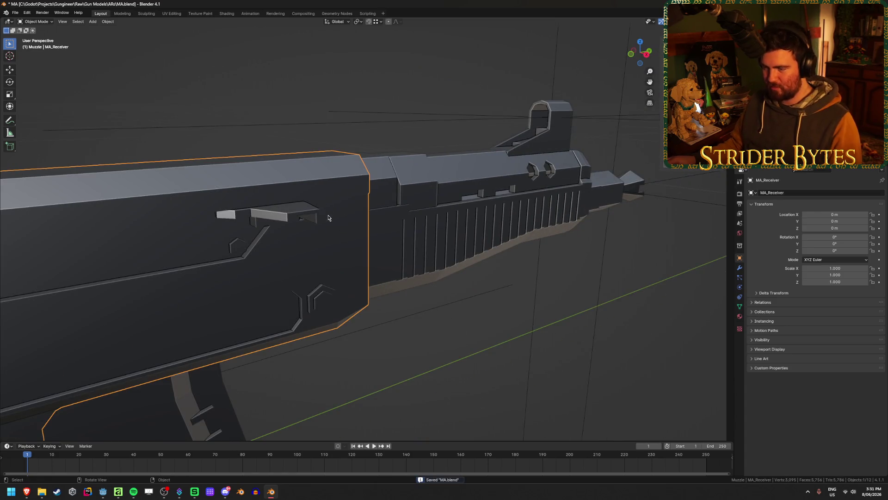
pyautogui.press('h')
# Select the muzzle vertex, return to Object Mode and set the barrel's origin to its geometry.
pyautogui.press('Tab')
pyautogui.scroll(3, 359, 253)
pyautogui.moveTo(360, 252); pyautogui.dragTo(402, 194, button='middle')
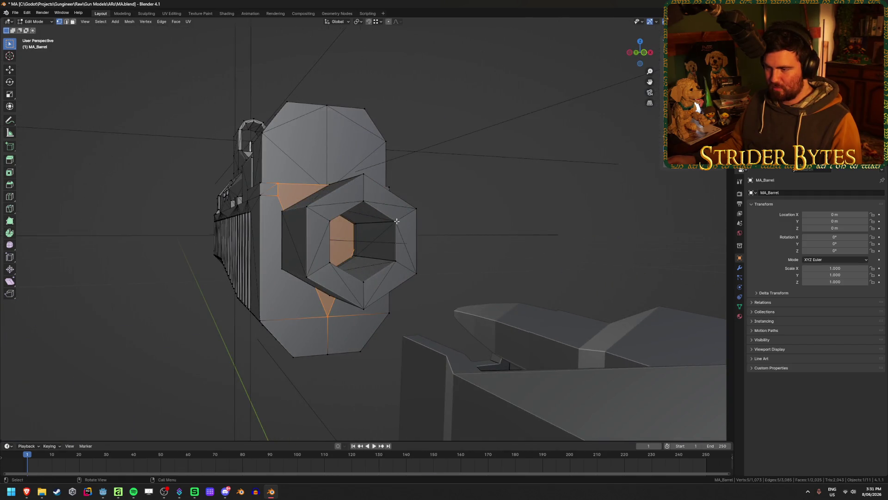
pyautogui.click(360, 227)
pyautogui.moveTo(360, 226); pyautogui.dragTo(304, 255, button='middle')
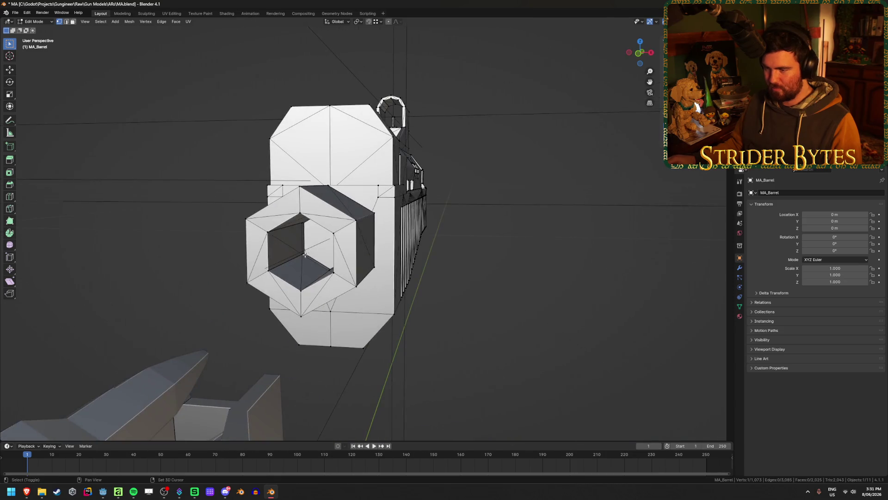
pyautogui.hotkey('ctrl', 'Tab')
pyautogui.click(244, 254)
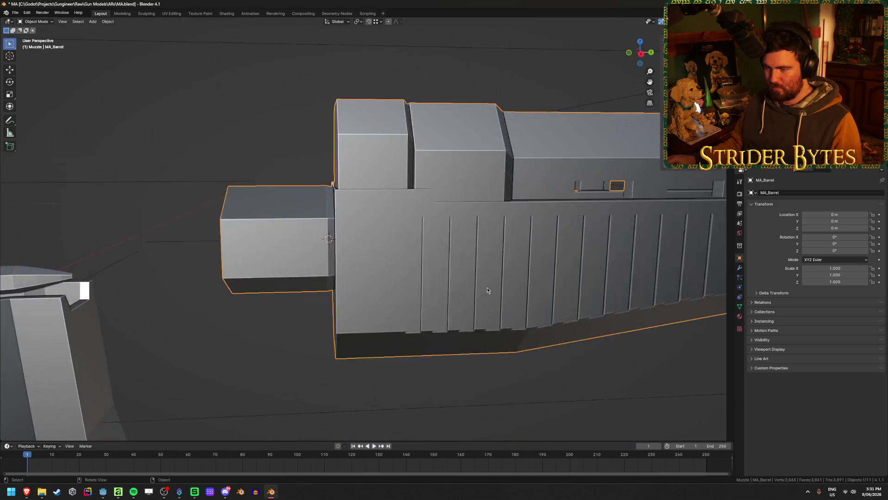
pyautogui.moveTo(539, 284); pyautogui.dragTo(487, 290, button='middle')
pyautogui.rightClick(487, 290)
pyautogui.click(536, 298)
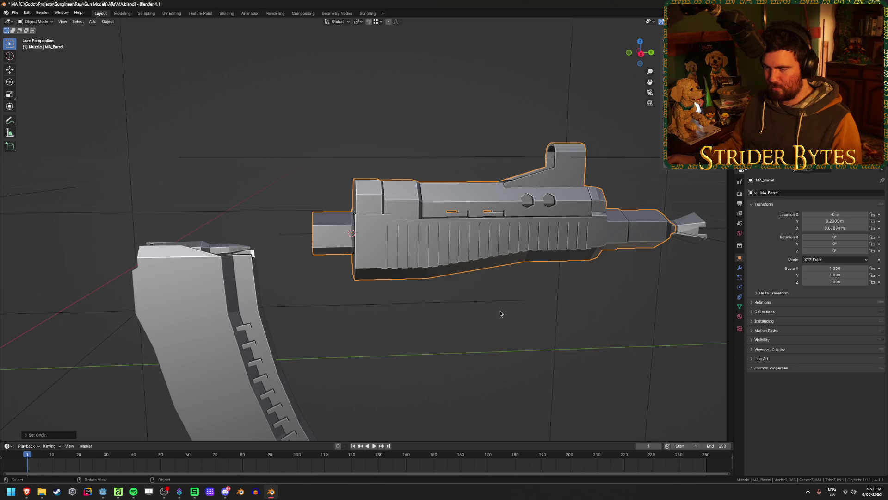
# Unhide all parts and add a scaled-down plain-axes empty at the barrel with its transform applied.
pyautogui.hotkey('alt', 'h')
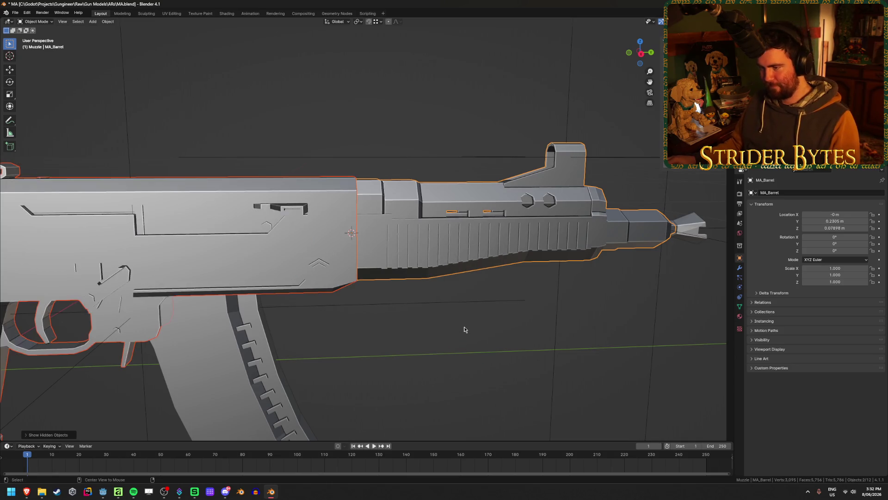
pyautogui.hotkey('shift', 'a')
pyautogui.click(496, 326)
pyautogui.scroll(-5, 331, 338)
pyautogui.moveTo(331, 338); pyautogui.dragTo(355, 338, button='middle')
pyautogui.press('s')
pyautogui.click(434, 252)
pyautogui.hotkey('ctrl', 'a')
pyautogui.moveTo(488, 284); pyautogui.dragTo(413, 264, button='middle')
pyautogui.press('F2')
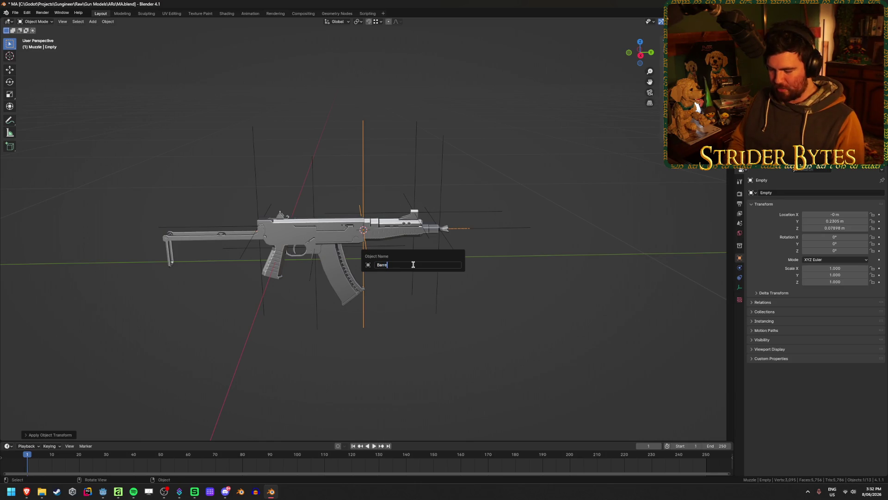
# Name the new empty BarrelAttach and save MA.blend.
pyautogui.press('Return')
pyautogui.scroll(1, 396, 260)
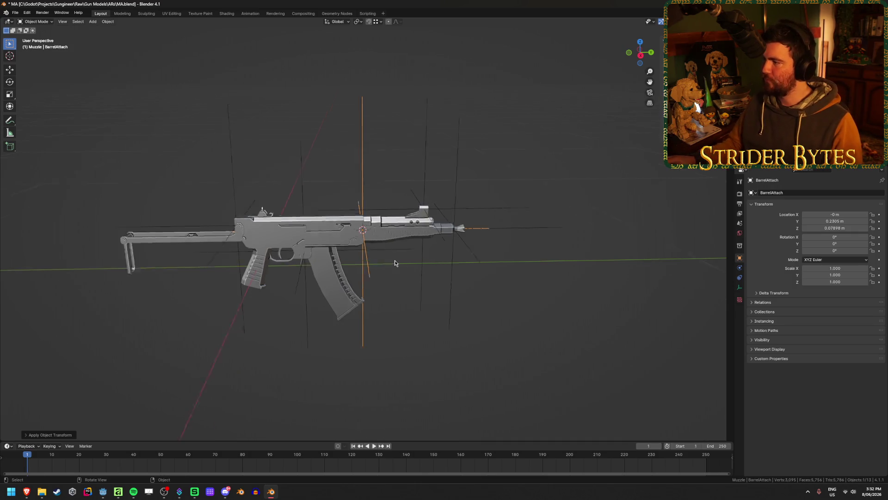
pyautogui.scroll(2, 398, 243)
pyautogui.click(424, 318)
pyautogui.hotkey('ctrl', 's')
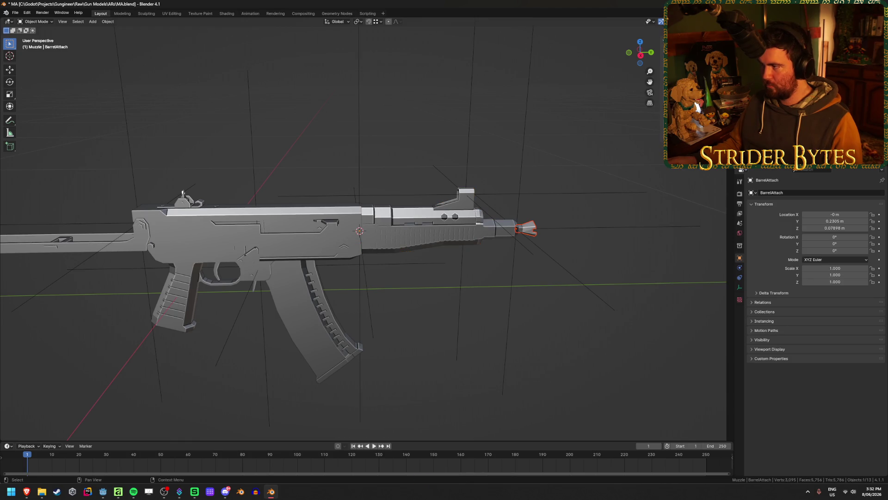
pyautogui.click(697, 105)
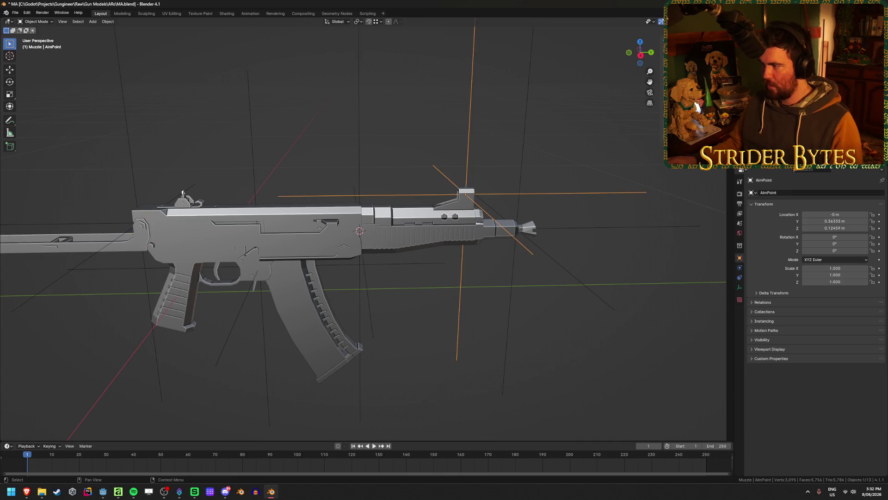
# Add a scaled-down plain-axes empty at the barrel's underside with its transform applied.
pyautogui.click(452, 237)
pyautogui.moveTo(452, 237)
pyautogui.mouseDown(button='middle')
pyautogui.moveTo(465, 230)
pyautogui.moveTo(461, 204)
pyautogui.mouseUp(button='middle')
pyautogui.scroll(3, 471, 228)
pyautogui.press('Tab')
pyautogui.press('Tab')
pyautogui.scroll(2, 395, 239)
pyautogui.hotkey('shift', 'a')
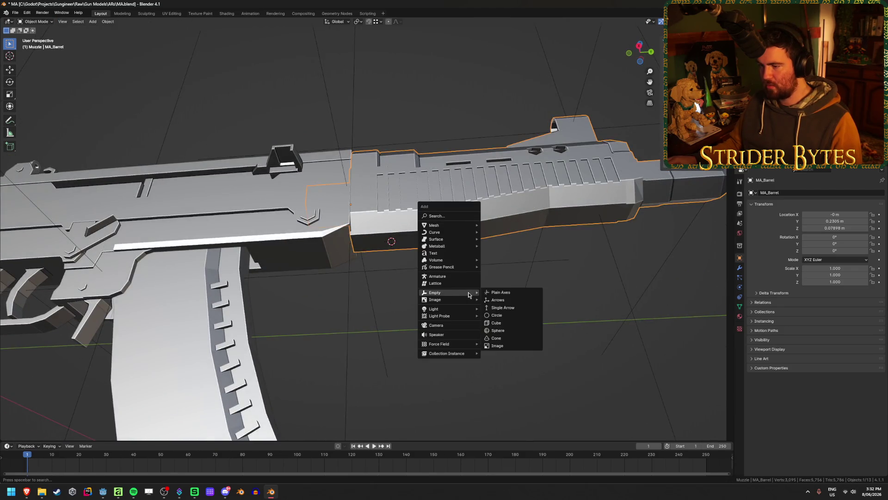
pyautogui.click(500, 293)
pyautogui.scroll(-5, 517, 265)
pyautogui.scroll(-1, 526, 207)
pyautogui.moveTo(526, 207); pyautogui.dragTo(458, 297, button='middle')
pyautogui.press('s')
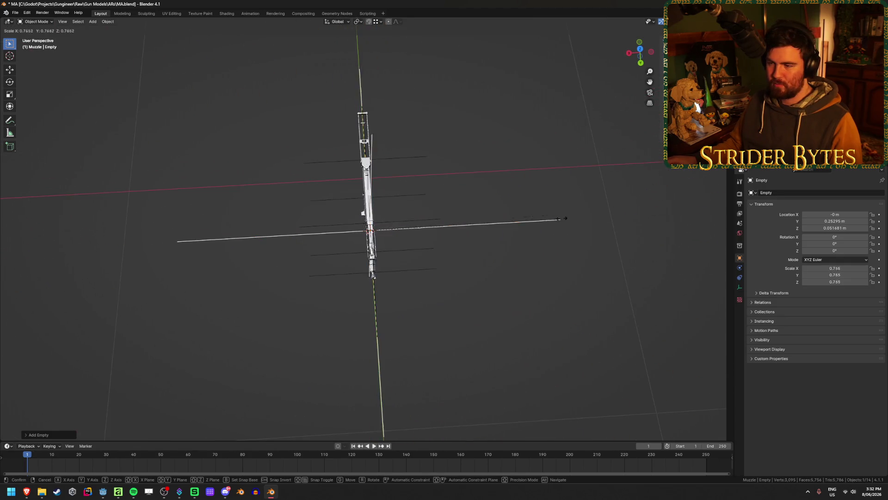
pyautogui.click(438, 230)
pyautogui.hotkey('ctrl', 'a')
# Name the empty ForegripAttach and save MA.blend.
pyautogui.moveTo(437, 234); pyautogui.dragTo(462, 218, button='middle')
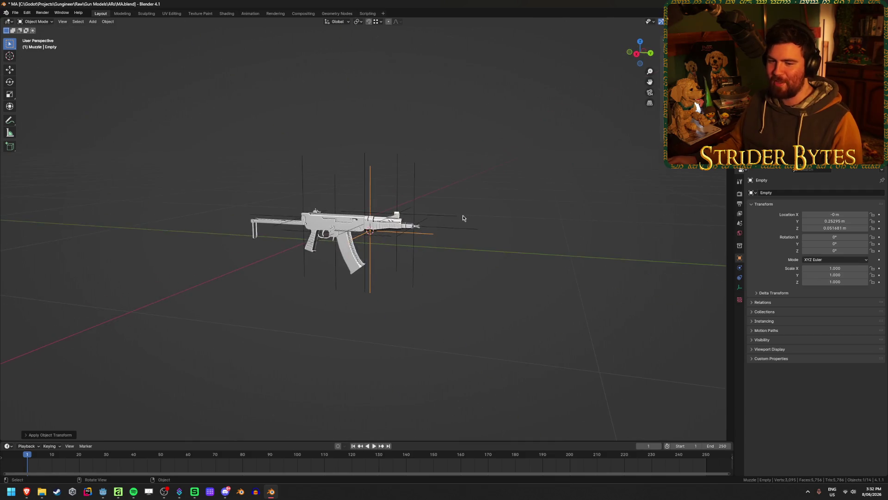
pyautogui.scroll(2, 458, 287)
pyautogui.press('F2')
pyautogui.write('Fore')
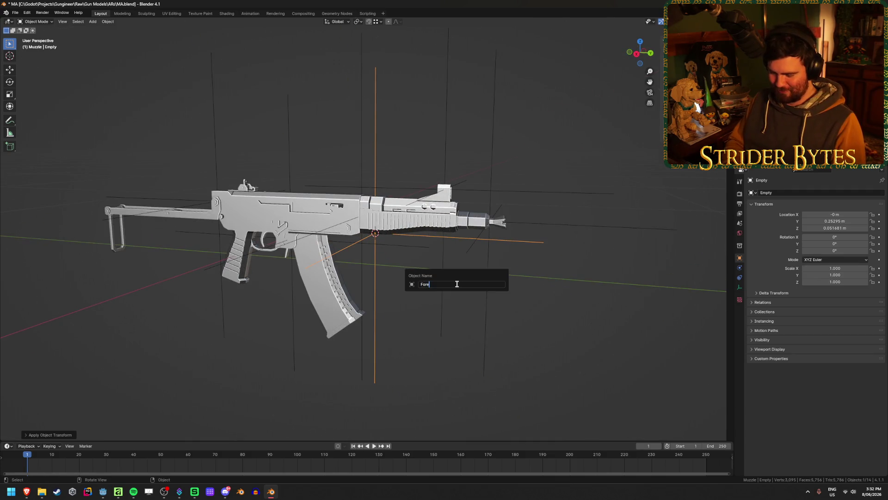
pyautogui.write('gripAttach')
pyautogui.press('Return')
pyautogui.hotkey('ctrl', 's')
pyautogui.moveTo(438, 283)
pyautogui.mouseDown(button='middle')
pyautogui.moveTo(413, 276)
pyautogui.moveTo(425, 273)
pyautogui.mouseUp(button='middle')
pyautogui.scroll(2, 425, 273)
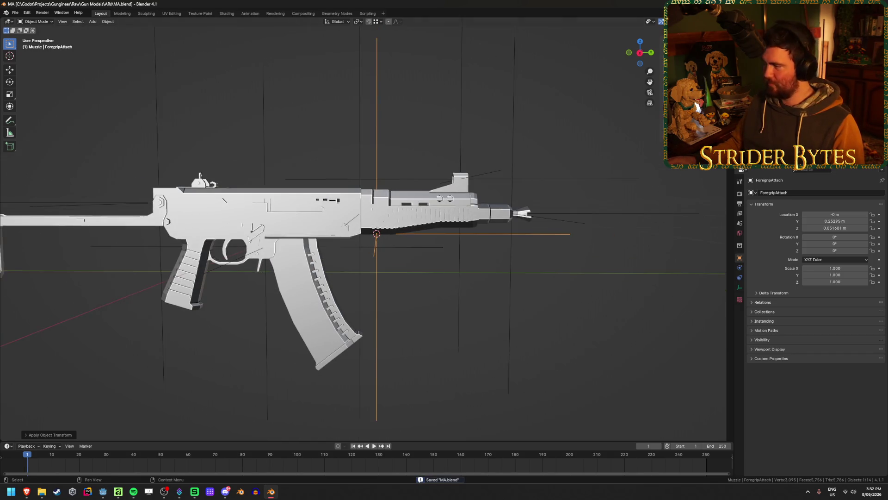
# Shift-select the AimPoint, MuzzleAttach, BarrelAttach, grip and stock empties, then select the receiver.
pyautogui.keyDown('shift'); pyautogui.click(461, 179); pyautogui.keyUp('shift')
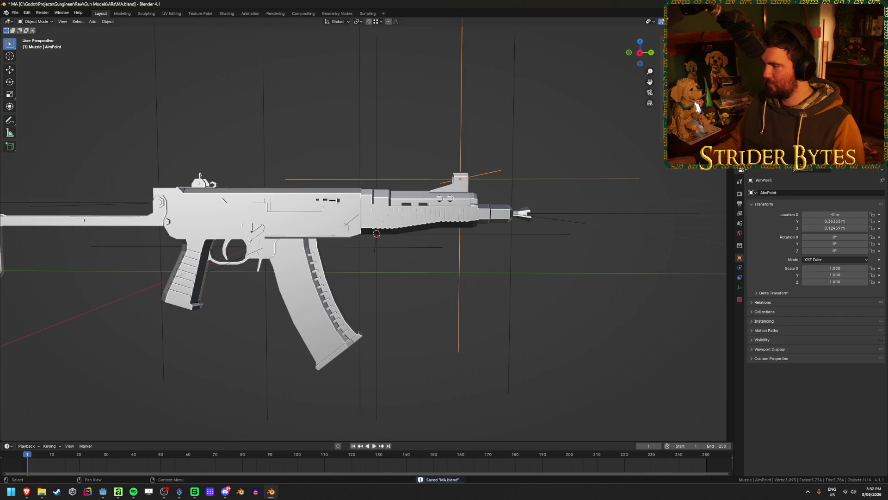
pyautogui.keyDown('shift'); pyautogui.click(514, 214); pyautogui.keyUp('shift')
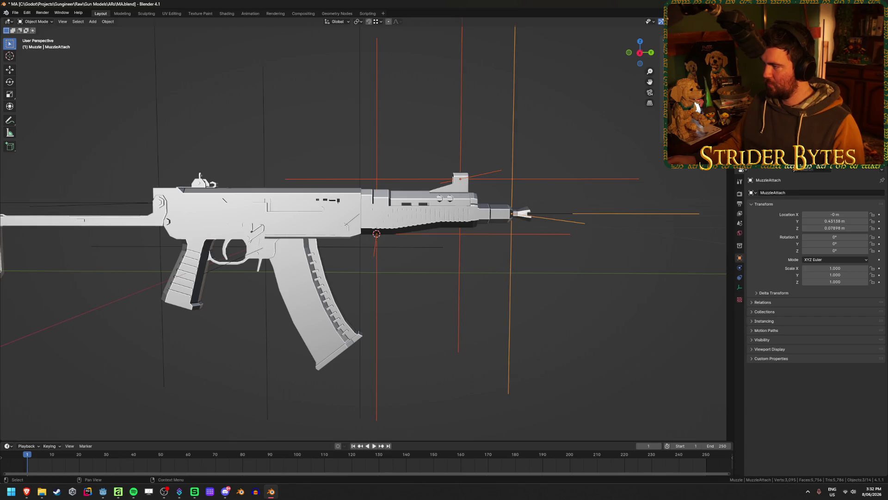
pyautogui.click(694, 49)
pyautogui.keyDown('ctrl'); pyautogui.click(695, 56); pyautogui.keyUp('ctrl')
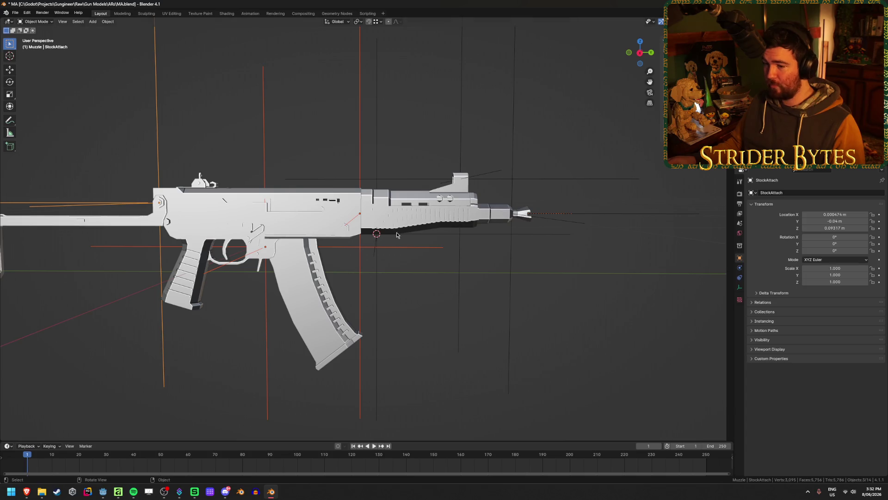
pyautogui.keyDown('shift'); pyautogui.moveTo(397, 235); pyautogui.dragTo(475, 243, button='middle'); pyautogui.keyUp('shift')
pyautogui.click(473, 242)
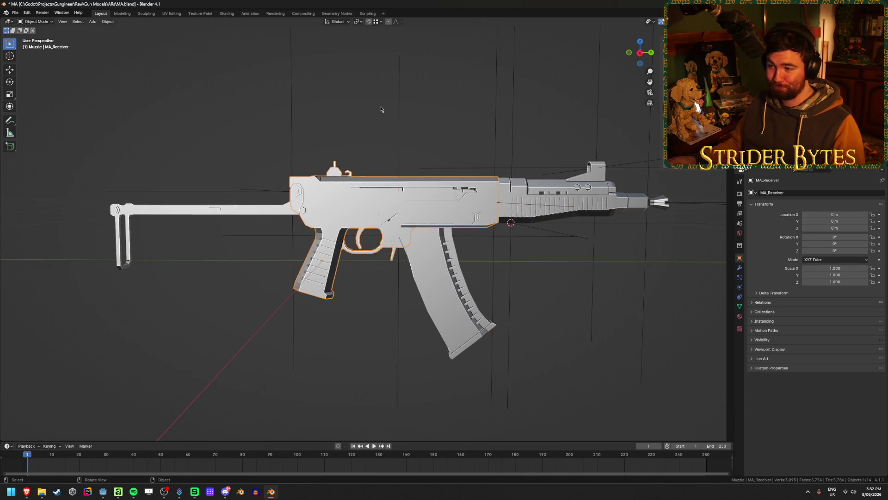
# Snap the 3D cursor to the selection in the receiver mesh and return to Object Mode.
pyautogui.moveTo(383, 109); pyautogui.dragTo(385, 169, button='middle')
pyautogui.scroll(5, 384, 169)
pyautogui.press('Tab')
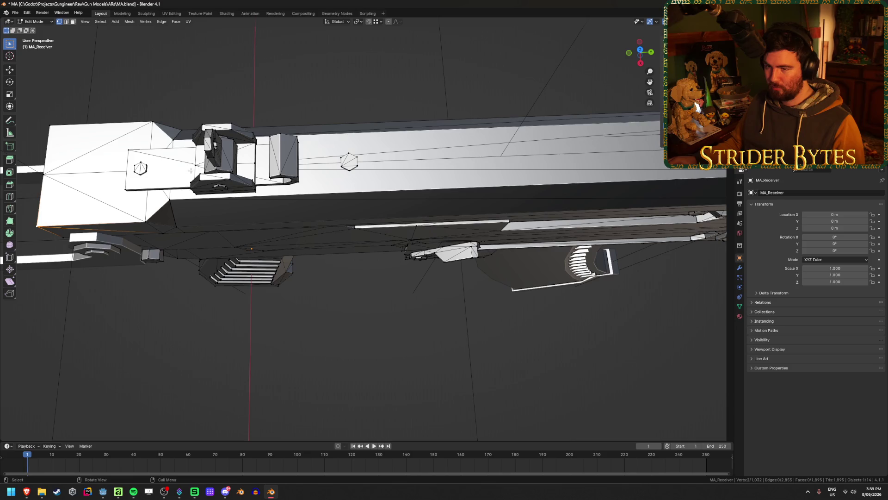
pyautogui.moveTo(278, 292); pyautogui.dragTo(302, 150, button='middle')
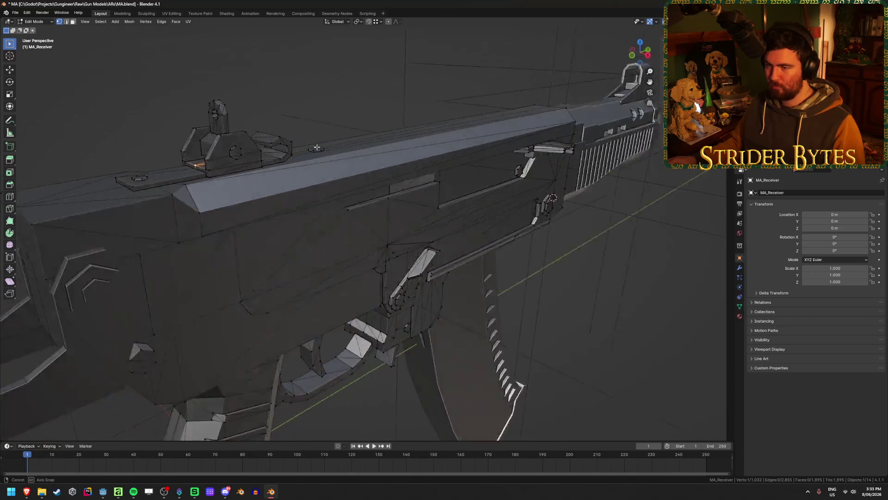
pyautogui.hotkey('shift', 's')
pyautogui.click(327, 187)
pyautogui.press('Tab')
# Add a plain-axes empty at the cursor, shrink it and apply its scale.
pyautogui.hotkey('shift', 'a')
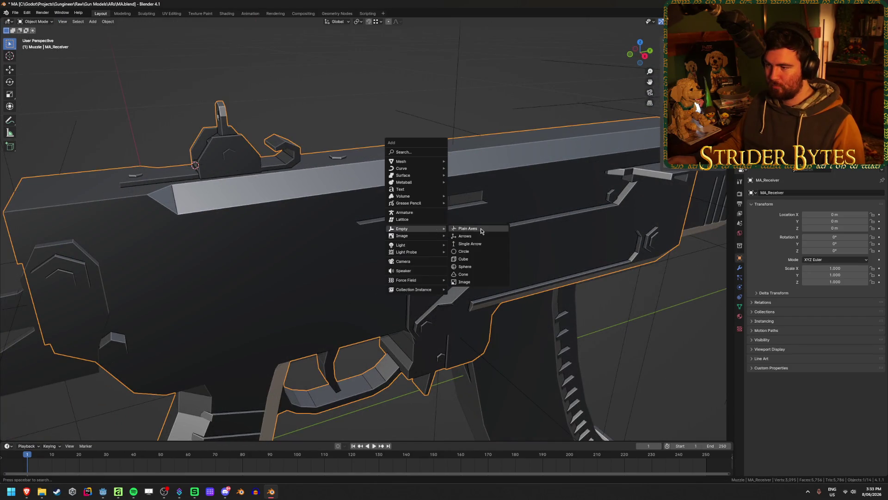
pyautogui.click(486, 231)
pyautogui.scroll(-5, 373, 291)
pyautogui.scroll(-5, 374, 290)
pyautogui.moveTo(283, 275); pyautogui.dragTo(472, 276, button='middle')
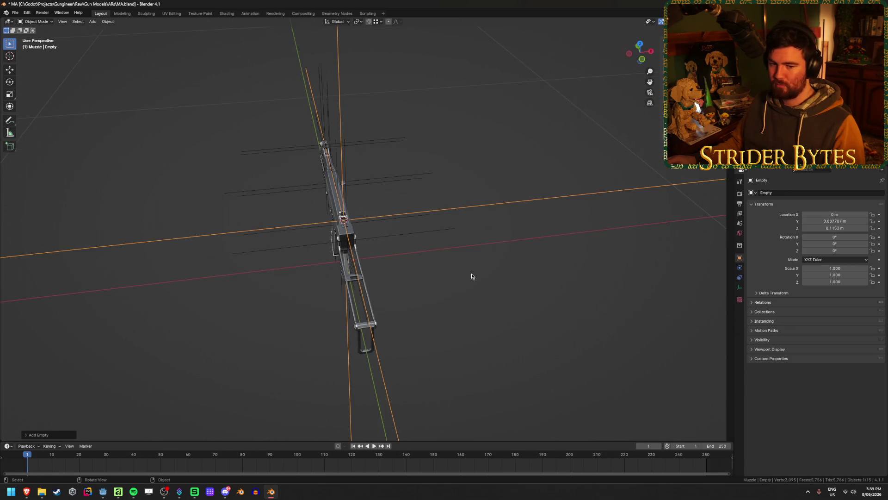
pyautogui.press('s')
pyautogui.click(421, 224)
pyautogui.hotkey('ctrl', 'a')
pyautogui.click(368, 229)
# Move the empty along Y and then Z so it sits at the rear sight.
pyautogui.moveTo(538, 273); pyautogui.dragTo(417, 281, button='middle')
pyautogui.scroll(5, 348, 287)
pyautogui.press('g')
pyautogui.press('y')
pyautogui.click(441, 274)
pyautogui.moveTo(442, 274)
pyautogui.mouseDown(button='middle')
pyautogui.moveTo(423, 221)
pyautogui.moveTo(304, 218)
pyautogui.moveTo(303, 228)
pyautogui.moveTo(343, 176)
pyautogui.mouseUp(button='middle')
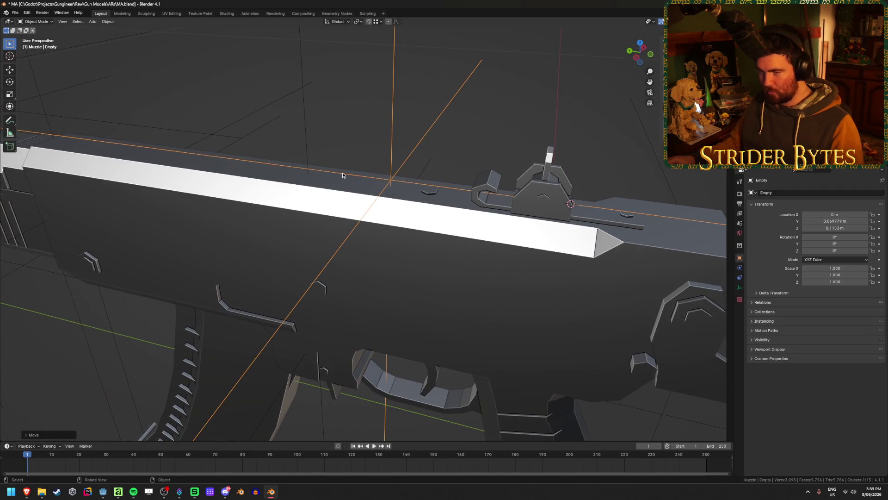
pyautogui.press('g')
pyautogui.press('z')
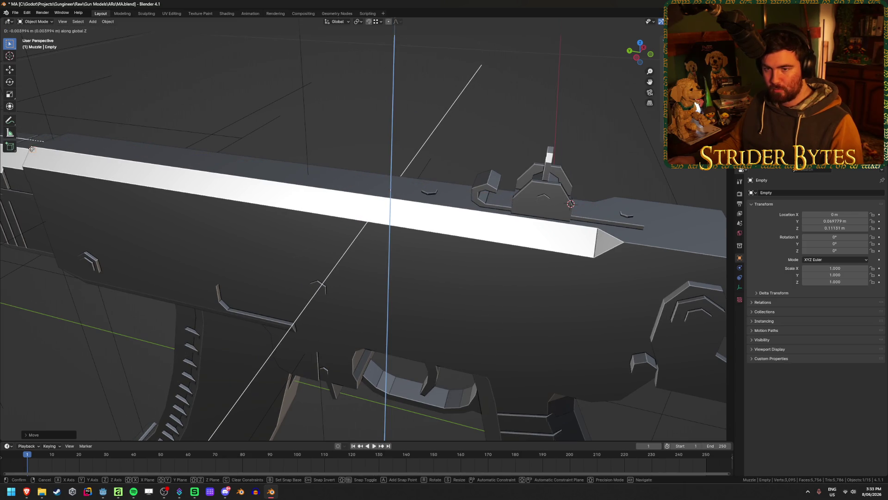
pyautogui.click(292, 139)
pyautogui.moveTo(292, 139)
pyautogui.mouseDown(button='middle')
pyautogui.moveTo(257, 126)
pyautogui.moveTo(197, 125)
pyautogui.moveTo(302, 122)
pyautogui.mouseUp(button='middle')
# Name the empty SightAttach and save MA.blend.
pyautogui.press('F2')
pyautogui.write('SightAttach')
pyautogui.press('Return')
pyautogui.hotkey('ctrl', 's')
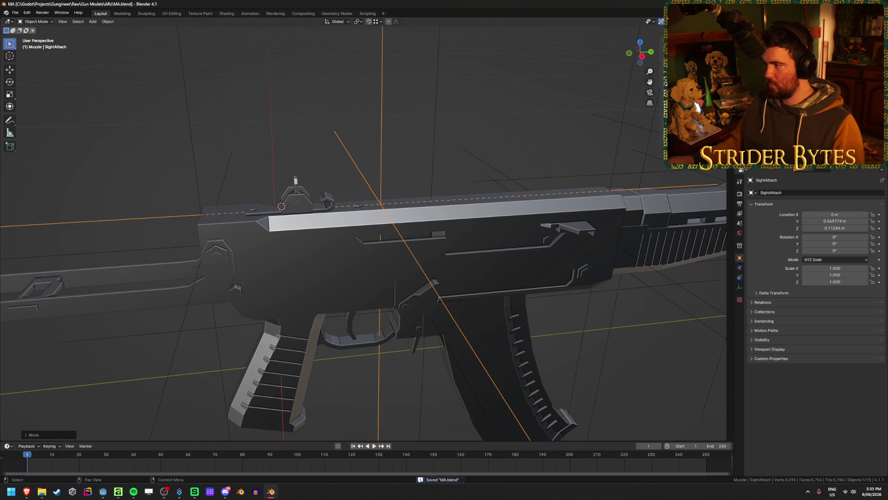
pyautogui.hotkey('ctrl', 's')
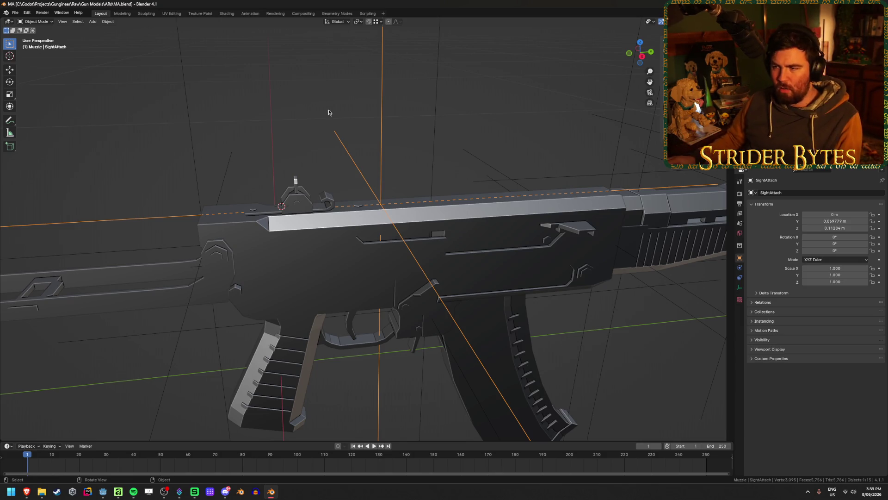
# Parent the receiver's empties to the receiver.
pyautogui.moveTo(329, 113); pyautogui.dragTo(400, 129, button='middle')
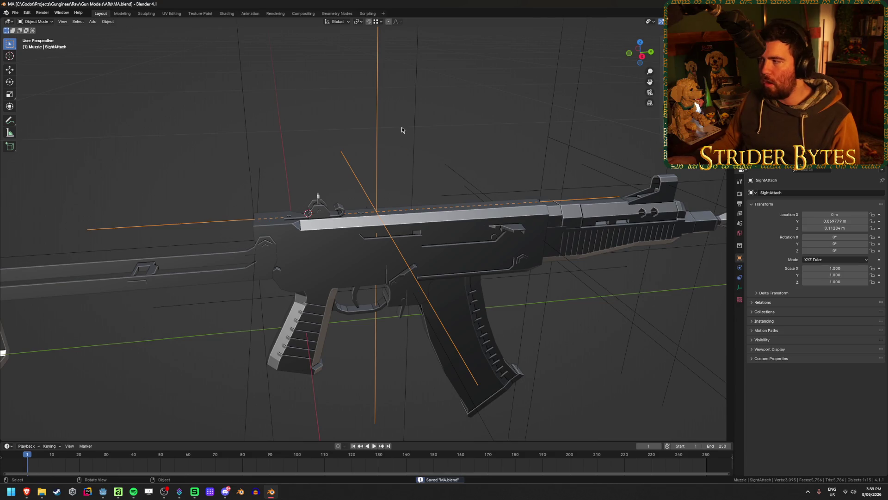
pyautogui.hotkey('shift', ']')
pyautogui.hotkey('ctrl', 'p')
pyautogui.click(458, 109)
# Parent the barrel's empties to the barrel.
pyautogui.moveTo(458, 109)
pyautogui.mouseDown(button='middle')
pyautogui.moveTo(405, 150)
pyautogui.moveTo(528, 148)
pyautogui.mouseUp(button='middle')
pyautogui.press(']')
pyautogui.hotkey('shift', ']')
pyautogui.hotkey('ctrl', 'p')
pyautogui.click(514, 152)
# Parent Bullet1 to MA_Magazine and save MA.blend.
pyautogui.click(698, 106)
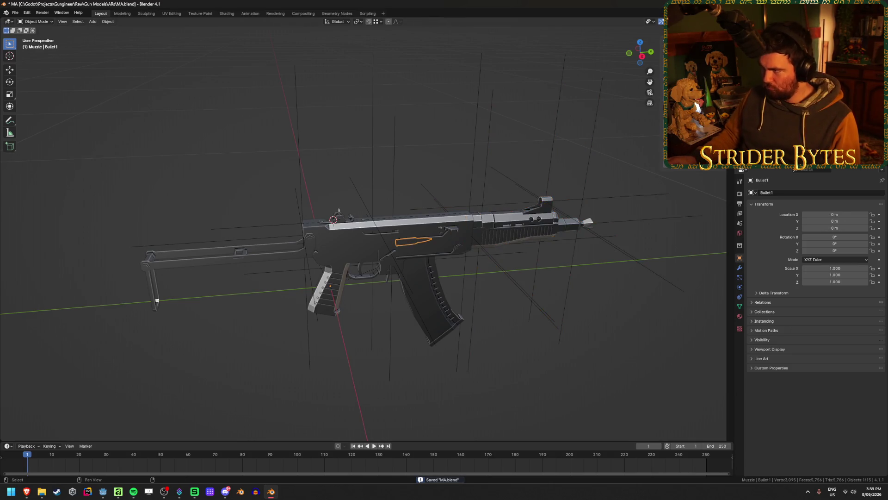
pyautogui.click(425, 299)
pyautogui.hotkey('ctrl', 'p')
pyautogui.click(388, 172)
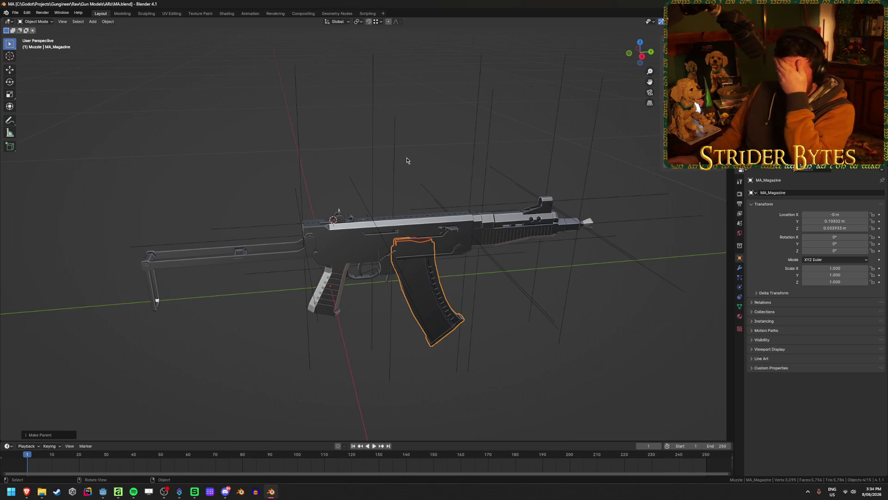
pyautogui.click(407, 157)
pyautogui.hotkey('ctrl', 's')
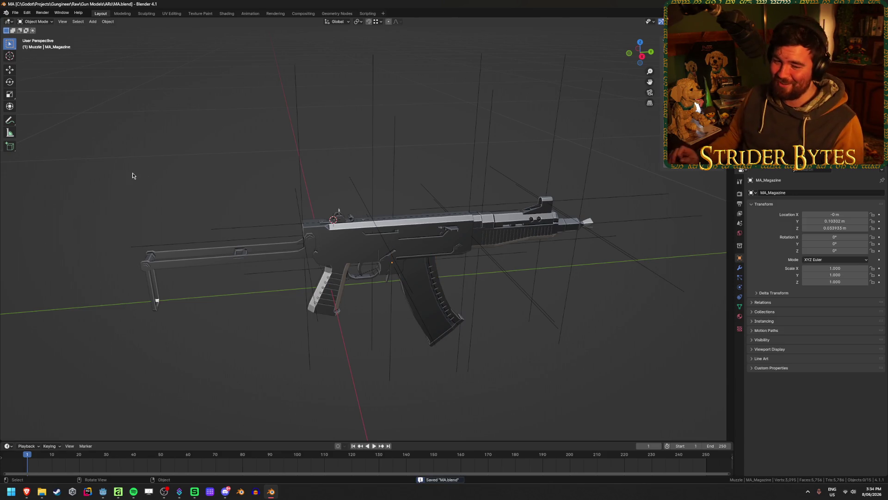
# Save, then test-move the receiver and stock and cancel so they stay in place.
pyautogui.click(208, 263)
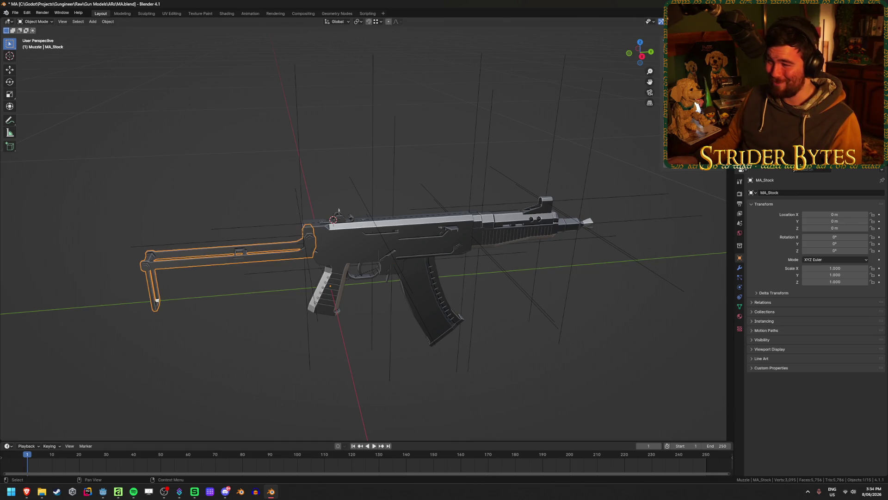
pyautogui.hotkey('ctrl', 's')
pyautogui.click(173, 162)
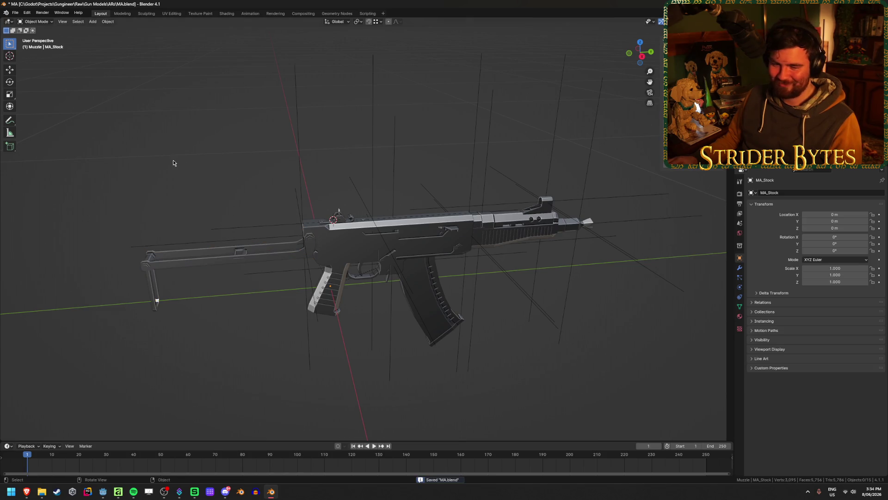
pyautogui.click(181, 259)
pyautogui.click(188, 155)
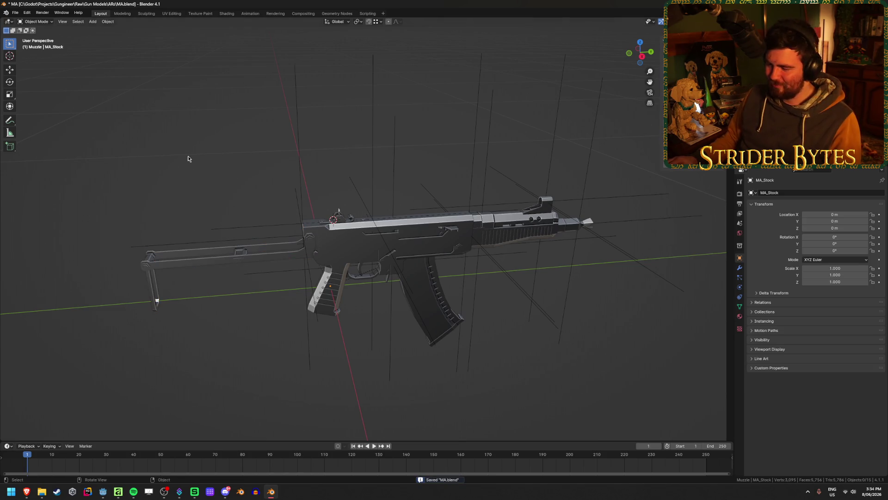
pyautogui.click(336, 247)
pyautogui.press('g')
pyautogui.press('Escape')
pyautogui.click(211, 253)
pyautogui.press('g')
pyautogui.press('Escape')
pyautogui.moveTo(311, 263); pyautogui.dragTo(316, 261, button='middle')
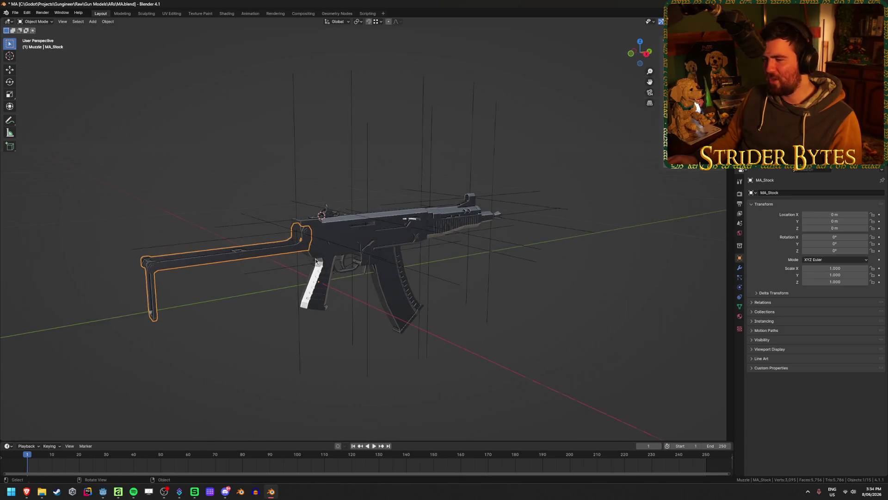
# Snap the 3D cursor to StockAttach, set the stock's origin to the cursor and save.
pyautogui.click(291, 176)
pyautogui.hotkey('shift', 's')
pyautogui.click(297, 208)
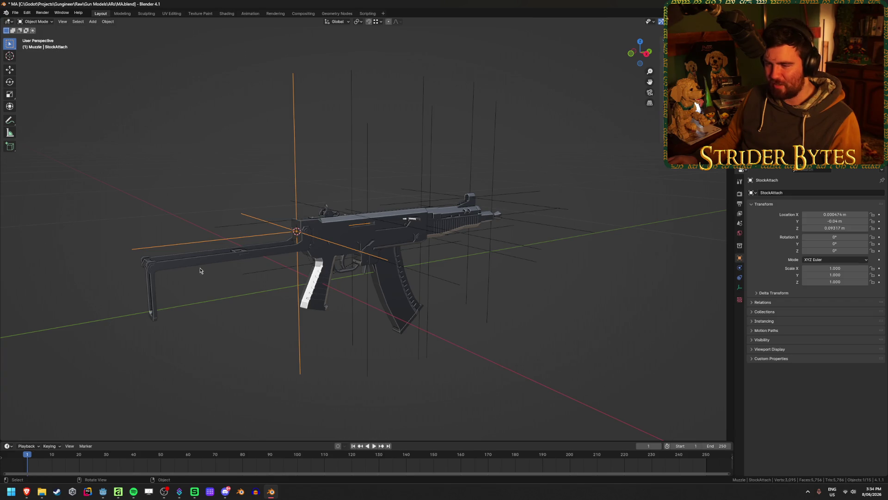
pyautogui.click(209, 254)
pyautogui.rightClick(218, 258)
pyautogui.click(284, 271)
pyautogui.click(206, 168)
pyautogui.hotkey('ctrl', 's')
# Inspect the magazine and barrel from several angles and save MA.blend again.
pyautogui.click(400, 278)
pyautogui.moveTo(459, 304); pyautogui.dragTo(410, 283, button='middle')
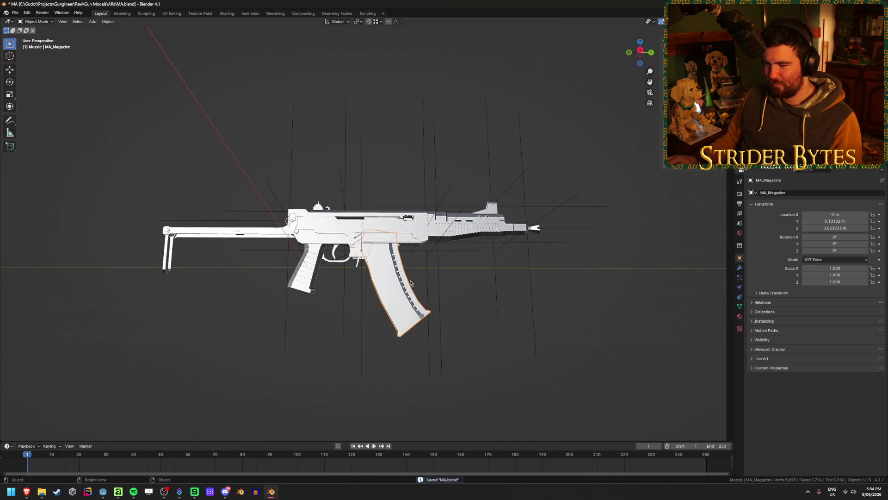
pyautogui.moveTo(303, 275); pyautogui.dragTo(450, 221, button='middle')
pyautogui.click(450, 221)
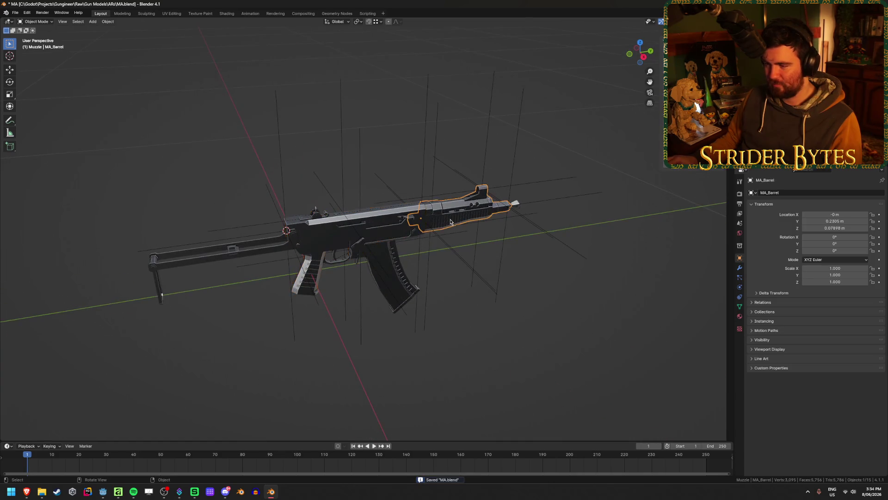
pyautogui.click(399, 278)
pyautogui.moveTo(441, 293); pyautogui.dragTo(543, 331, button='middle')
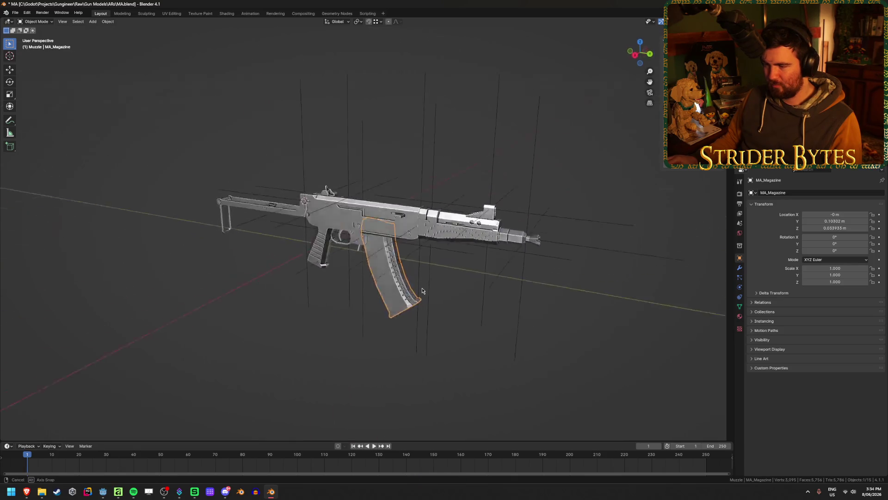
pyautogui.click(543, 330)
pyautogui.hotkey('ctrl', 's')
pyautogui.click(314, 197)
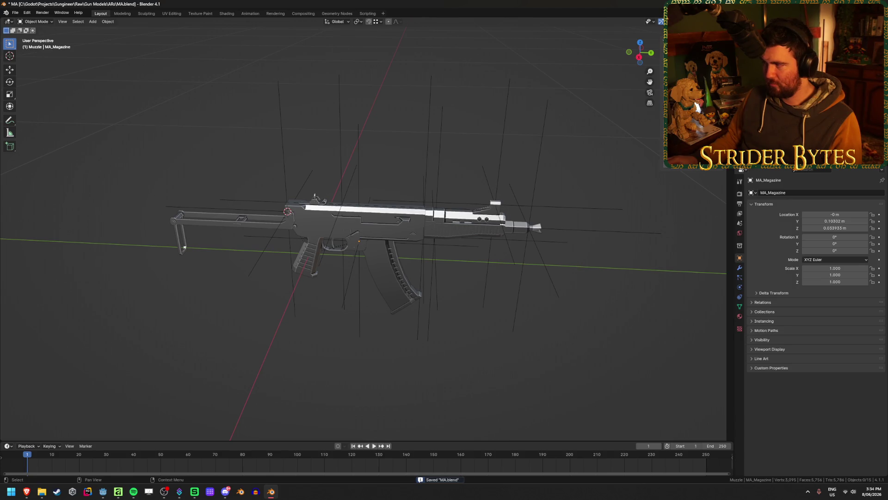
pyautogui.moveTo(366, 216); pyautogui.dragTo(492, 310, button='middle')
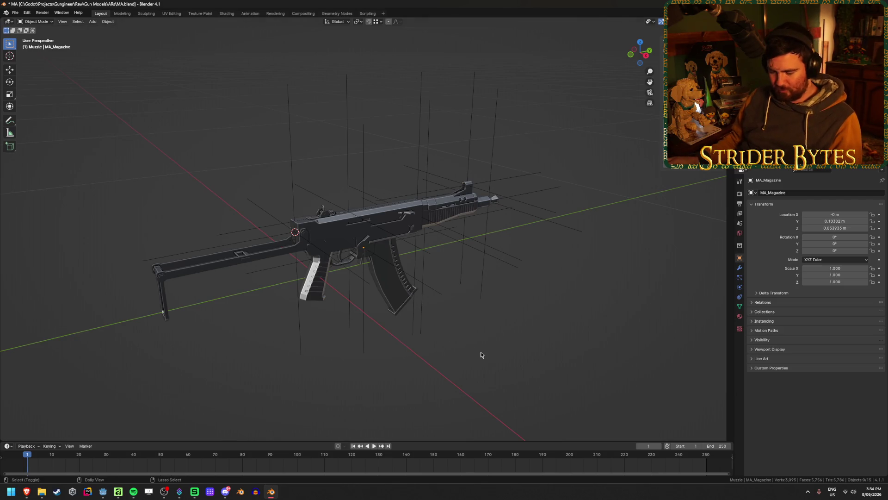
# Point the glTF export at the project's Meshes/GunParts/ARs folder.
pyautogui.hotkey('shift', 'r')
pyautogui.click(350, 131)
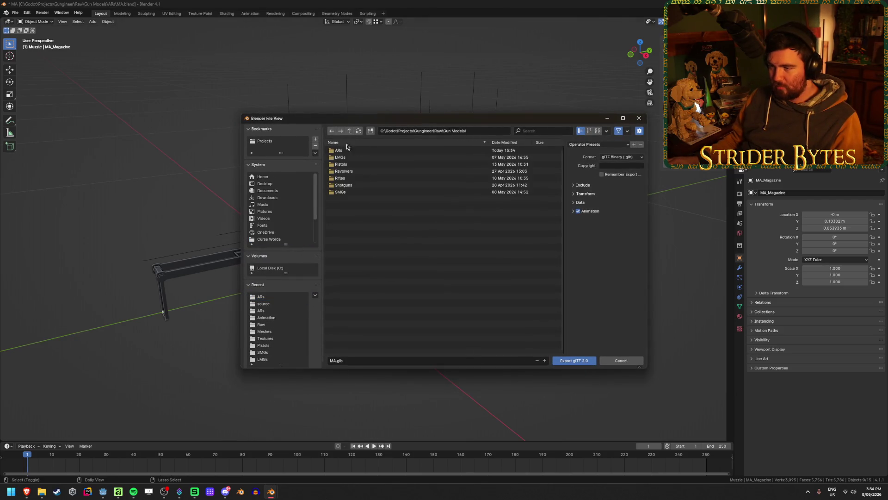
pyautogui.doubleClick(348, 150)
pyautogui.click(351, 131)
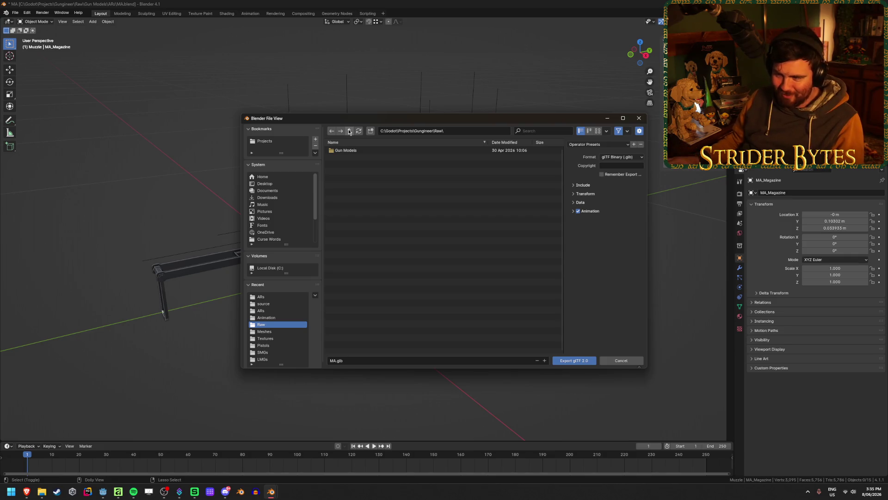
pyautogui.click(349, 130)
pyautogui.doubleClick(361, 206)
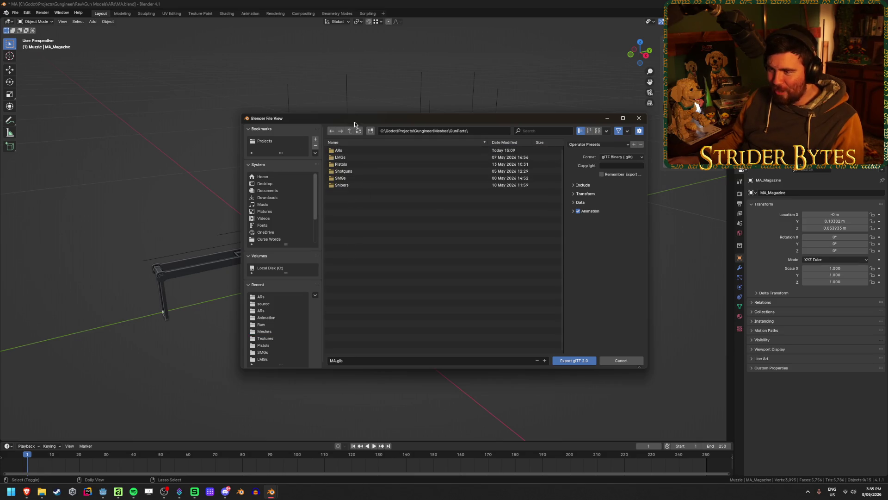
pyautogui.doubleClick(343, 150)
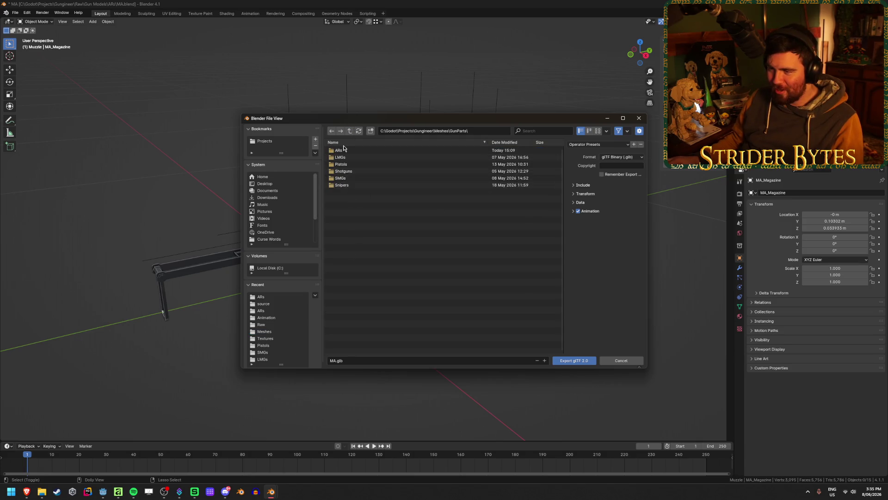
pyautogui.doubleClick(344, 151)
# Apply the saved export preset and export the receiver as Receiver_MA.glb.
pyautogui.click(330, 361)
pyautogui.write('Receiver_')
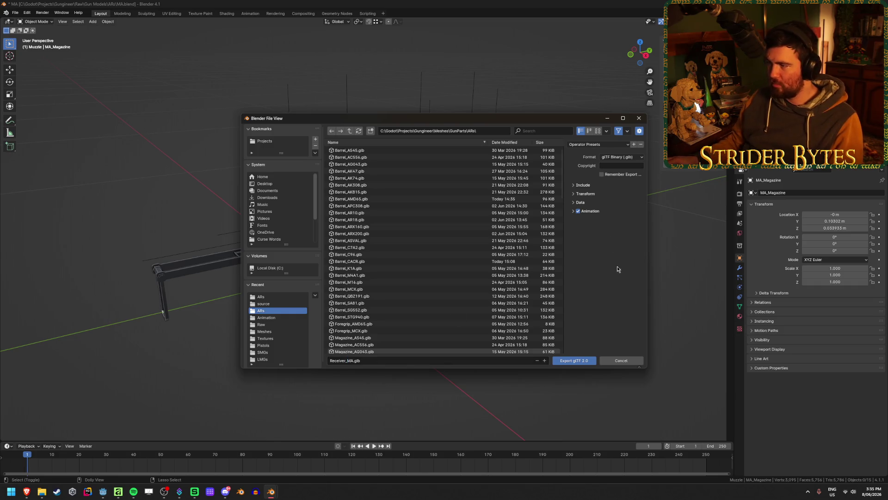
pyautogui.click(597, 144)
pyautogui.click(584, 163)
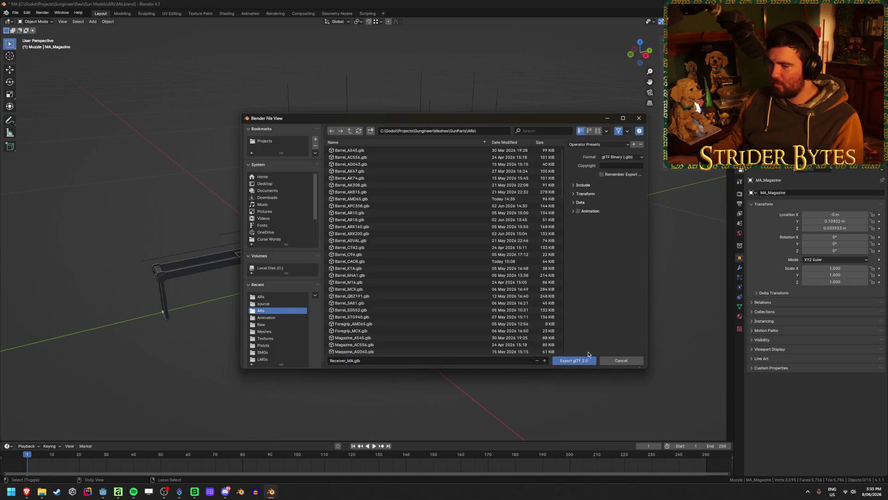
pyautogui.click(575, 361)
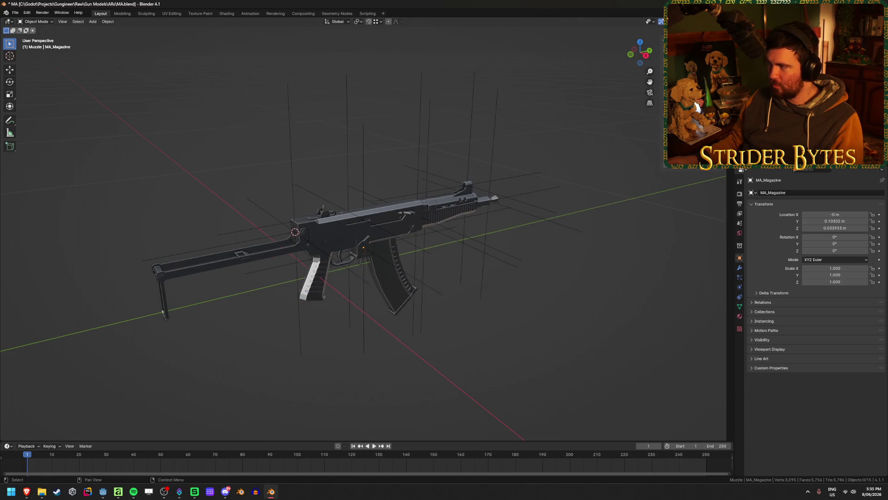
# Export the barrel and magazine as Barrel_MA.glb and Magazine_MA.glb.
pyautogui.hotkey('shift', 'r')
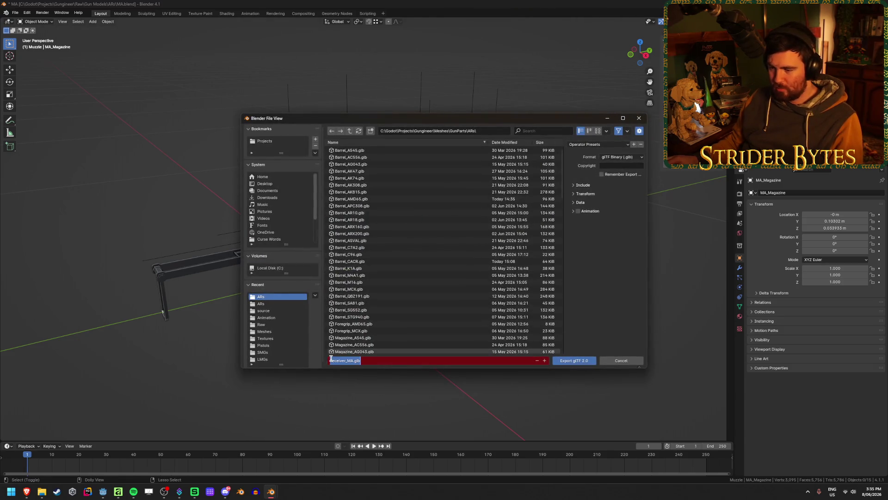
pyautogui.press('BackSpace')
pyautogui.write('Barrel')
pyautogui.press('Return')
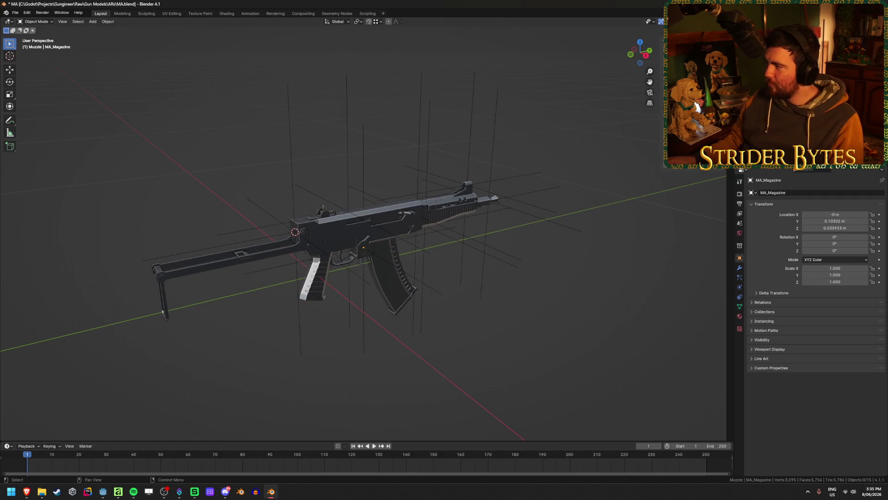
pyautogui.hotkey('shift', 'r')
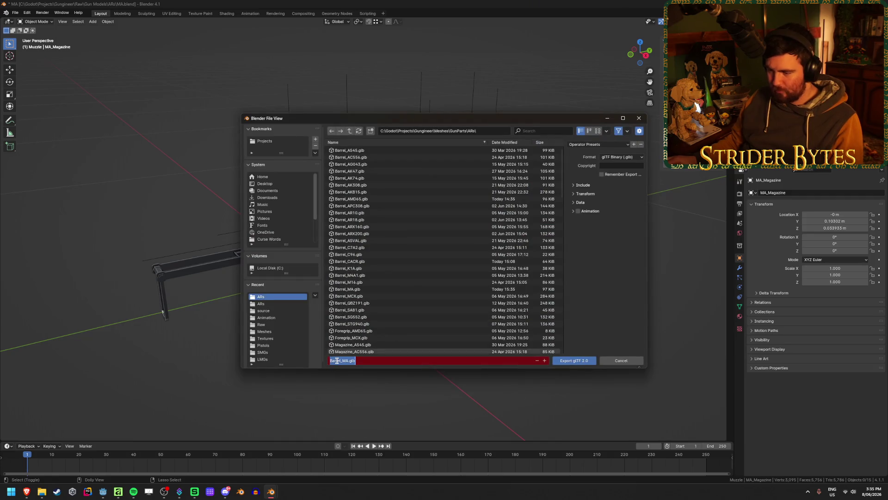
pyautogui.click(341, 361)
pyautogui.press('BackSpace')
pyautogui.press('BackSpace')
pyautogui.press('BackSpace')
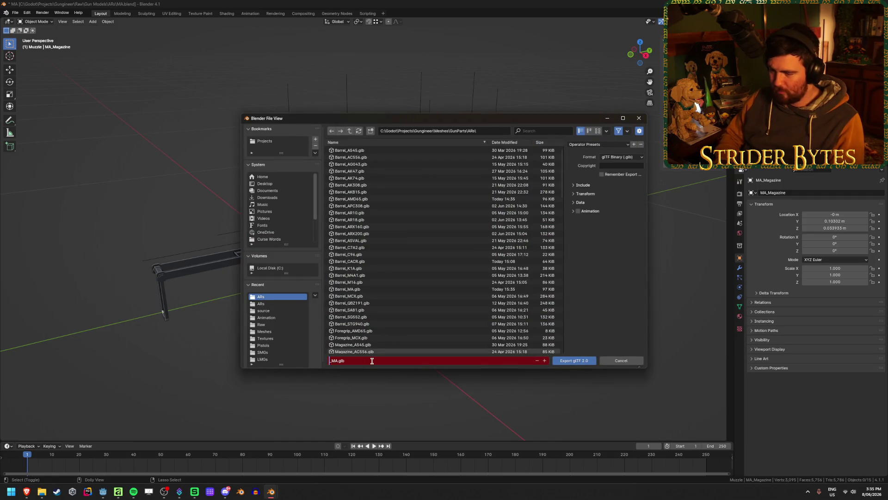
pyautogui.write('Magazine')
pyautogui.press('Return')
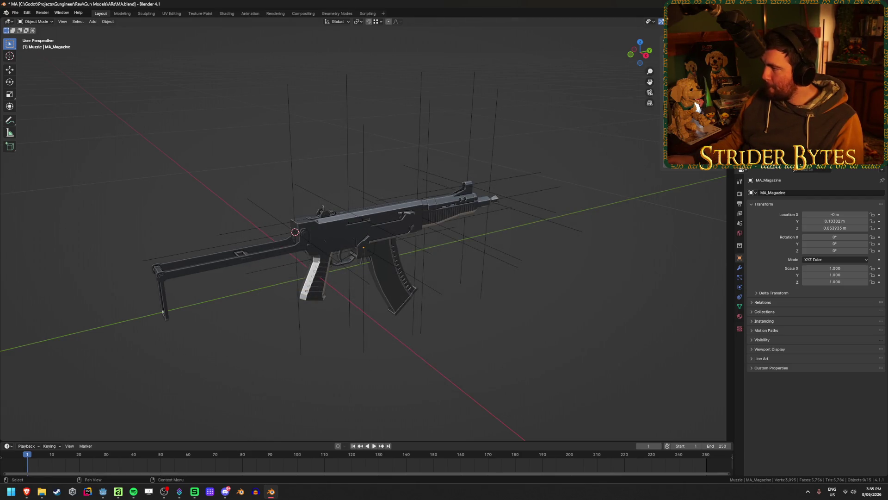
# Export the stock and muzzle as Stock_MA.glb and Muzzle_MA.glb.
pyautogui.hotkey('shift', 'r')
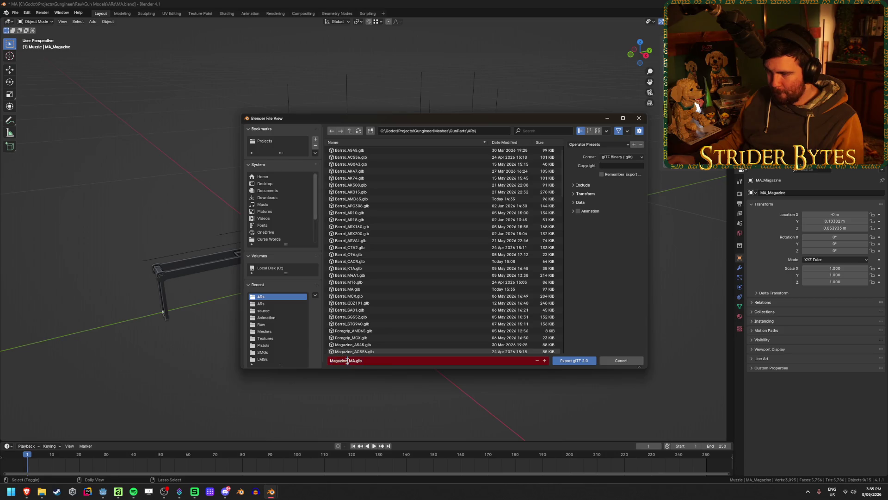
pyautogui.write('Stock')
pyautogui.click(389, 379)
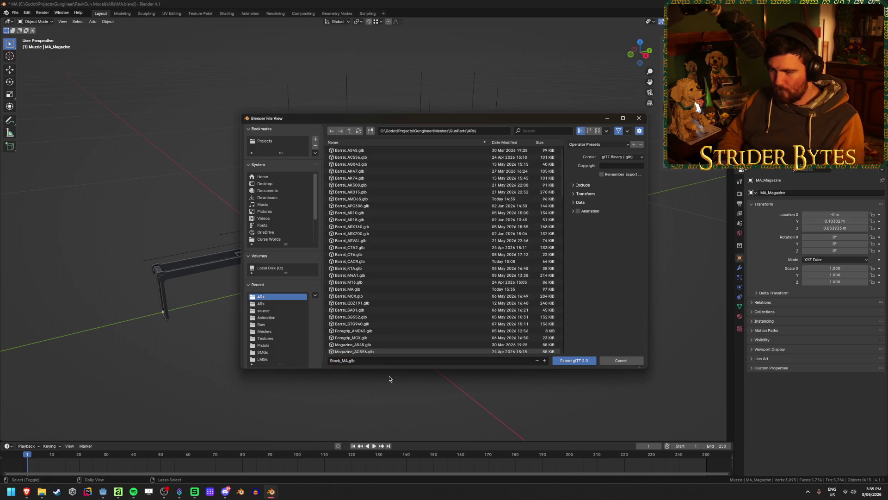
pyautogui.click(584, 362)
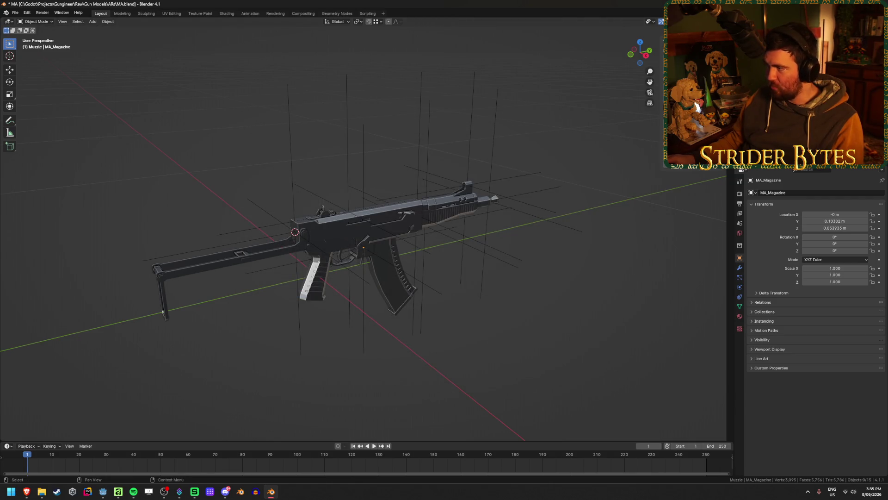
pyautogui.hotkey('ctrl', 'e')
pyautogui.click(341, 362)
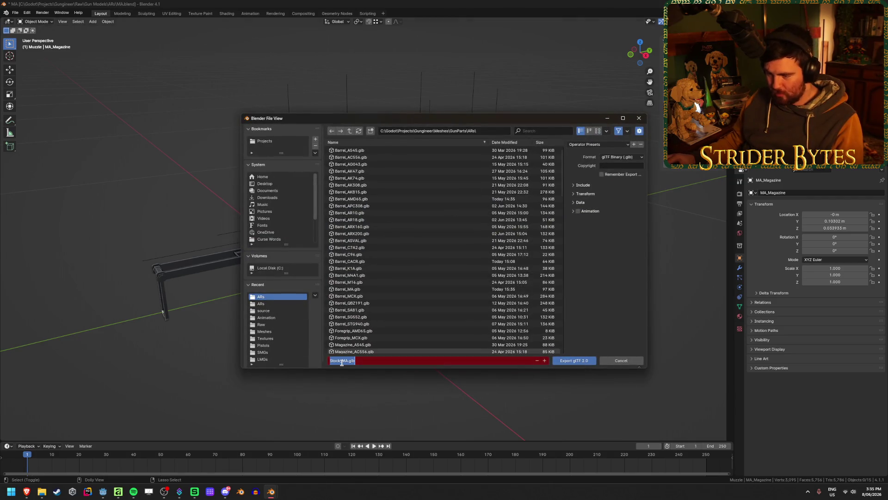
pyautogui.hotkey('shift', 'Home')
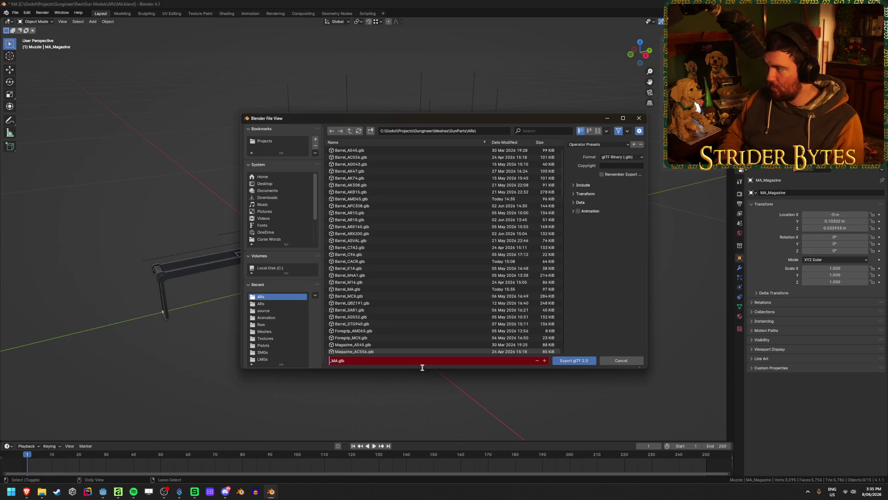
pyautogui.write('Muzzle')
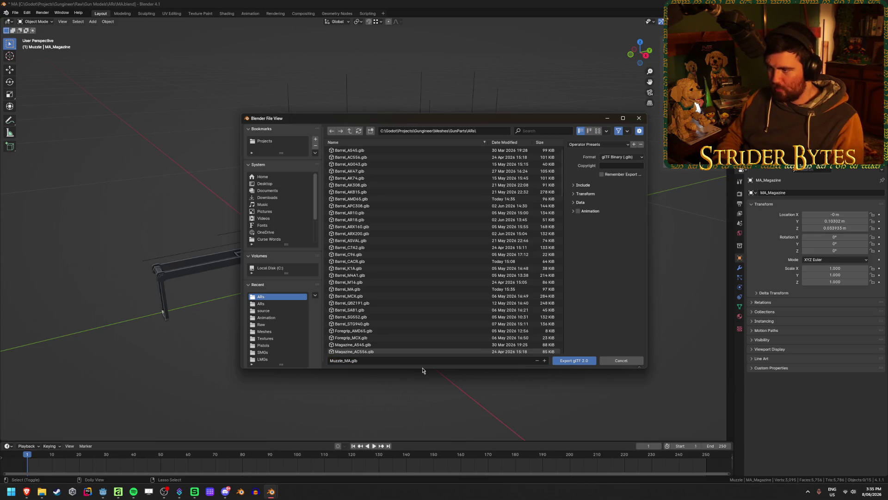
pyautogui.press('Return')
# Save MA.blend and switch over to the Godot editor.
pyautogui.hotkey('ctrl', 's')
pyautogui.moveTo(525, 294); pyautogui.dragTo(496, 287, button='middle')
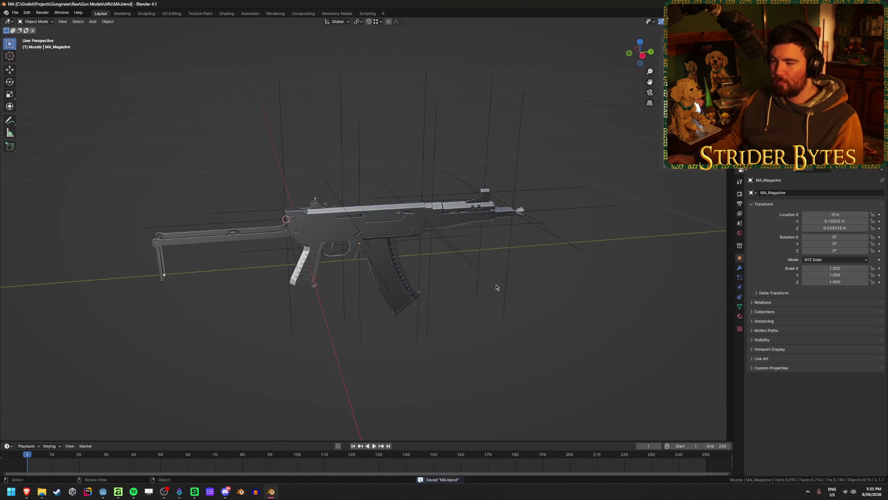
pyautogui.hotkey('alt', 'Tab')
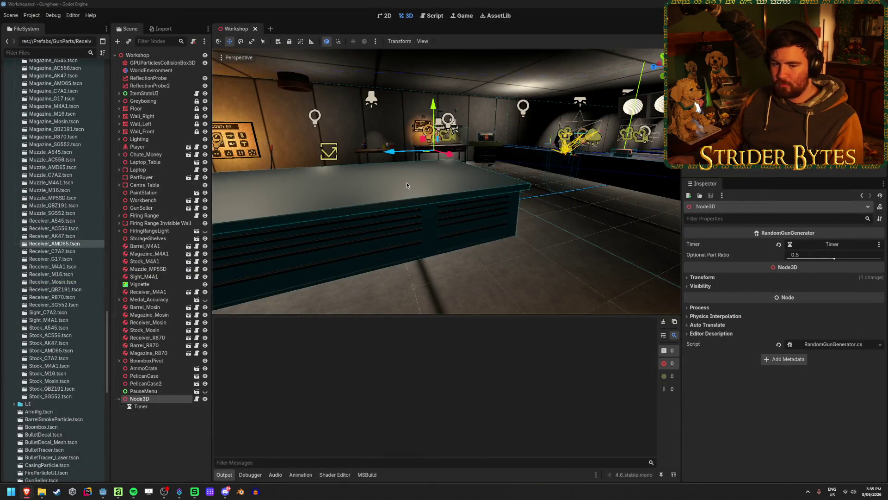
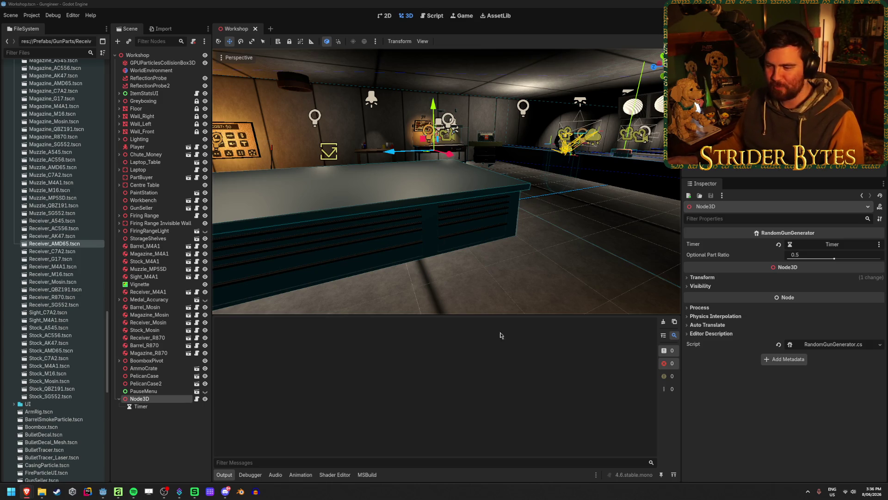
# Let Godot reimport the new gun part files and clear the Output log.
pyautogui.click(495, 415)
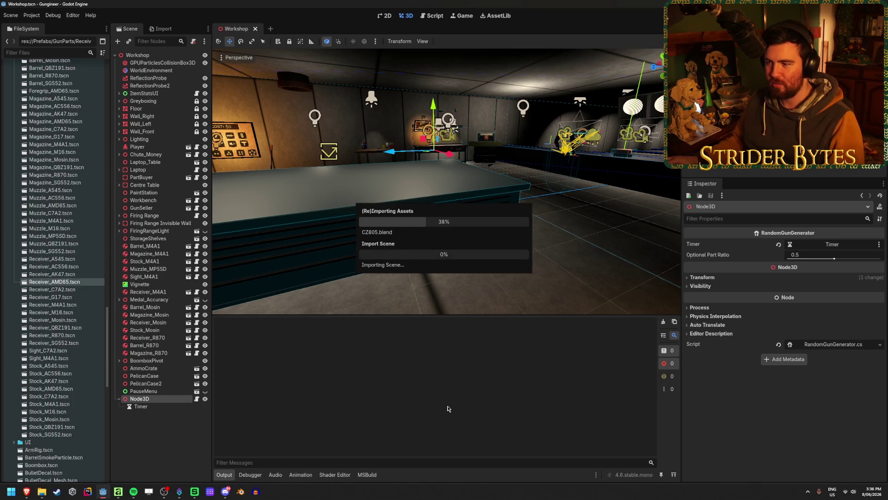
pyautogui.click(664, 323)
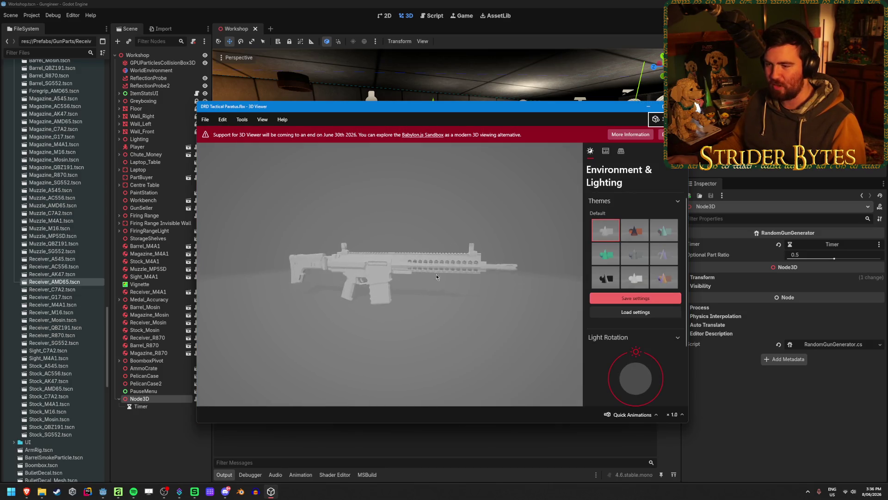
# Inspect the DRD Tactical Paratus rifle in 3D Viewer, then close the viewer.
pyautogui.moveTo(450, 287)
pyautogui.mouseDown()
pyautogui.moveTo(416, 279)
pyautogui.moveTo(382, 300)
pyautogui.moveTo(627, 125)
pyautogui.mouseUp()
pyautogui.scroll(3, 411, 271)
pyautogui.click(677, 106)
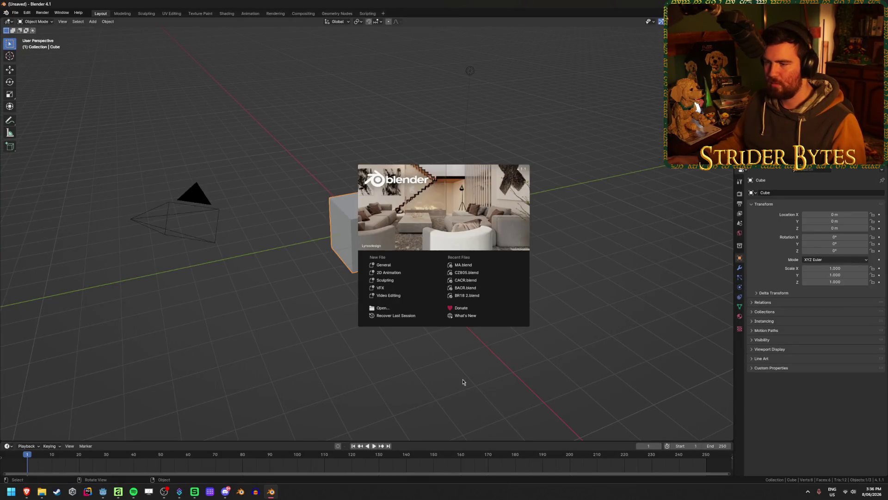
# Dismiss the splash screen and delete all default scene objects.
pyautogui.click(438, 378)
pyautogui.press('a')
pyautogui.press('Delete')
# Import DRD Tactical Paratus.fbx from the ARs/source folder and make Cube.008 active.
pyautogui.click(15, 12)
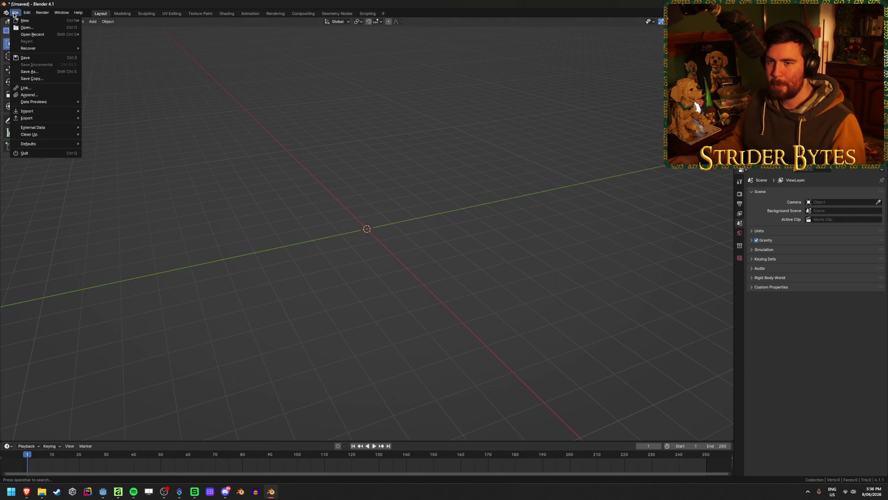
pyautogui.moveTo(27, 111)
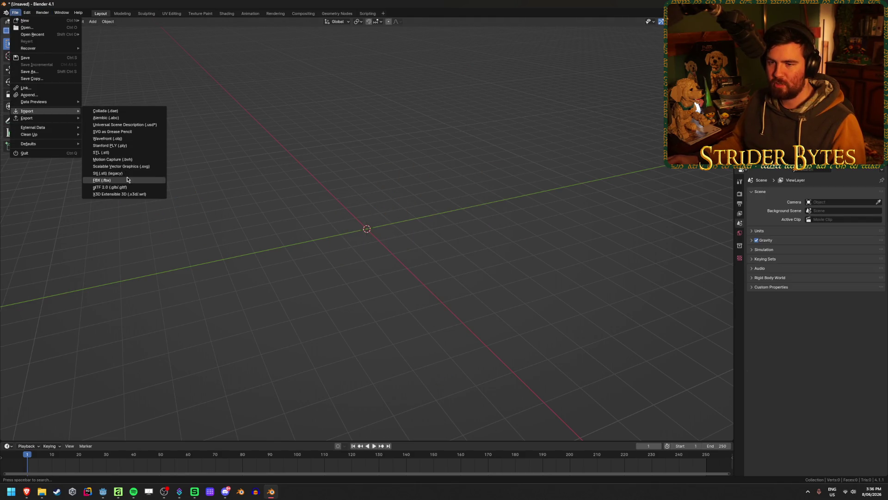
pyautogui.click(104, 179)
pyautogui.click(260, 296)
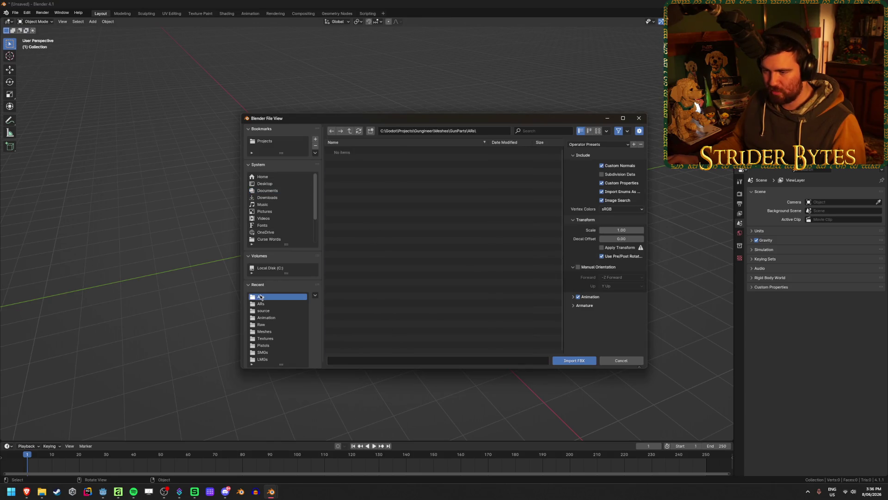
pyautogui.click(343, 151)
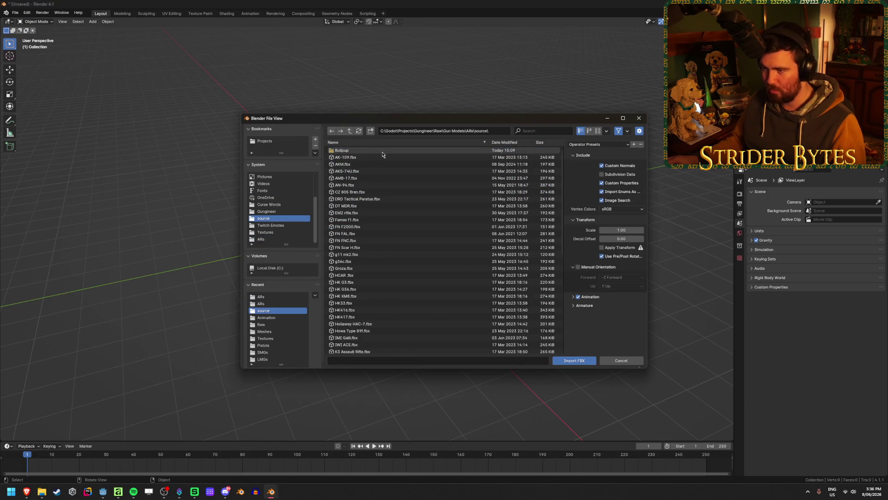
pyautogui.click(380, 199)
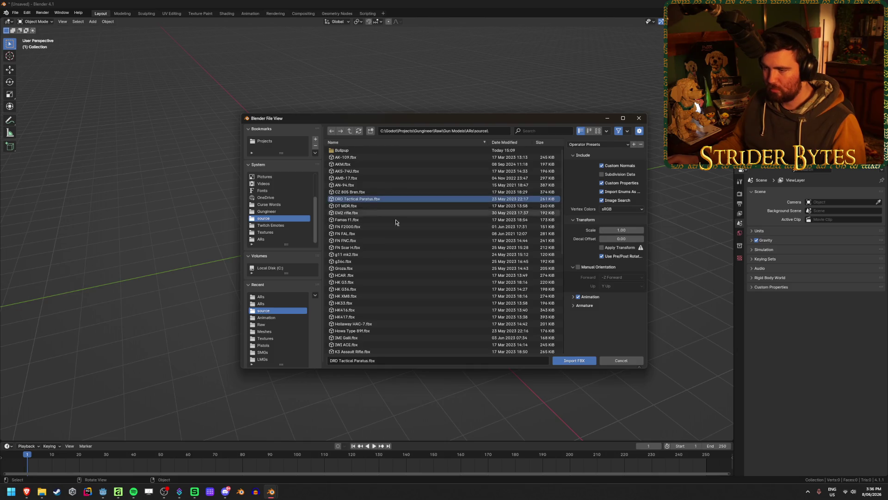
pyautogui.click(575, 361)
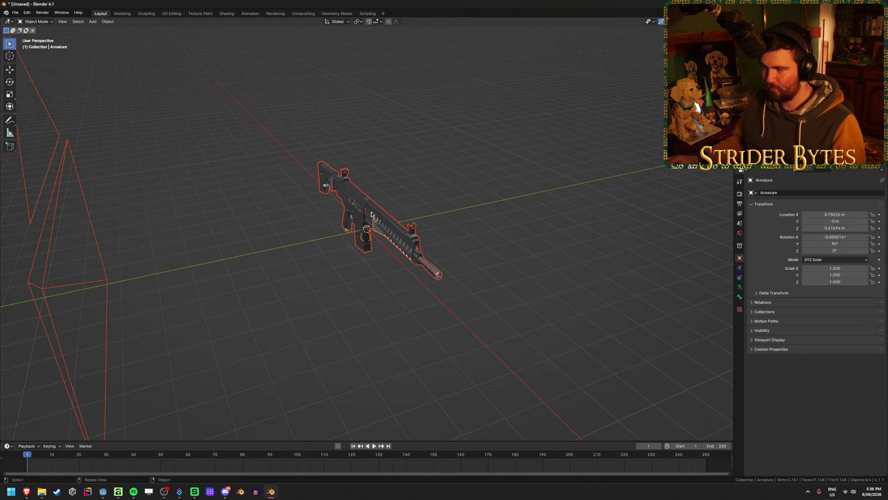
pyautogui.click(372, 214)
pyautogui.moveTo(372, 214); pyautogui.dragTo(416, 236, button='middle')
pyautogui.scroll(5, 416, 237)
# Clear sharp marks from every edge of the rifle mesh.
pyautogui.press('Tab')
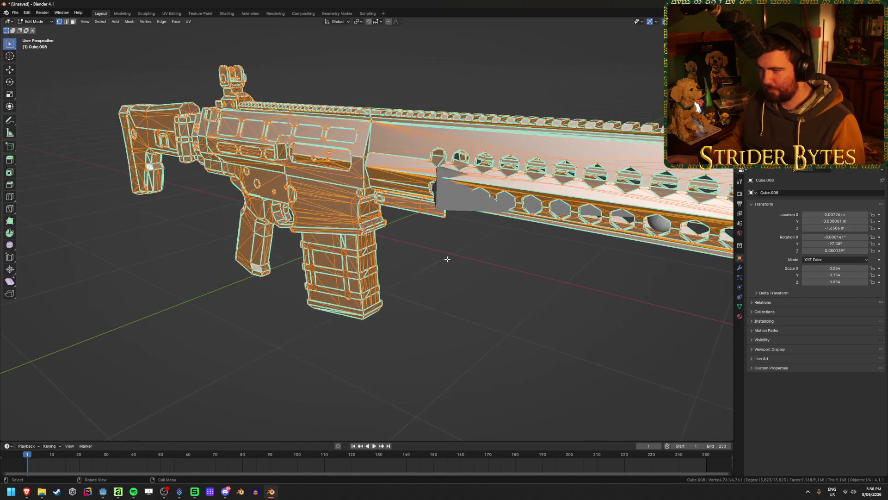
pyautogui.hotkey('alt', 'a')
pyautogui.hotkey('ctrl', 'l')
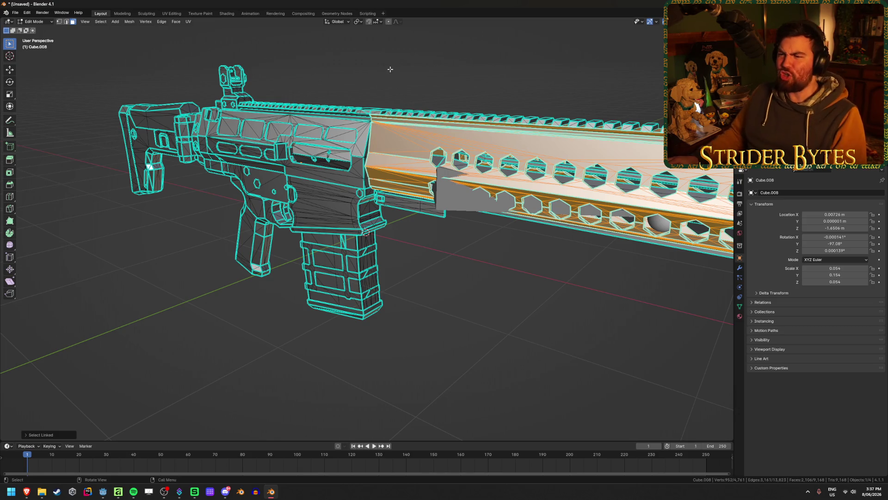
pyautogui.hotkey('alt', 'a')
pyautogui.press('Tab')
pyautogui.press('Tab')
pyautogui.press('a')
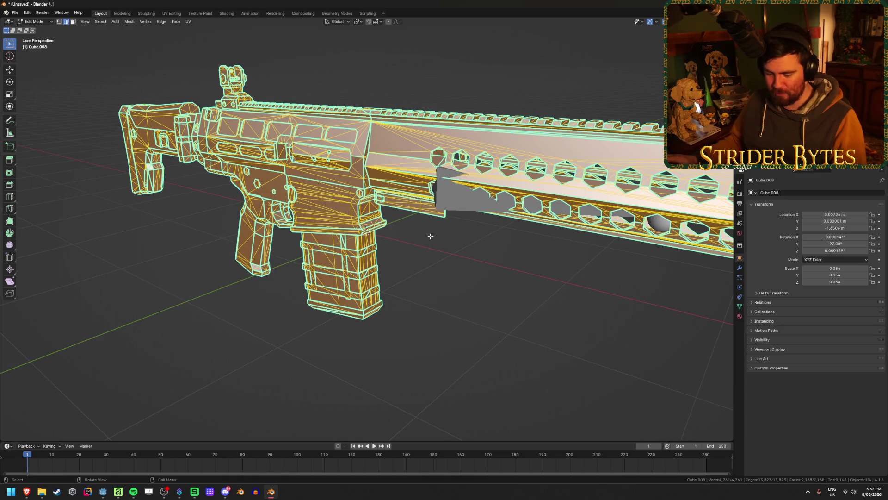
pyautogui.hotkey('ctrl', 'e')
pyautogui.click(419, 381)
pyautogui.press('Tab')
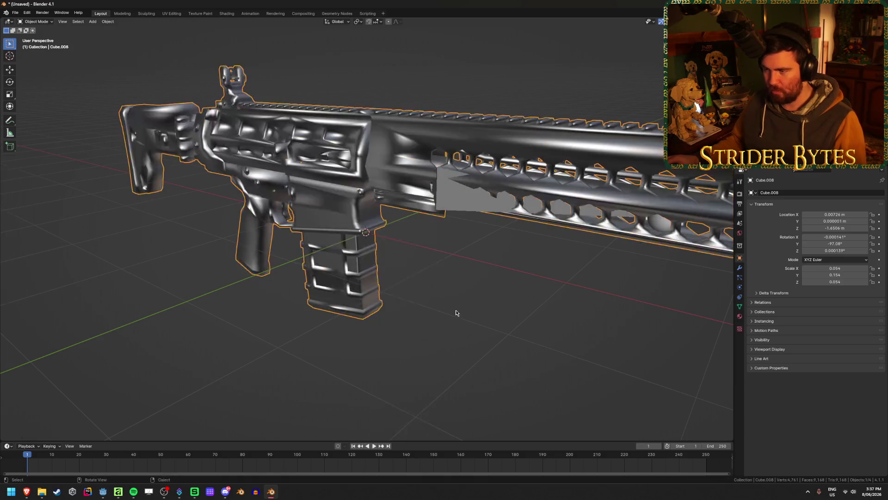
# Shade the rifle flat and enable Cavity in the viewport shading.
pyautogui.rightClick(444, 310)
pyautogui.click(406, 326)
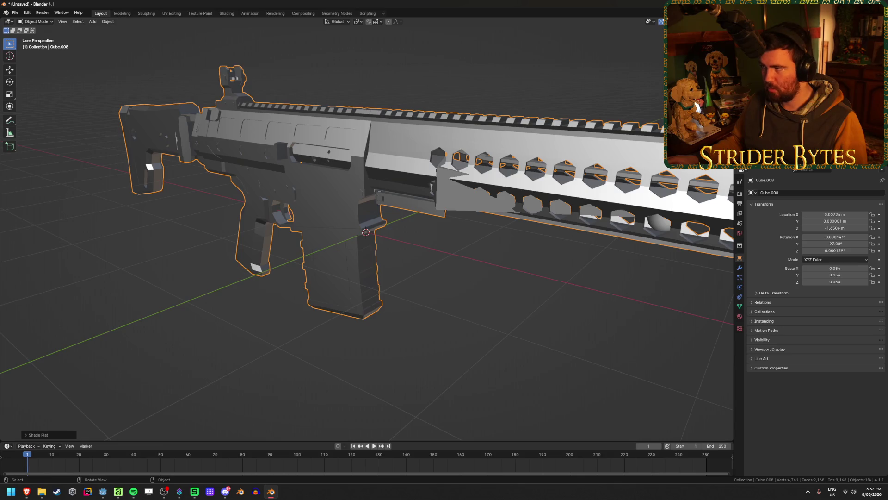
pyautogui.click(728, 21)
pyautogui.click(697, 197)
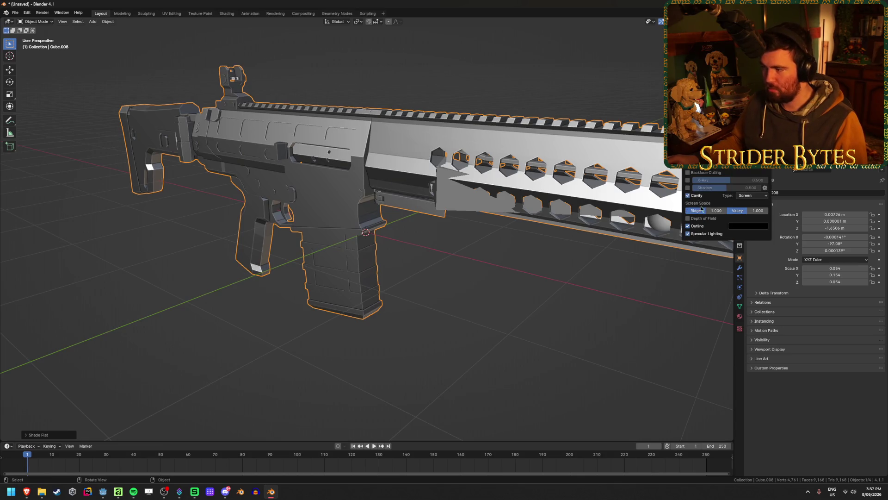
pyautogui.click(491, 274)
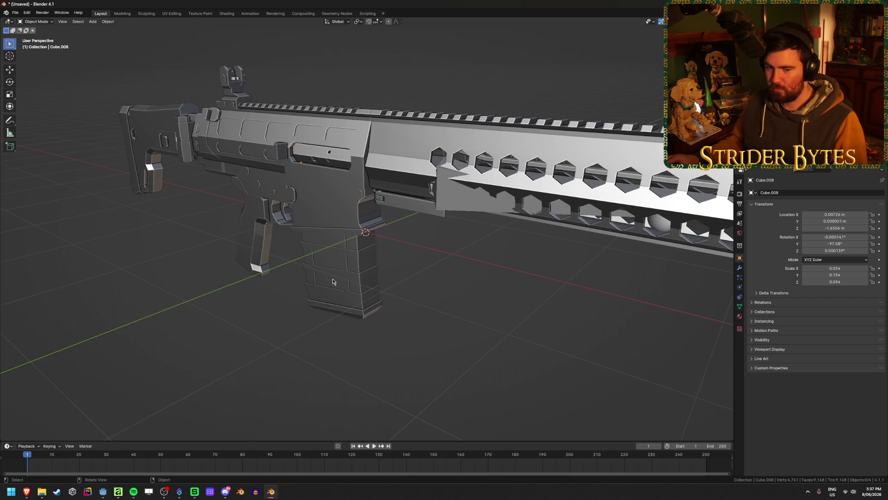
pyautogui.moveTo(333, 278); pyautogui.dragTo(396, 265, button='middle')
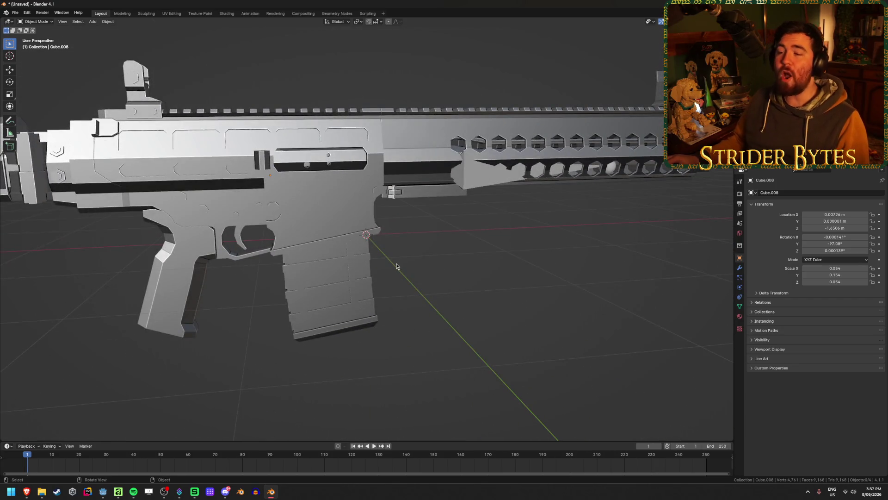
pyautogui.moveTo(397, 265); pyautogui.dragTo(404, 259, button='middle')
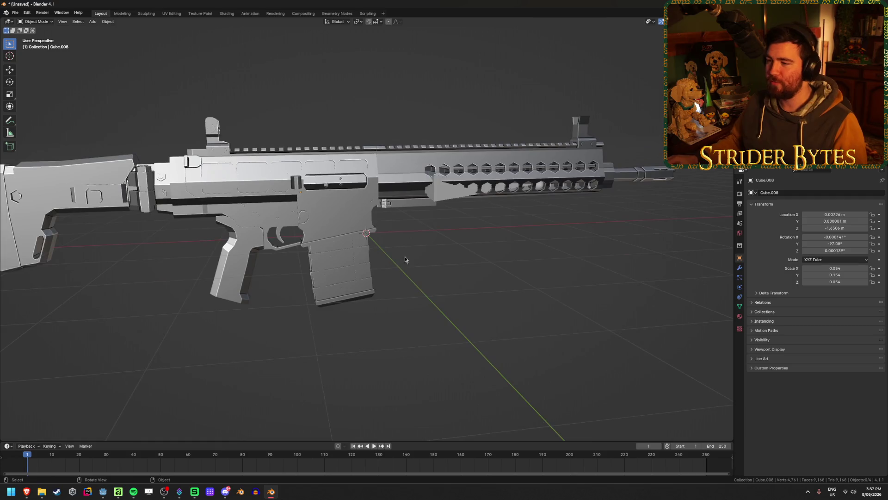
# Clear the parent of Cube.008 and return to Edit Mode with face select.
pyautogui.click(444, 154)
pyautogui.hotkey('alt', 'a')
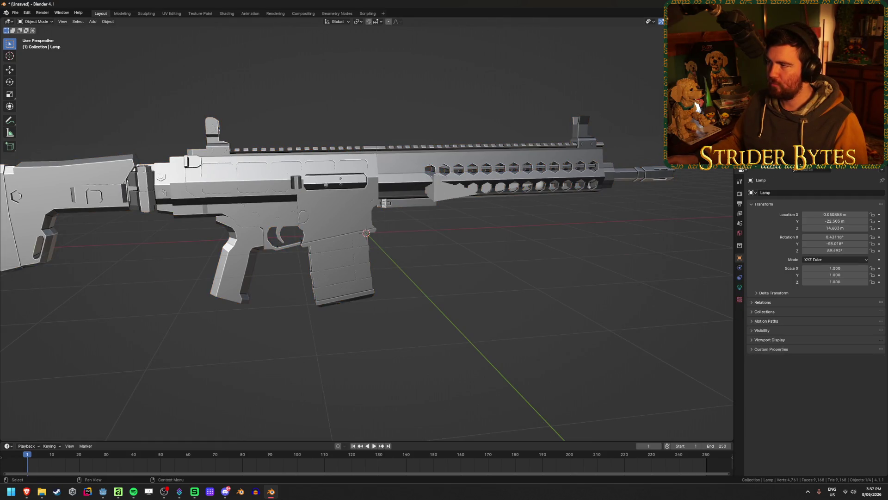
pyautogui.click(382, 166)
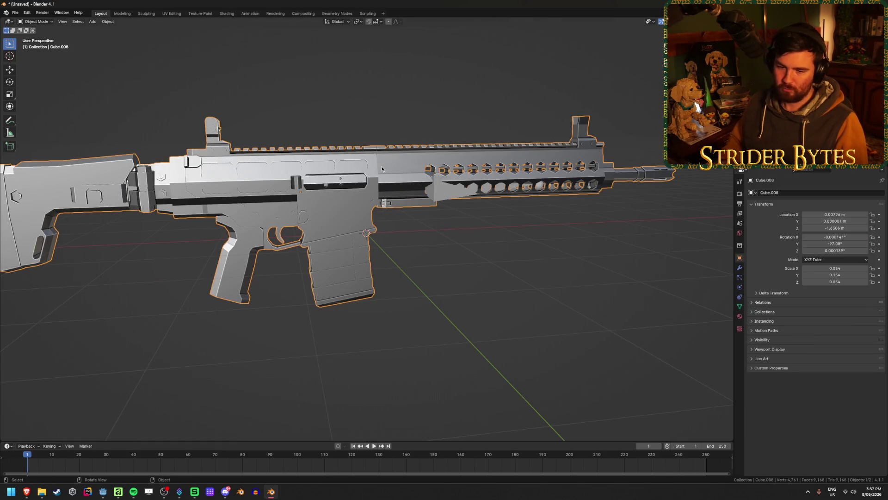
pyautogui.hotkey('alt', 'p')
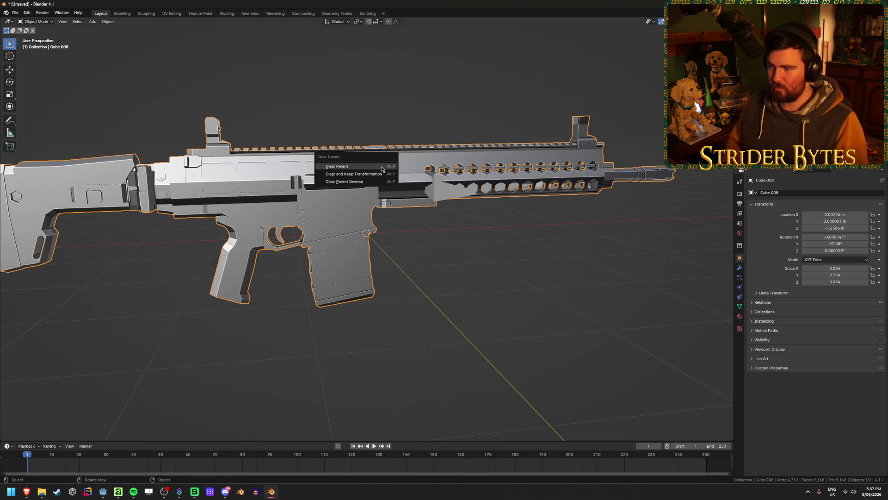
pyautogui.click(382, 167)
pyautogui.hotkey('alt', 'a')
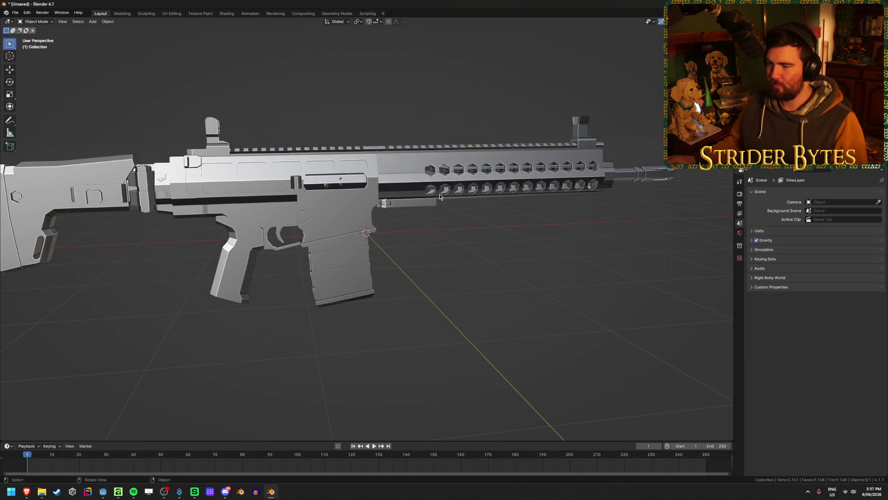
pyautogui.moveTo(440, 194); pyautogui.dragTo(294, 315, button='middle')
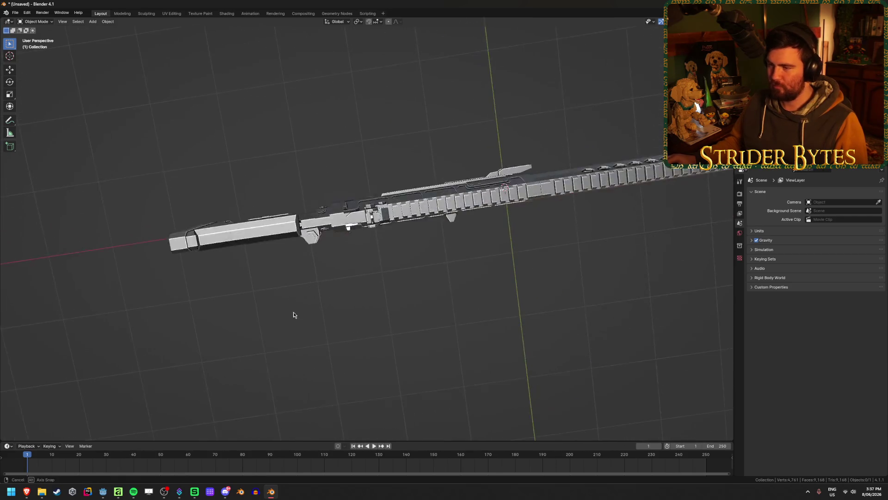
pyautogui.moveTo(293, 315)
pyautogui.mouseDown(button='middle')
pyautogui.moveTo(380, 220)
pyautogui.moveTo(409, 251)
pyautogui.mouseUp(button='middle')
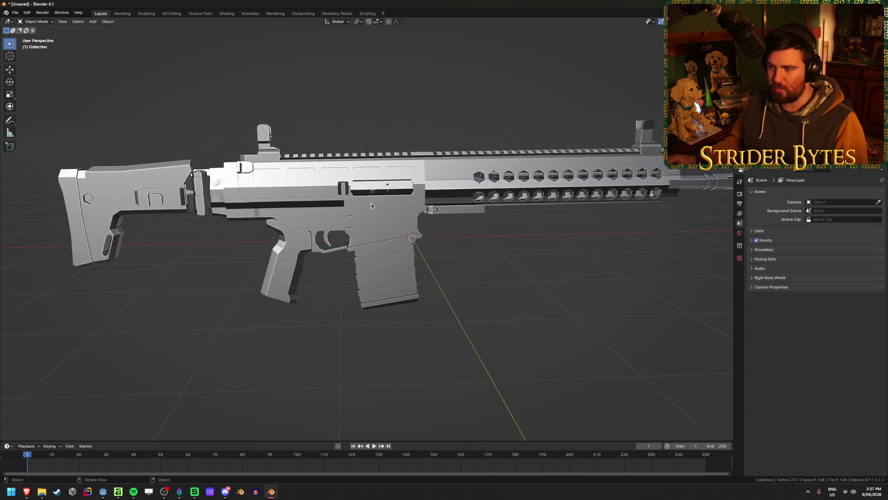
pyautogui.click(371, 204)
pyautogui.moveTo(372, 203); pyautogui.dragTo(452, 249, button='middle')
pyautogui.press('Tab')
pyautogui.press('3')
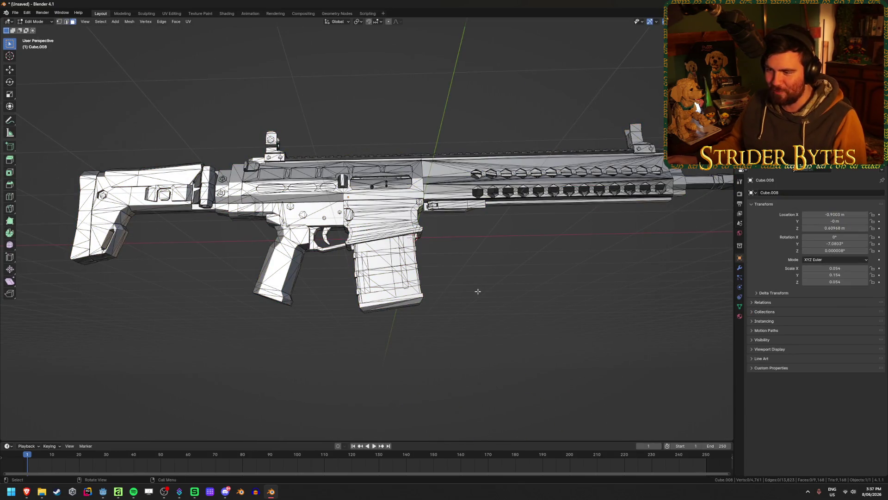
# Test-select the connected magazine geometry in X-ray view, hiding and revealing it to check coverage.
pyautogui.click(388, 278)
pyautogui.hotkey('ctrl', 'l')
pyautogui.moveTo(403, 302)
pyautogui.mouseDown(button='middle')
pyautogui.moveTo(425, 283)
pyautogui.moveTo(368, 296)
pyautogui.moveTo(386, 229)
pyautogui.mouseUp(button='middle')
pyautogui.scroll(3, 426, 282)
pyautogui.hotkey('alt', 'z')
pyautogui.scroll(2, 366, 298)
pyautogui.scroll(2, 365, 298)
pyautogui.press('h')
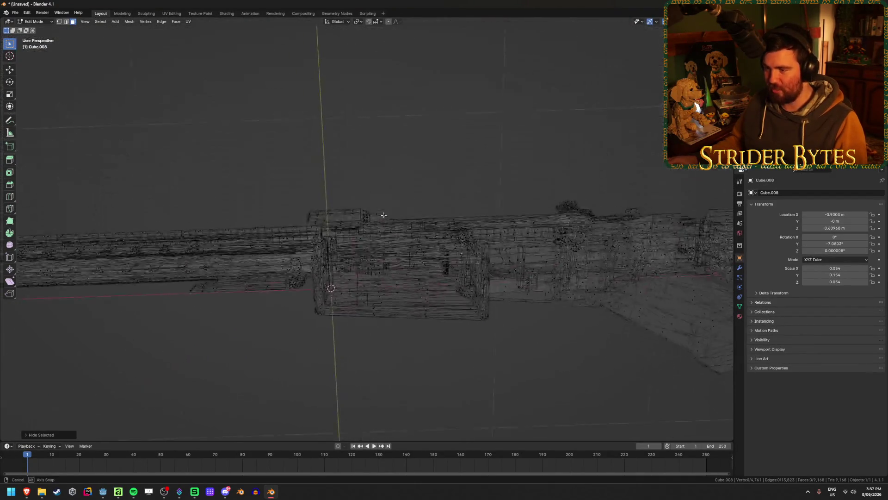
pyautogui.hotkey('ctrl', 'z')
pyautogui.press('h')
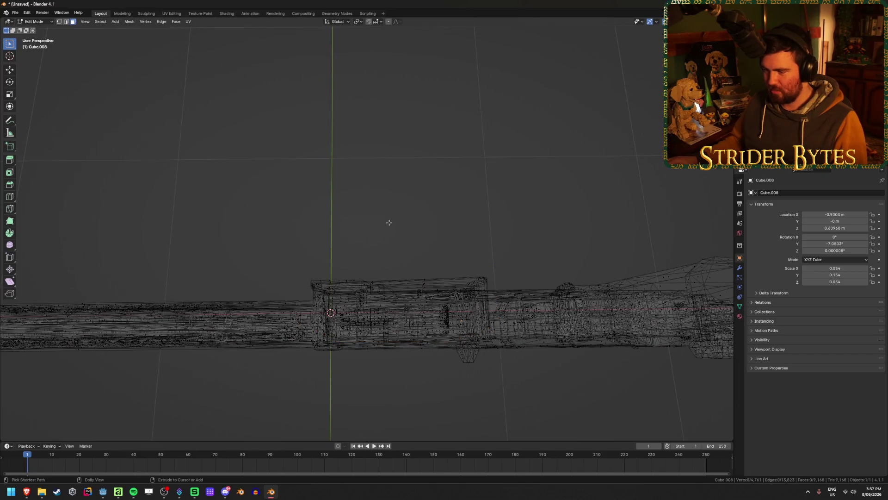
pyautogui.hotkey('alt', 'z')
pyautogui.moveTo(389, 222)
pyautogui.mouseDown(button='middle')
pyautogui.moveTo(412, 232)
pyautogui.moveTo(388, 245)
pyautogui.moveTo(298, 238)
pyautogui.moveTo(238, 257)
pyautogui.moveTo(198, 255)
pyautogui.mouseUp(button='middle')
pyautogui.hotkey('ctrl', 'z')
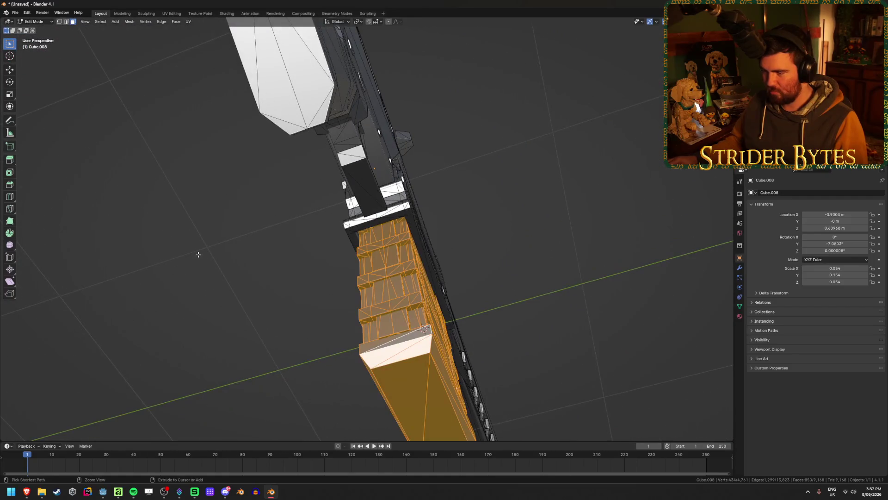
pyautogui.hotkey('ctrl', 'z')
pyautogui.moveTo(575, 248); pyautogui.dragTo(416, 236, button='middle')
pyautogui.scroll(3, 372, 229)
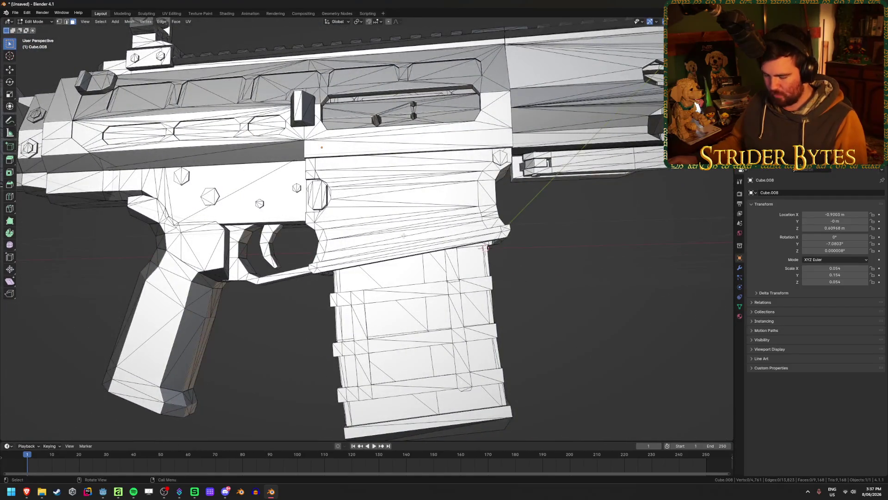
# Hide the receiver, select the magazine body, straps and base from below, then reveal the magazine well.
pyautogui.press('l')
pyautogui.press('l')
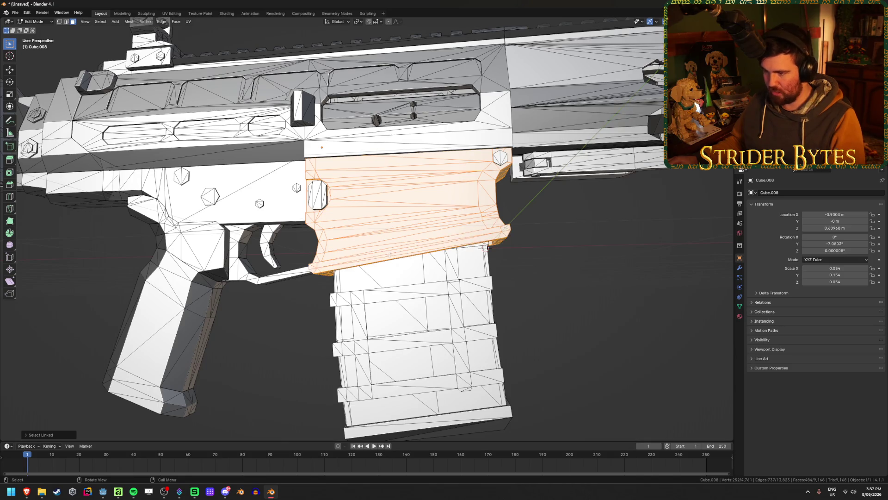
pyautogui.press('h')
pyautogui.moveTo(564, 253)
pyautogui.mouseDown(button='middle')
pyautogui.moveTo(536, 235)
pyautogui.moveTo(393, 196)
pyautogui.mouseUp(button='middle')
pyautogui.press('l')
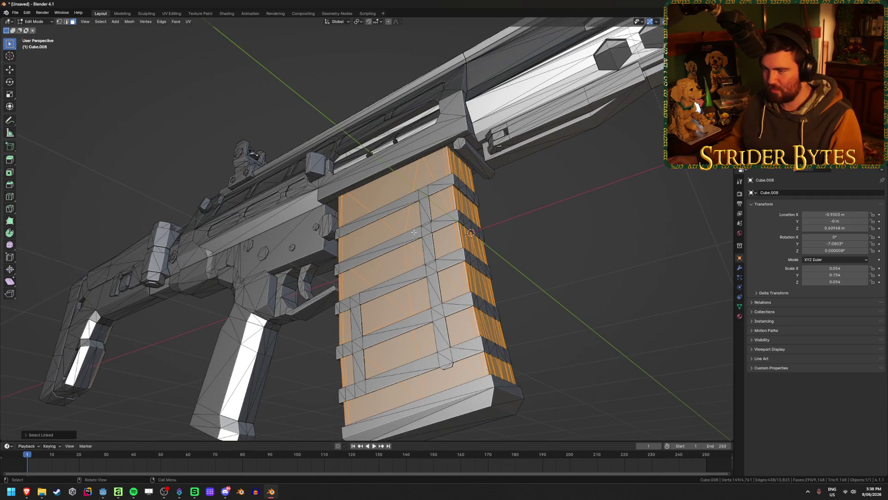
pyautogui.press('l')
pyautogui.press('l')
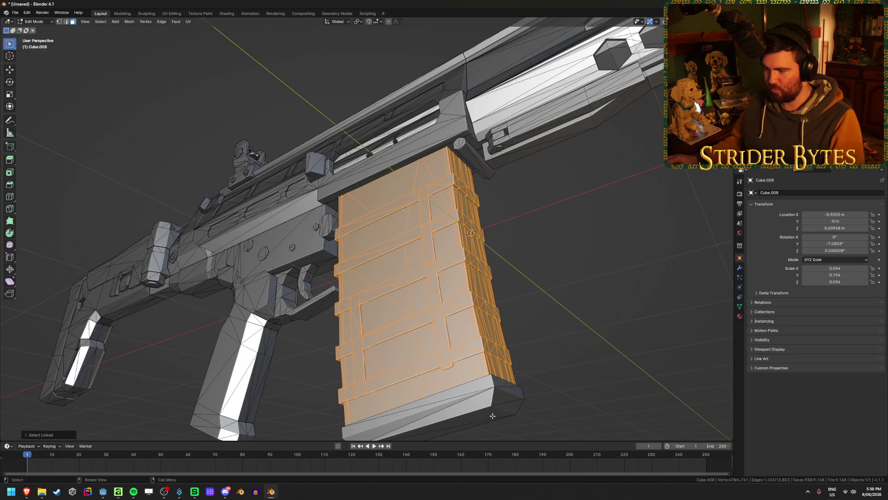
pyautogui.press('l')
pyautogui.moveTo(492, 415); pyautogui.dragTo(332, 256, button='middle')
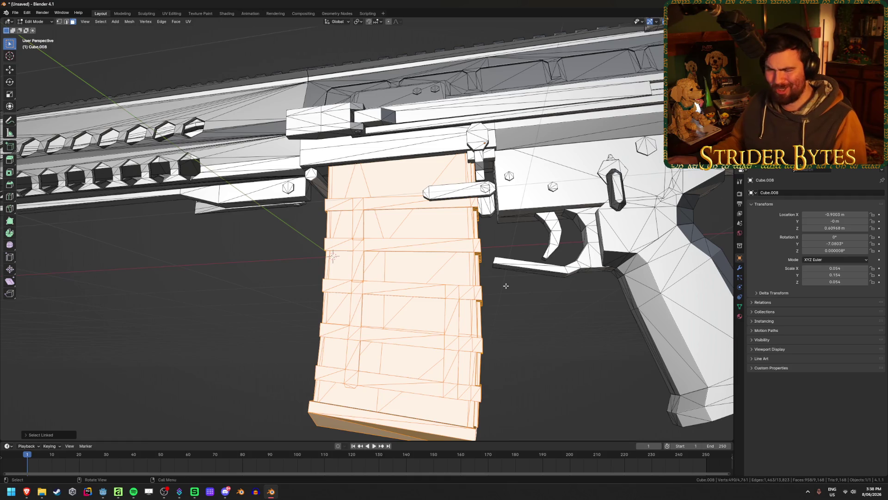
pyautogui.hotkey('alt', 'h')
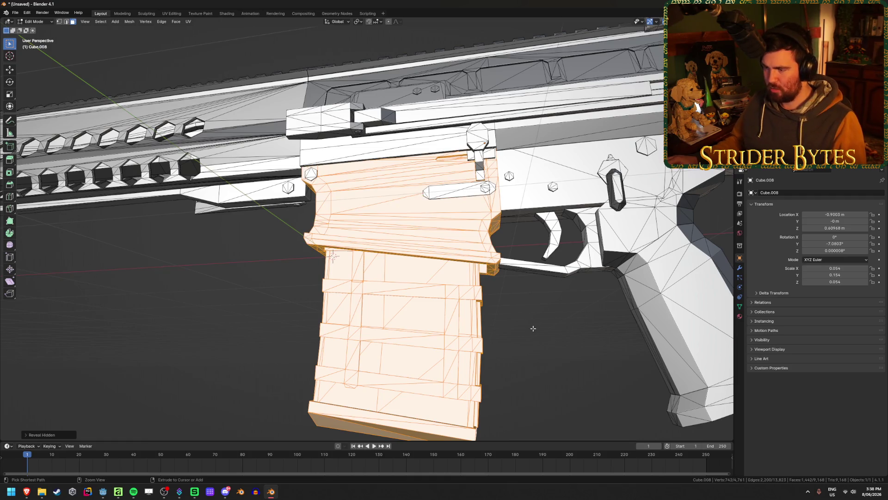
# Separate the selected magazine into its own object and return to Object Mode.
pyautogui.press('p')
pyautogui.click(532, 324)
pyautogui.press('Tab')
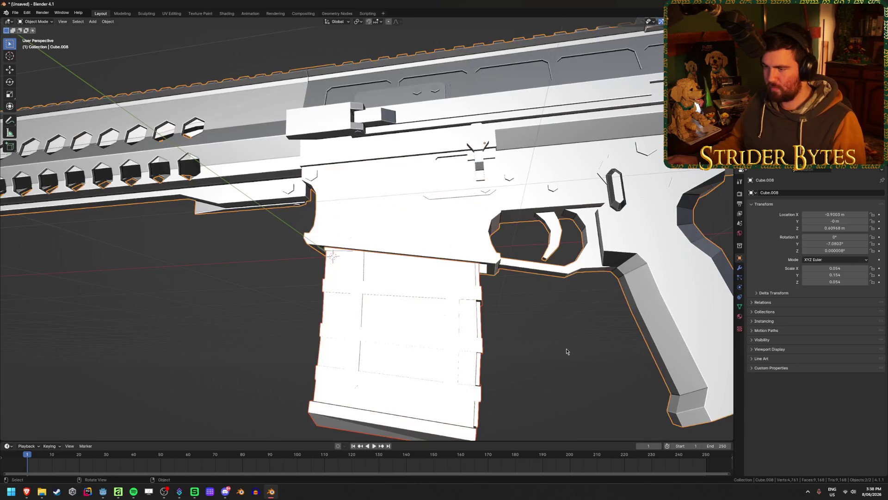
# Check the separated magazine from both sides by hiding and revealing it, then edit the rifle body mesh.
pyautogui.click(423, 336)
pyautogui.moveTo(423, 335); pyautogui.dragTo(466, 351, button='middle')
pyautogui.press('h')
pyautogui.press('a')
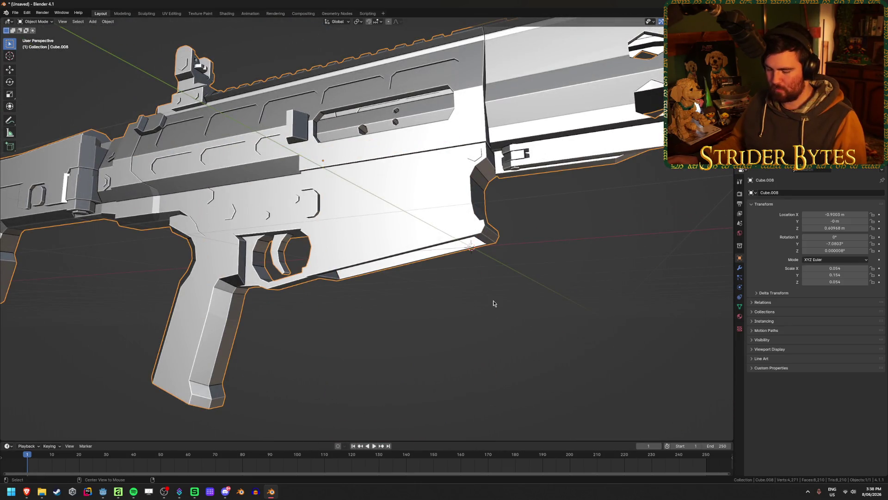
pyautogui.hotkey('alt', 'h')
pyautogui.hotkey('alt', 'a')
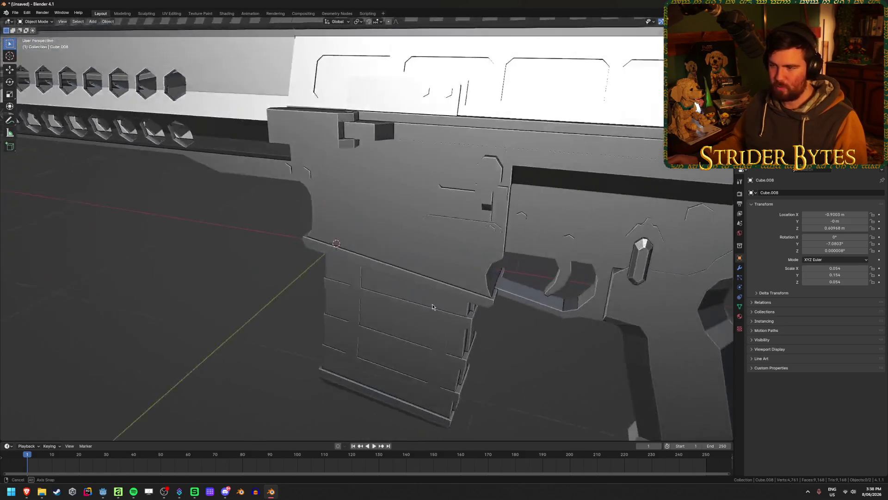
pyautogui.moveTo(582, 279)
pyautogui.mouseDown(button='middle')
pyautogui.moveTo(405, 294)
pyautogui.moveTo(361, 317)
pyautogui.mouseUp(button='middle')
pyautogui.scroll(-5, 406, 293)
pyautogui.press('a')
pyautogui.scroll(4, 361, 318)
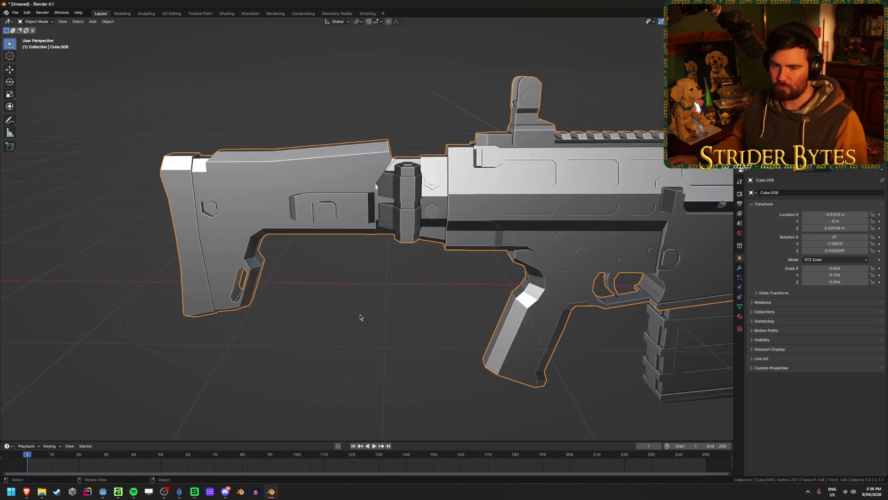
pyautogui.hotkey('alt', 'a')
pyautogui.press('a')
pyautogui.press('Tab')
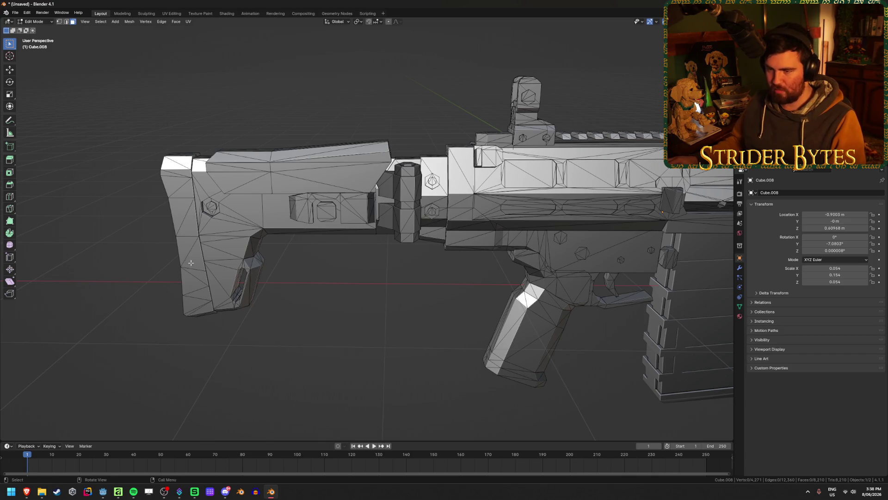
# Select the linked stock islands, including cheek rest, square-hole block and hexagonal segment.
pyautogui.press('l')
pyautogui.press('l')
pyautogui.press('l')
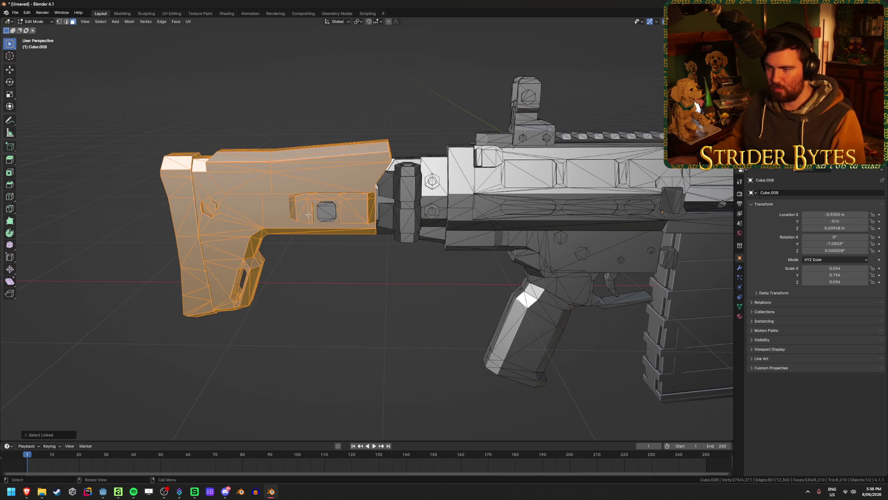
pyautogui.press('l')
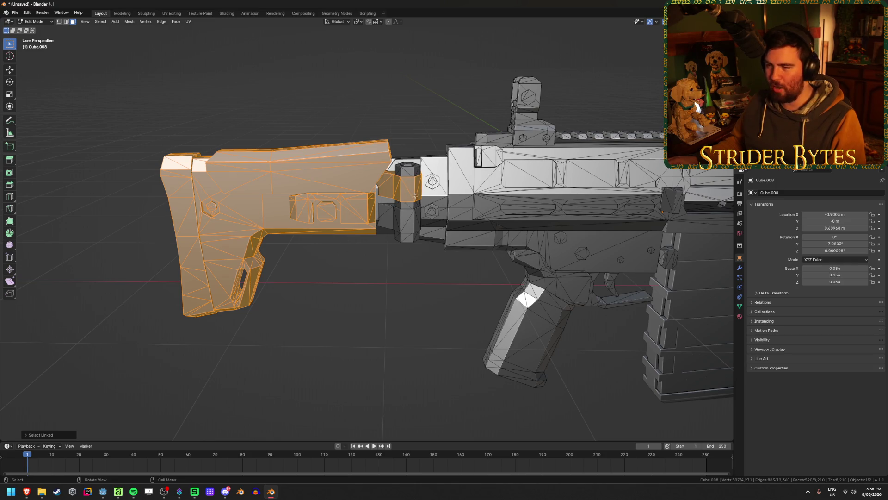
pyautogui.press('l')
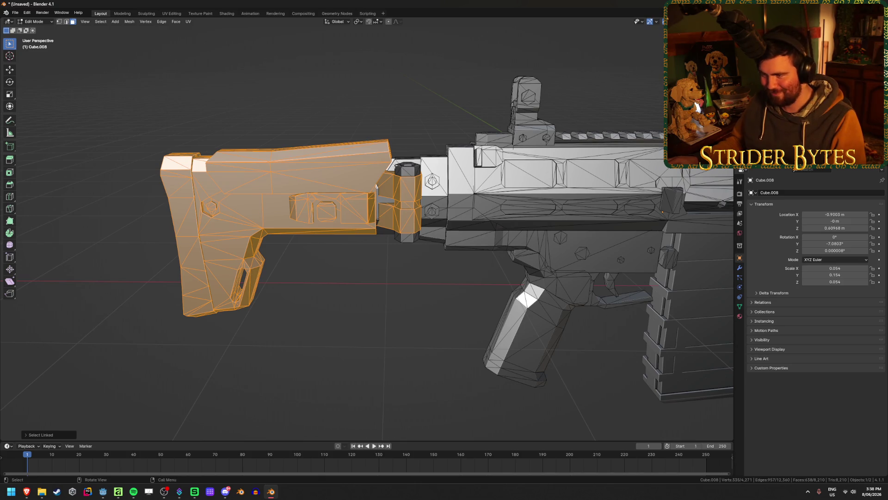
pyautogui.moveTo(377, 186)
pyautogui.mouseDown(button='middle')
pyautogui.moveTo(225, 249)
pyautogui.moveTo(356, 270)
pyautogui.moveTo(388, 204)
pyautogui.moveTo(404, 274)
pyautogui.moveTo(422, 187)
pyautogui.mouseUp(button='middle')
pyautogui.scroll(-4, 389, 229)
pyautogui.scroll(4, 422, 187)
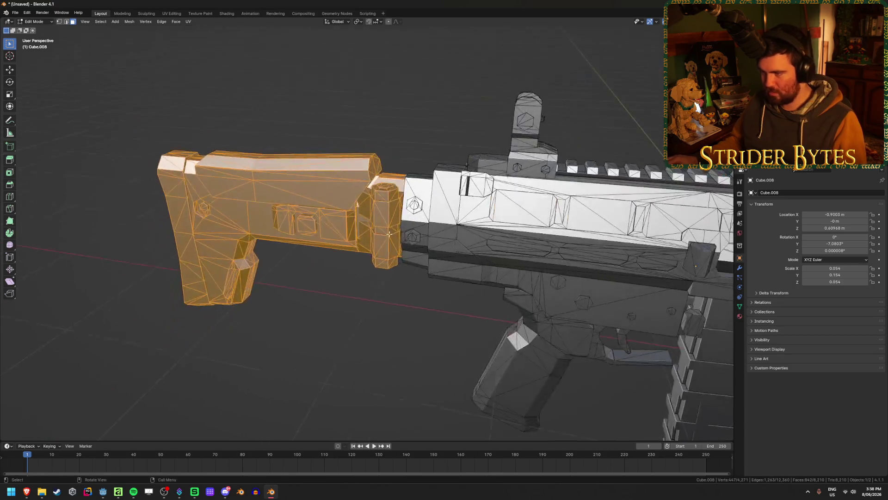
pyautogui.press('l')
pyautogui.hotkey('ctrl', 'z')
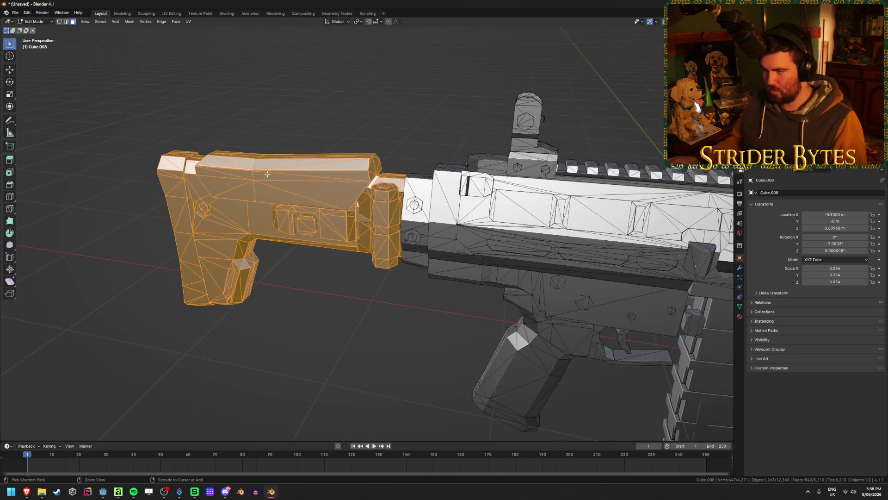
pyautogui.moveTo(343, 223)
pyautogui.mouseDown(button='middle')
pyautogui.moveTo(322, 252)
pyautogui.moveTo(343, 240)
pyautogui.mouseUp(button='middle')
# Verify the stock selection by hiding it, then separate it and leave Edit Mode.
pyautogui.press('h')
pyautogui.hotkey('alt', 'h')
pyautogui.press('Tab')
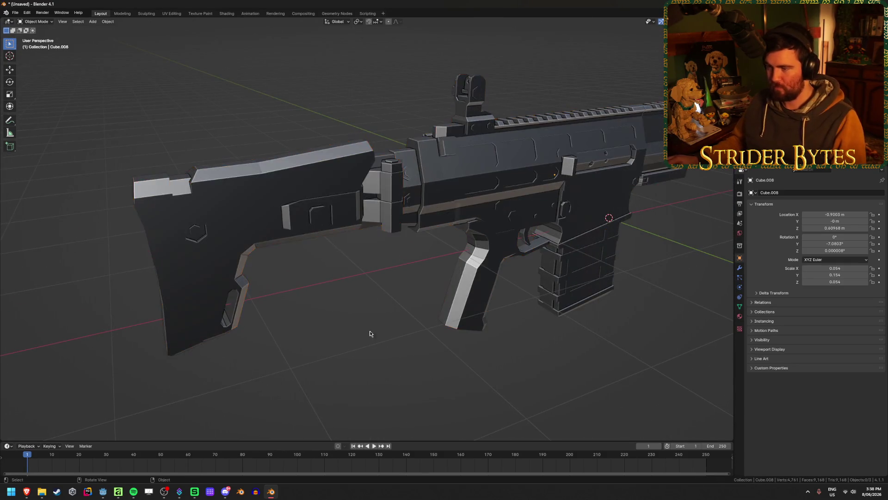
# View the rifle in side and front orthographic views and box-select all its parts.
pyautogui.moveTo(408, 313); pyautogui.dragTo(424, 264, button='middle')
pyautogui.scroll(3, 423, 264)
pyautogui.scroll(3, 424, 265)
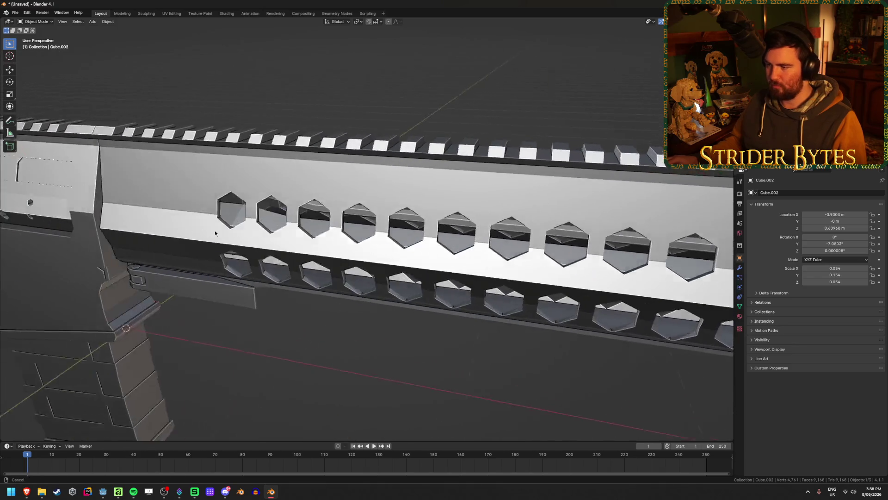
pyautogui.scroll(-5, 434, 229)
pyautogui.moveTo(433, 228)
pyautogui.mouseDown(button='middle')
pyautogui.moveTo(346, 191)
pyautogui.moveTo(376, 225)
pyautogui.moveTo(371, 216)
pyautogui.mouseUp(button='middle')
pyautogui.press('Tab')
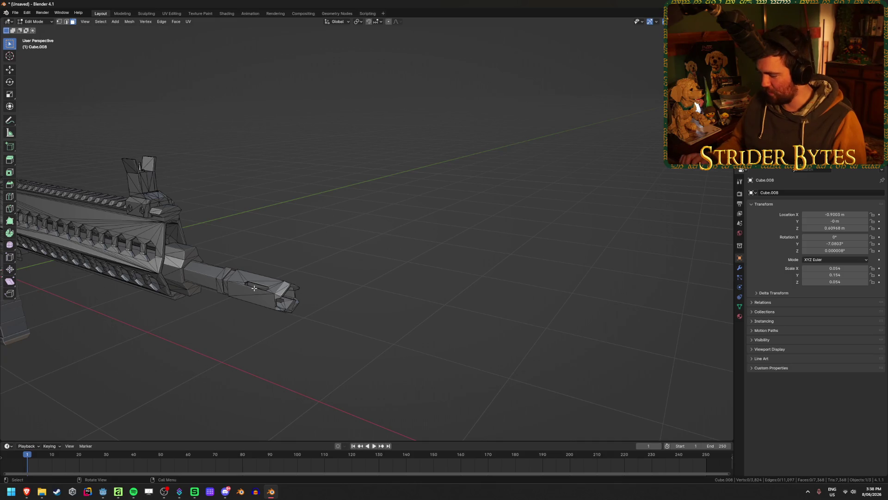
pyautogui.press('KP_3')
pyautogui.press('Tab')
pyautogui.press('KP_1')
pyautogui.scroll(-2, 254, 291)
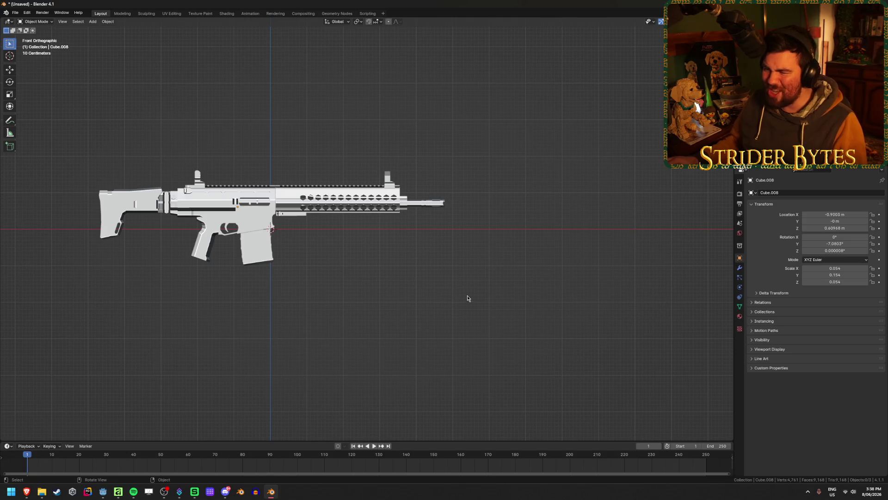
pyautogui.moveTo(470, 300); pyautogui.dragTo(30, 132)
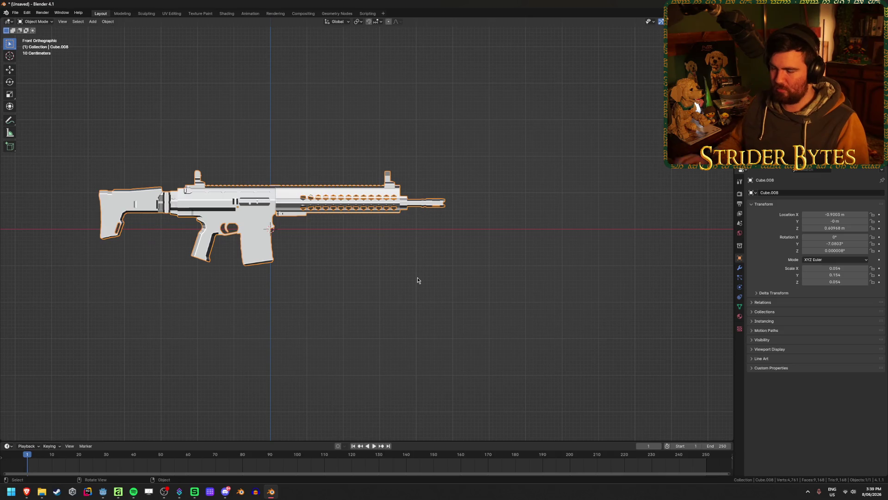
# Join the rifle parts into one object and select the four grip vertices in X-ray view.
pyautogui.hotkey('ctrl', 'j')
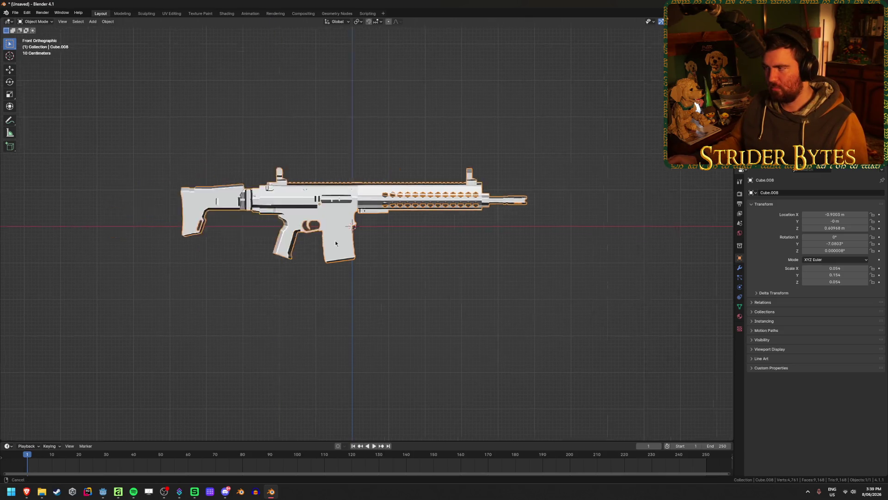
pyautogui.scroll(3, 475, 234)
pyautogui.scroll(3, 563, 246)
pyautogui.scroll(2, 442, 239)
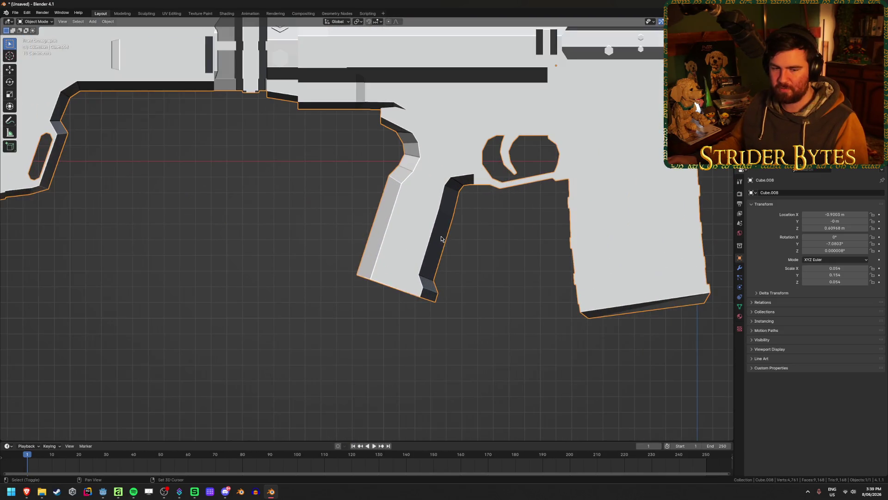
pyautogui.press('Tab')
pyautogui.hotkey('alt', 'z')
pyautogui.scroll(-2, 441, 239)
pyautogui.click(357, 260)
pyautogui.scroll(2, 425, 268)
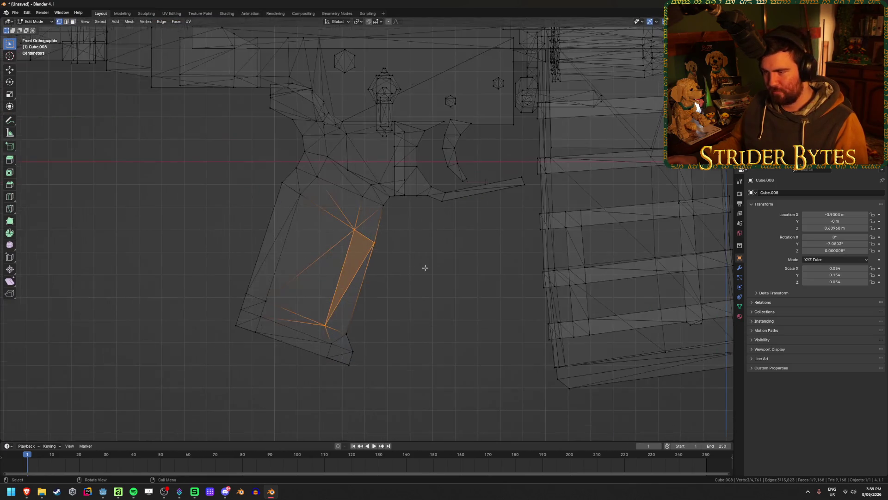
pyautogui.hotkey('alt', 'a')
pyautogui.press('c')
pyautogui.moveTo(334, 234); pyautogui.dragTo(299, 201)
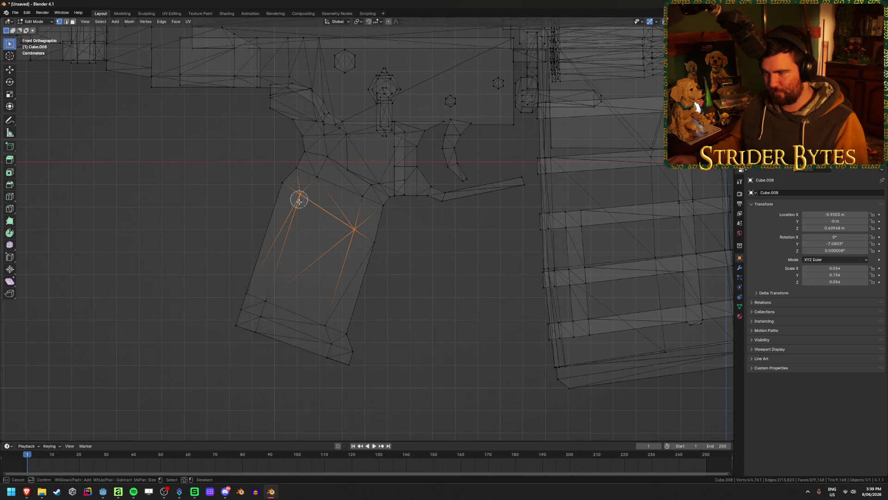
pyautogui.click(268, 303)
pyautogui.click(325, 323)
pyautogui.press('Escape')
# Snap the 3D cursor to the grip, set the origin there and move the rifle to the world origin.
pyautogui.hotkey('shift', 's')
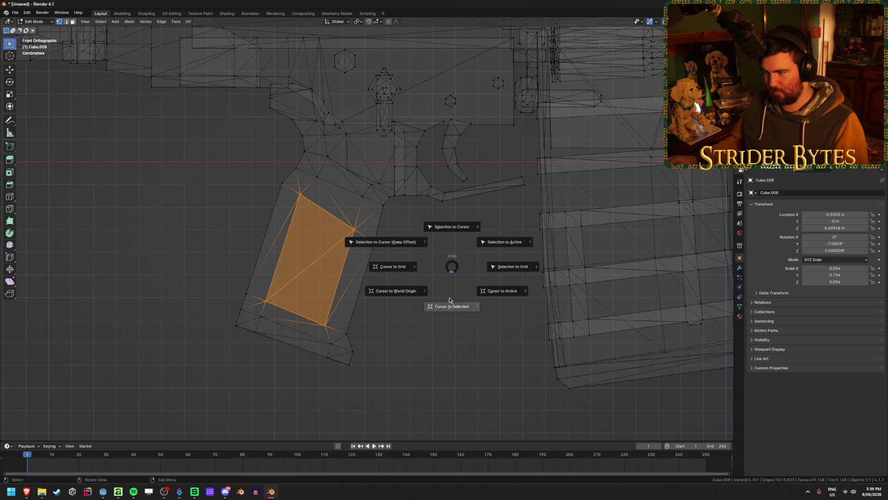
pyautogui.click(449, 300)
pyautogui.press('Tab')
pyautogui.moveTo(449, 300); pyautogui.dragTo(417, 298, button='middle')
pyautogui.rightClick(417, 299)
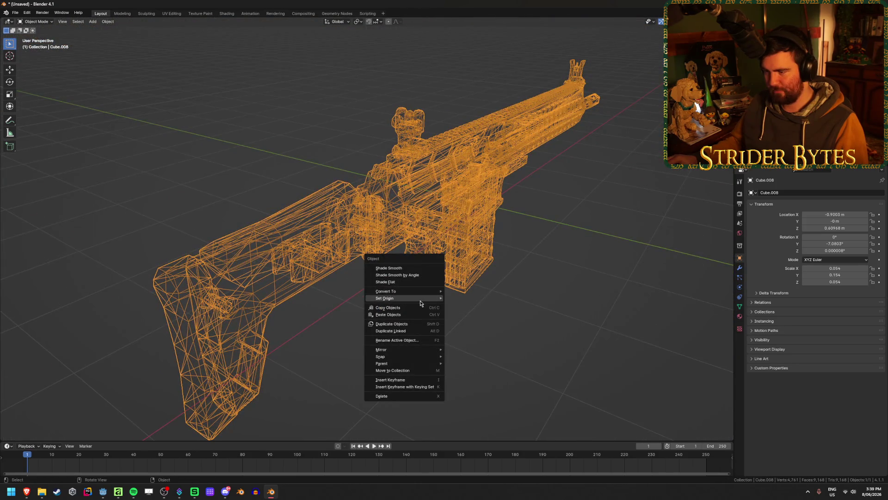
pyautogui.moveTo(386, 298)
pyautogui.click(486, 314)
pyautogui.scroll(-4, 549, 294)
pyautogui.hotkey('shift', 'z')
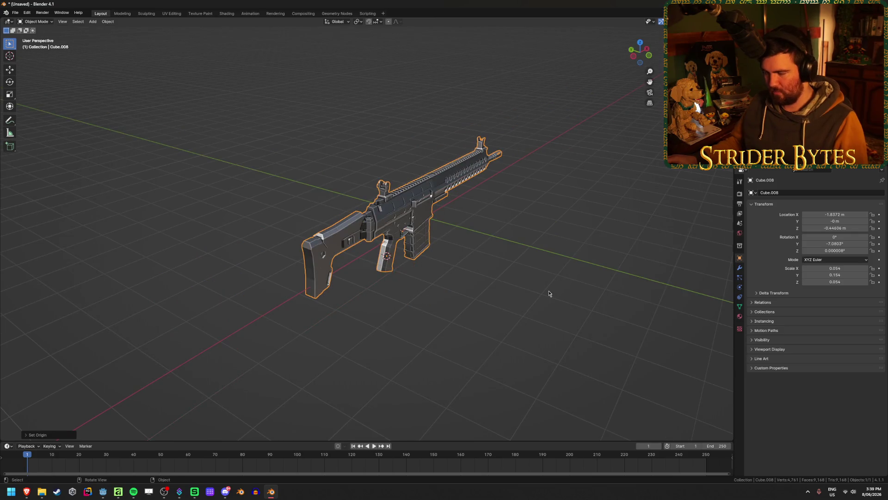
pyautogui.hotkey('alt', 'g')
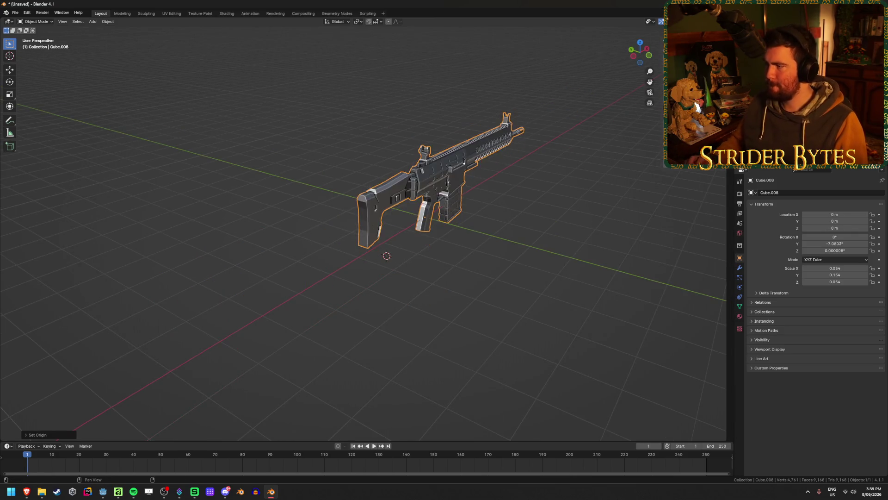
# Bring up the save dialog and start editing the file name.
pyautogui.hotkey('ctrl', 's')
pyautogui.click(378, 361)
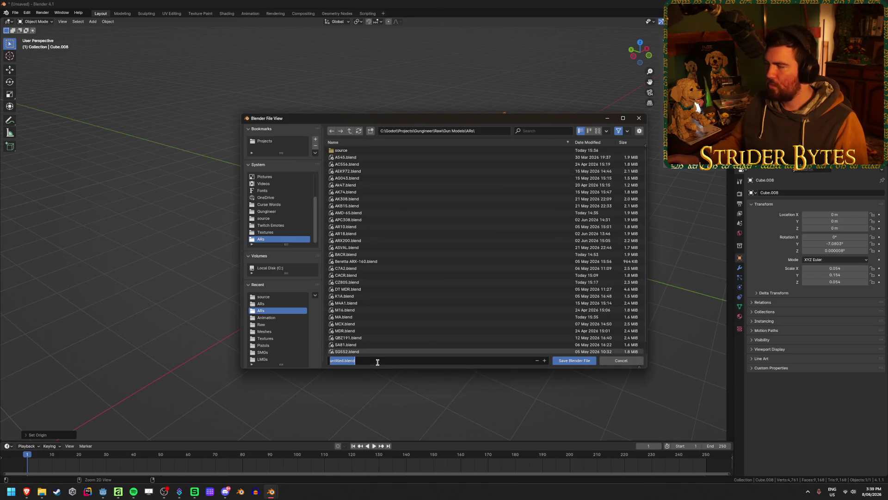
pyautogui.write('DRD')
# Save as DRD.blend, rotate the rifle 90° about Z, and apply scale and rotation.
pyautogui.press('Return')
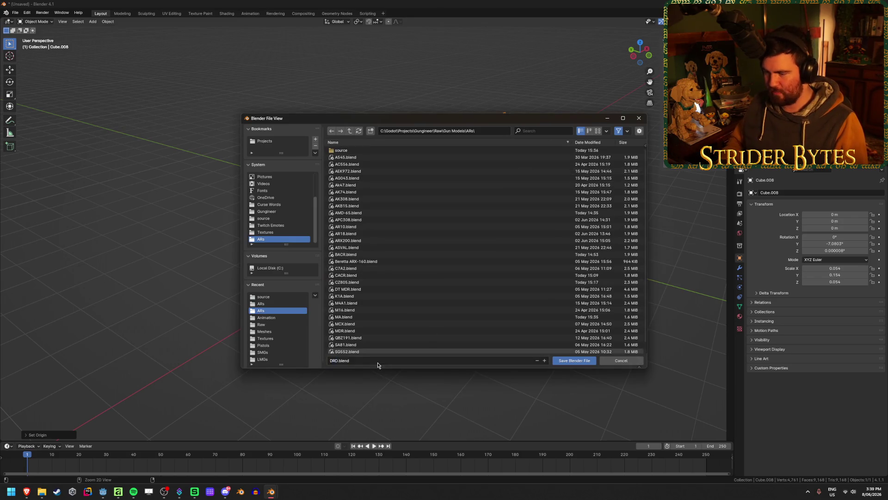
pyautogui.write('rz9')
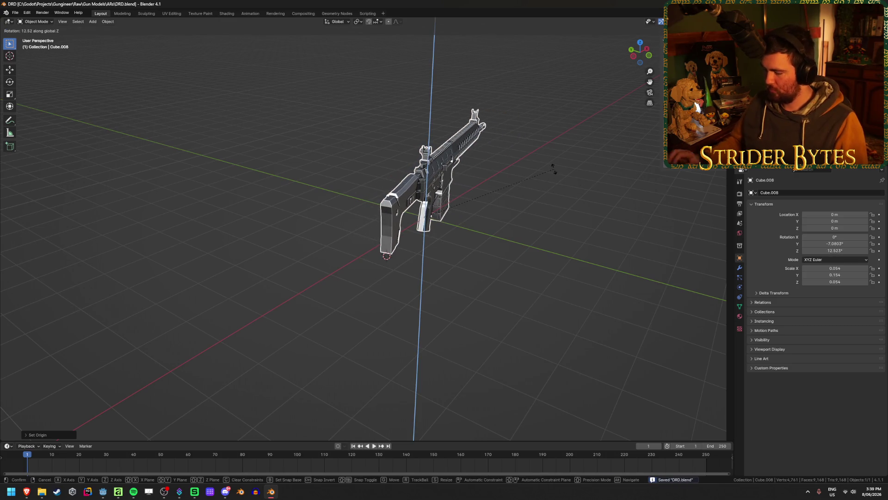
pyautogui.write('0')
pyautogui.press('Return')
pyautogui.hotkey('ctrl', 'a')
pyautogui.click(553, 181)
pyautogui.hotkey('ctrl', 'a')
pyautogui.click(552, 171)
# Orbit around the rifle and reselect the whole model.
pyautogui.moveTo(554, 172)
pyautogui.mouseDown(button='middle')
pyautogui.moveTo(578, 190)
pyautogui.moveTo(465, 176)
pyautogui.mouseUp(button='middle')
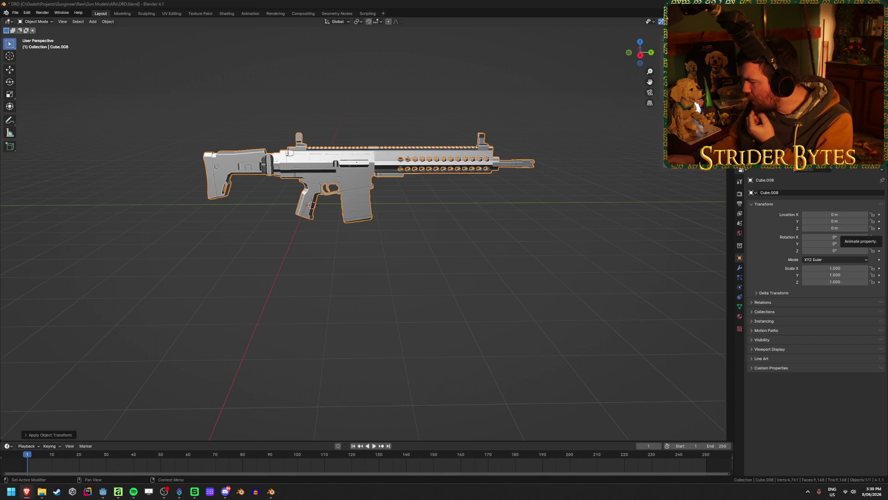
pyautogui.moveTo(465, 248); pyautogui.dragTo(474, 250, button='middle')
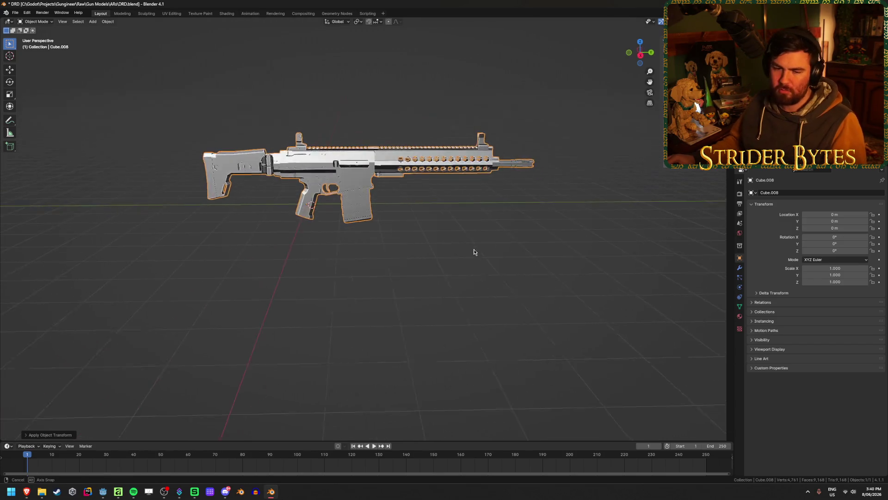
pyautogui.click(626, 197)
pyautogui.press('a')
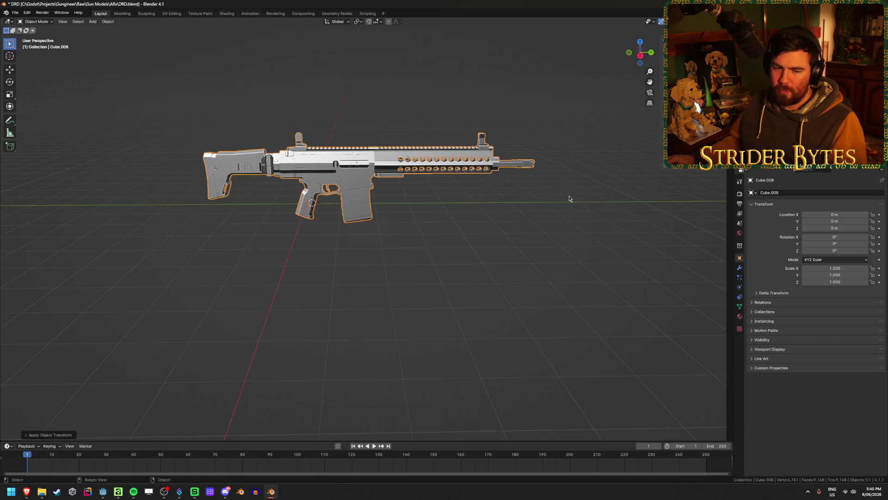
pyautogui.click(590, 209)
pyautogui.press('a')
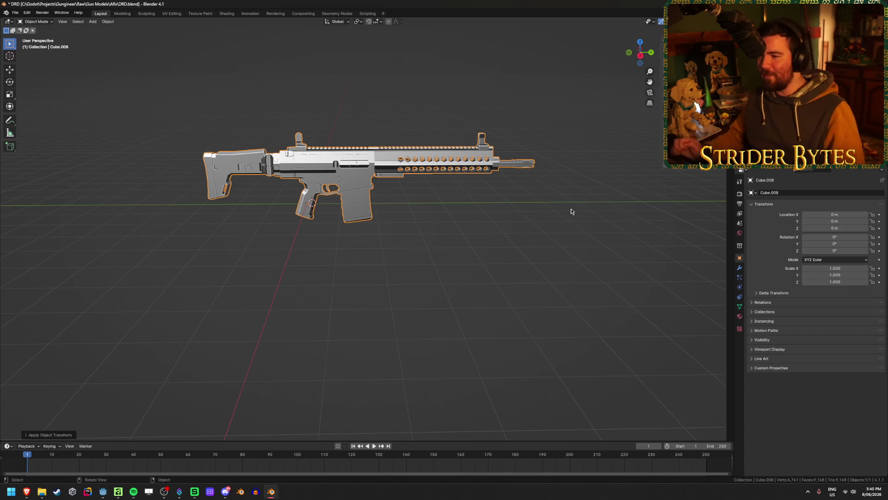
# Scale the rifle down to about 0.094 and apply the scale so it reads 1.000.
pyautogui.press('s')
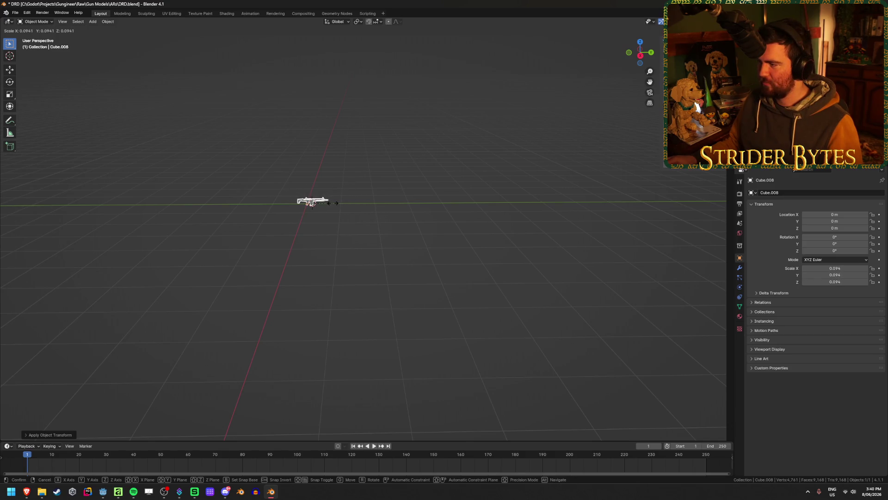
pyautogui.click(336, 202)
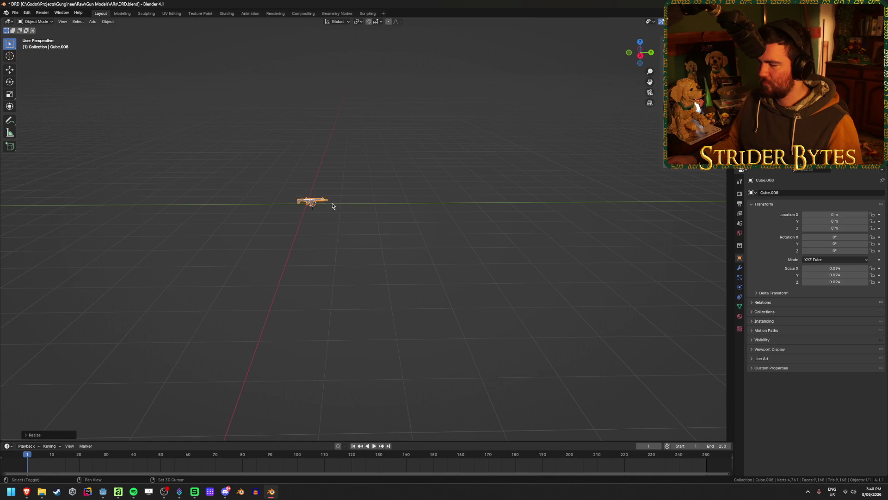
pyautogui.press('KP_Decimal')
pyautogui.scroll(3, 328, 238)
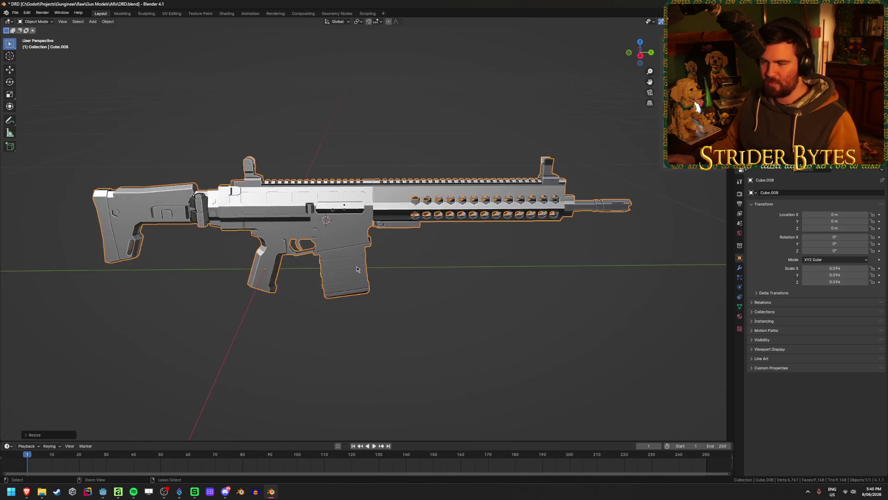
pyautogui.hotkey('ctrl', 'a')
pyautogui.click(347, 269)
# Apply the rifle's rotation as well, then enter Edit Mode on its mesh.
pyautogui.hotkey('ctrl', 'a')
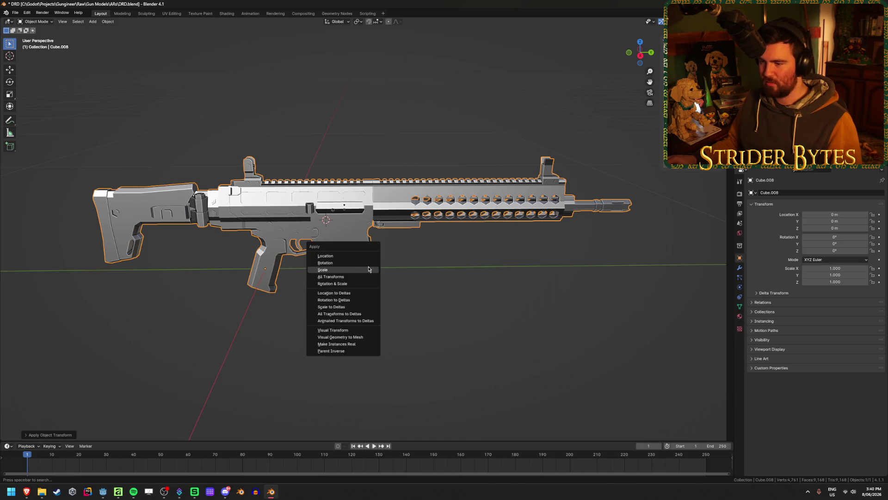
pyautogui.click(369, 265)
pyautogui.scroll(-3, 370, 264)
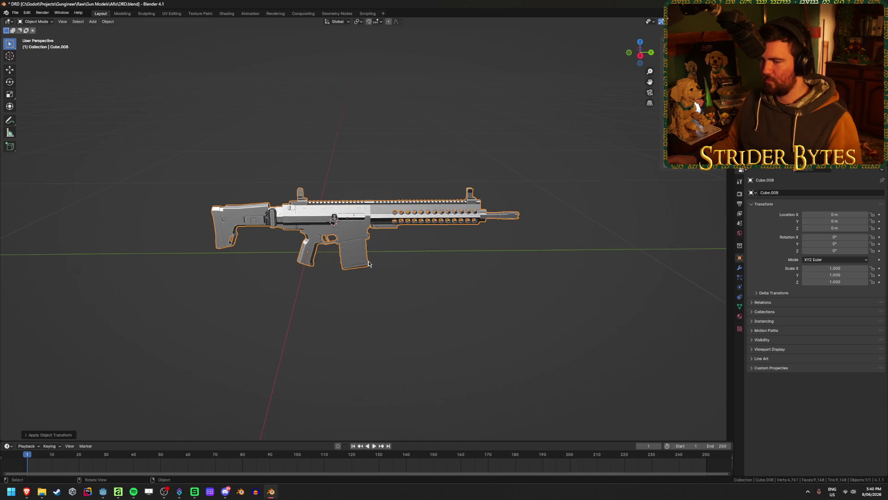
pyautogui.moveTo(290, 300); pyautogui.dragTo(252, 343, button='middle')
pyautogui.scroll(2, 208, 396)
pyautogui.scroll(2, 420, 316)
pyautogui.scroll(2, 421, 316)
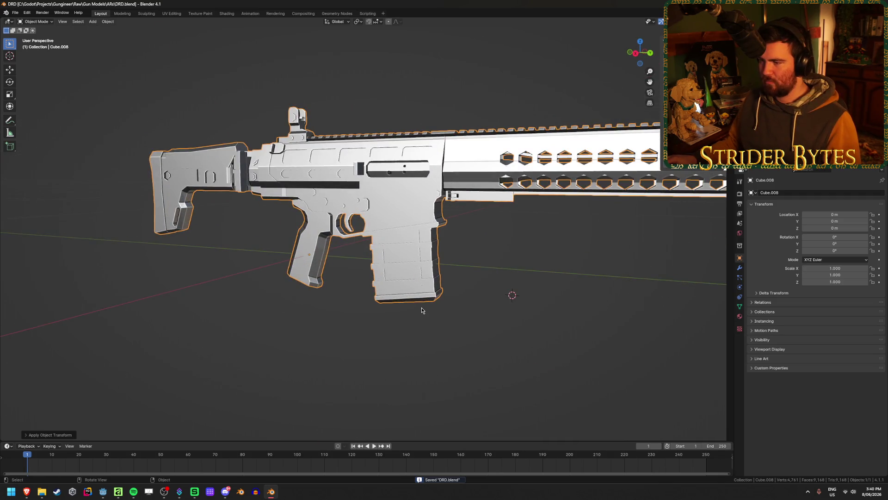
pyautogui.scroll(2, 422, 310)
pyautogui.moveTo(435, 299)
pyautogui.mouseDown(button='middle')
pyautogui.moveTo(426, 298)
pyautogui.moveTo(447, 303)
pyautogui.mouseUp(button='middle')
pyautogui.press('Tab')
# Select the linked magazine faces and separate them into their own object.
pyautogui.click(549, 297)
pyautogui.scroll(-4, 549, 297)
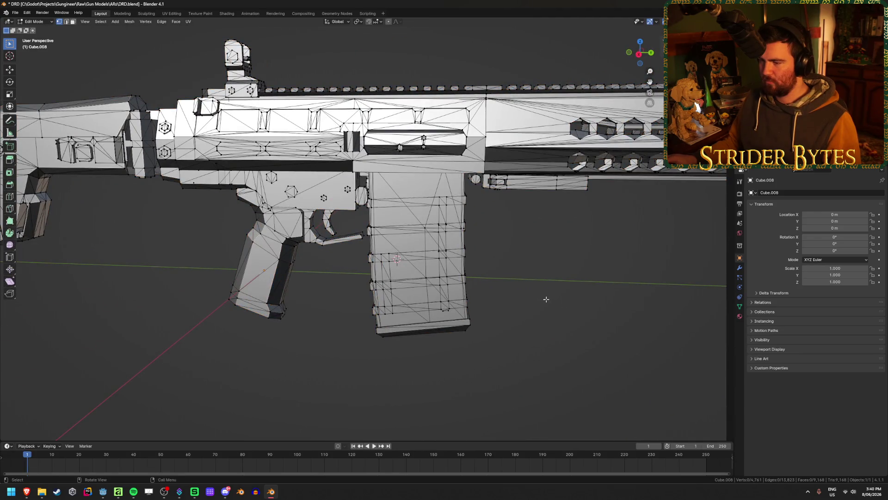
pyautogui.moveTo(546, 301); pyautogui.dragTo(546, 262, button='middle')
pyautogui.scroll(2, 546, 262)
pyautogui.press('3')
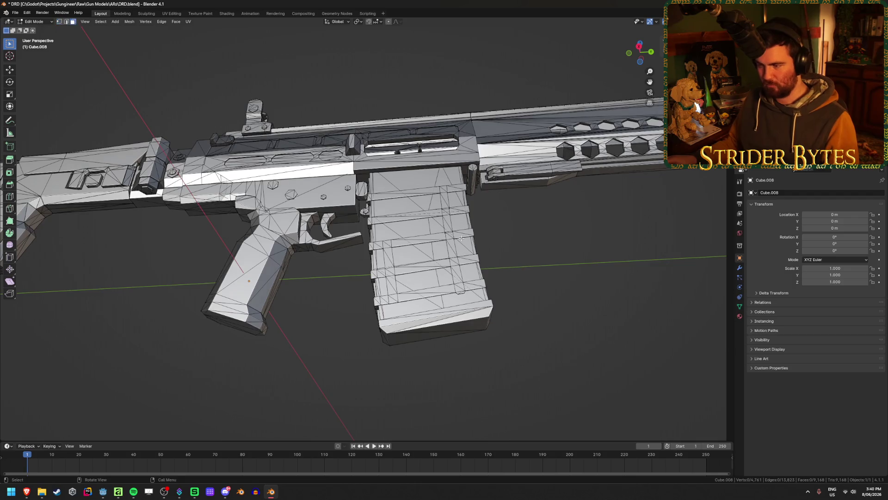
pyautogui.press('l')
pyautogui.press('l')
pyautogui.press('l')
pyautogui.press('l')
pyautogui.press('l')
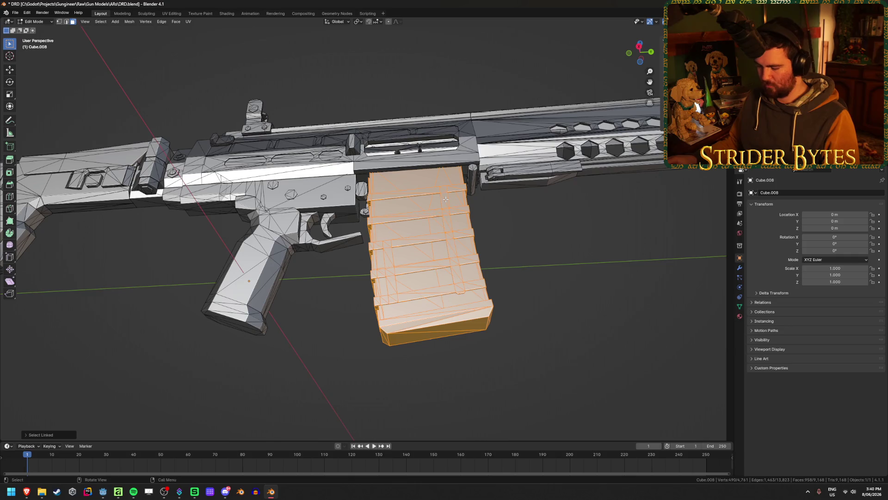
pyautogui.press('p')
pyautogui.click(445, 199)
pyautogui.press('Tab')
pyautogui.click(432, 297)
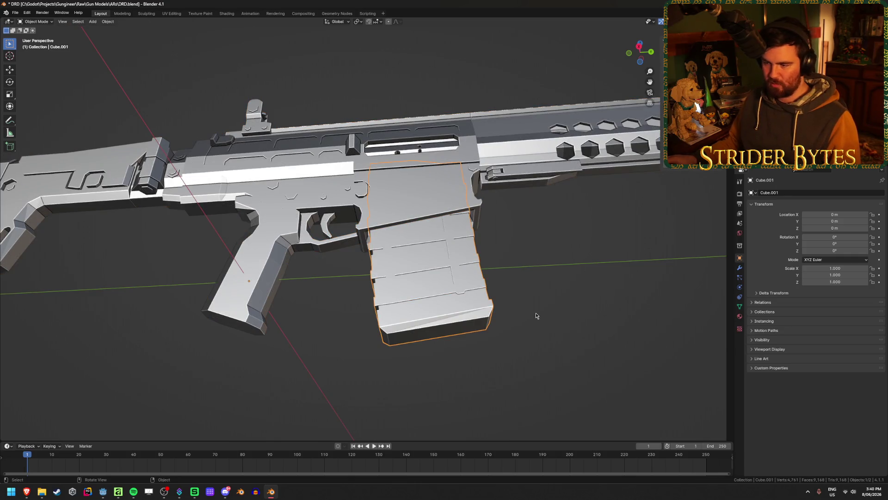
# Back in the rifle body mesh, build a linked selection of all the stock pieces.
pyautogui.moveTo(536, 316); pyautogui.dragTo(316, 300, button='middle')
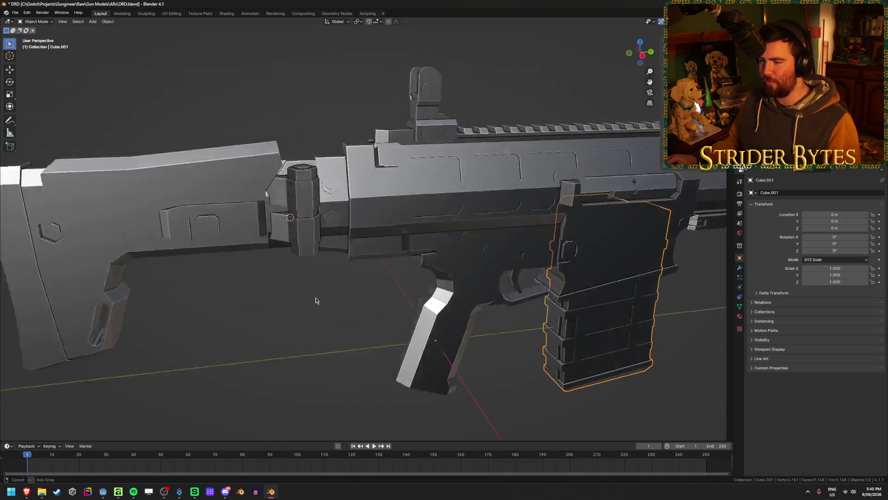
pyautogui.click(405, 215)
pyautogui.moveTo(405, 215); pyautogui.dragTo(381, 300, button='middle')
pyautogui.scroll(-2, 382, 298)
pyautogui.press('Tab')
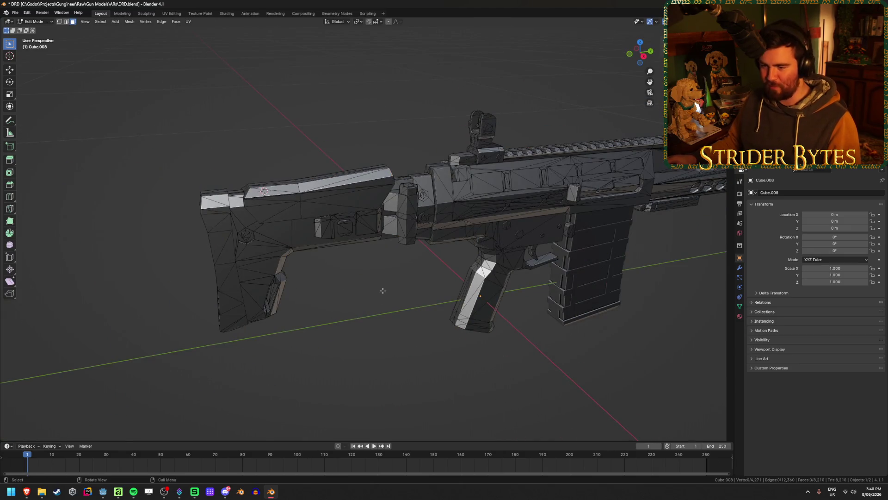
pyautogui.press('l')
pyautogui.press('l')
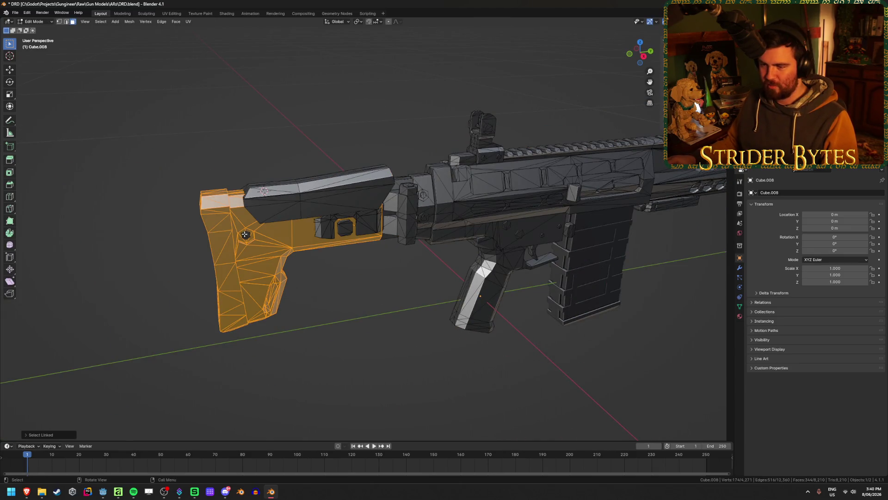
pyautogui.press('l')
pyautogui.press('l')
pyautogui.press('l')
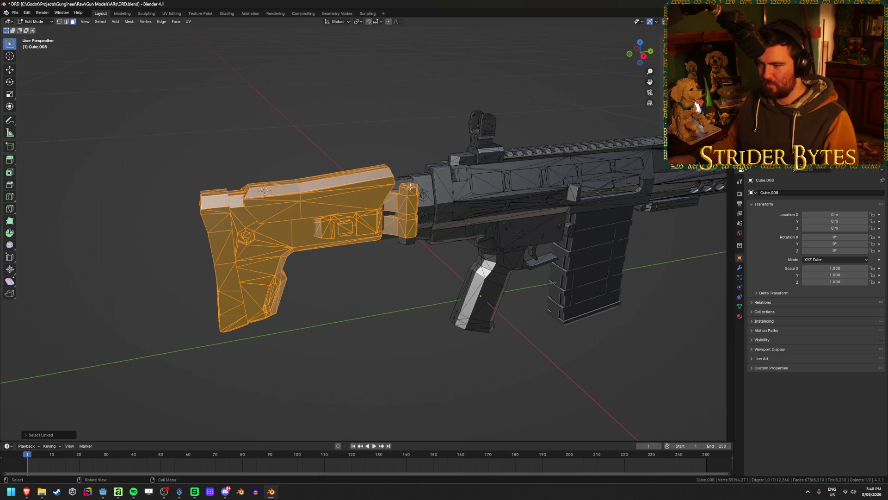
pyautogui.moveTo(411, 238)
pyautogui.mouseDown(button='middle')
pyautogui.moveTo(290, 288)
pyautogui.moveTo(222, 254)
pyautogui.mouseUp(button='middle')
pyautogui.press('l')
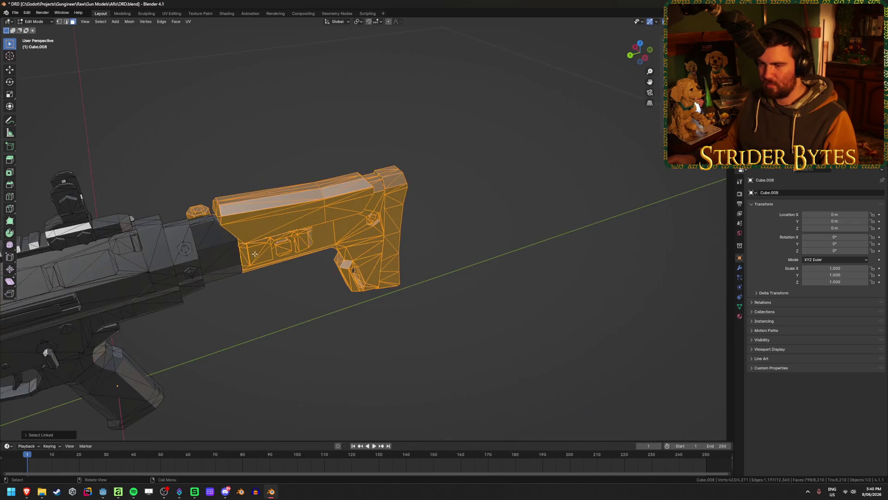
pyautogui.press('l')
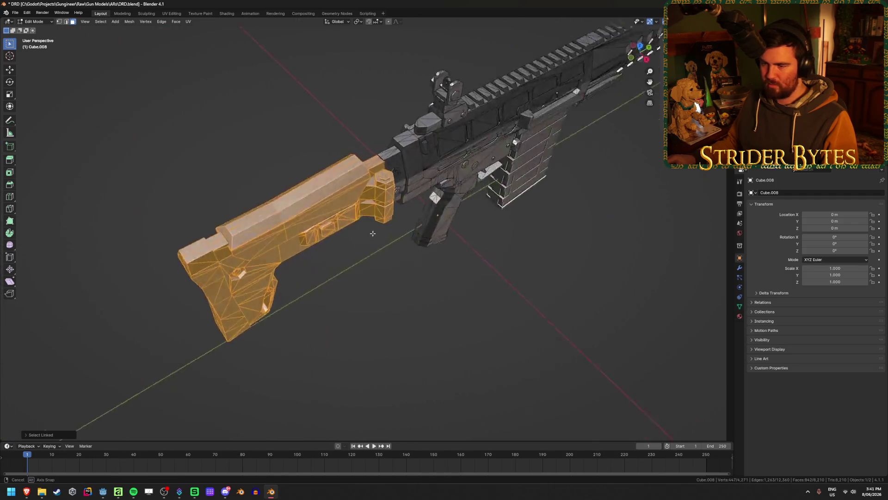
# Hide-check the stock selection, separate it as its own object, and go to side view.
pyautogui.moveTo(518, 219); pyautogui.dragTo(299, 312, button='middle')
pyautogui.press('h')
pyautogui.hotkey('alt', 'h')
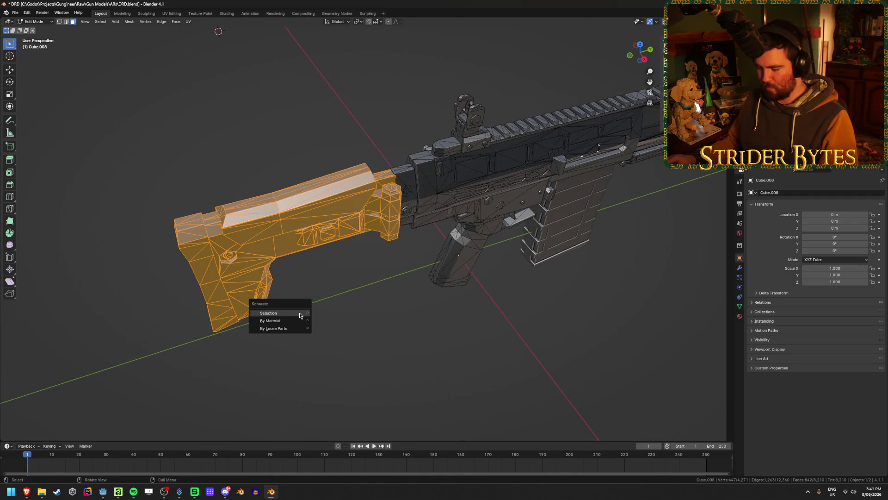
pyautogui.press('Tab')
pyautogui.moveTo(422, 335)
pyautogui.mouseDown(button='middle')
pyautogui.moveTo(312, 362)
pyautogui.moveTo(545, 288)
pyautogui.moveTo(526, 311)
pyautogui.moveTo(432, 295)
pyautogui.mouseUp(button='middle')
pyautogui.press('KP_3')
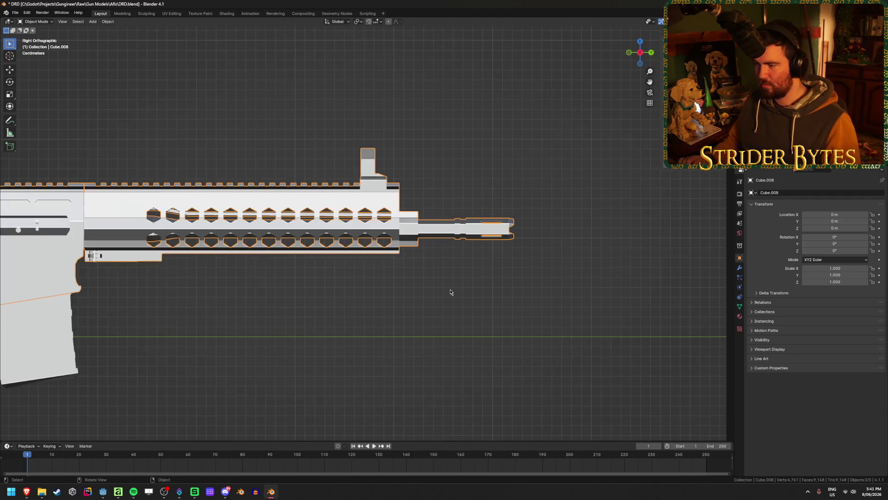
pyautogui.scroll(2, 380, 298)
pyautogui.scroll(1, 384, 289)
pyautogui.scroll(1, 479, 254)
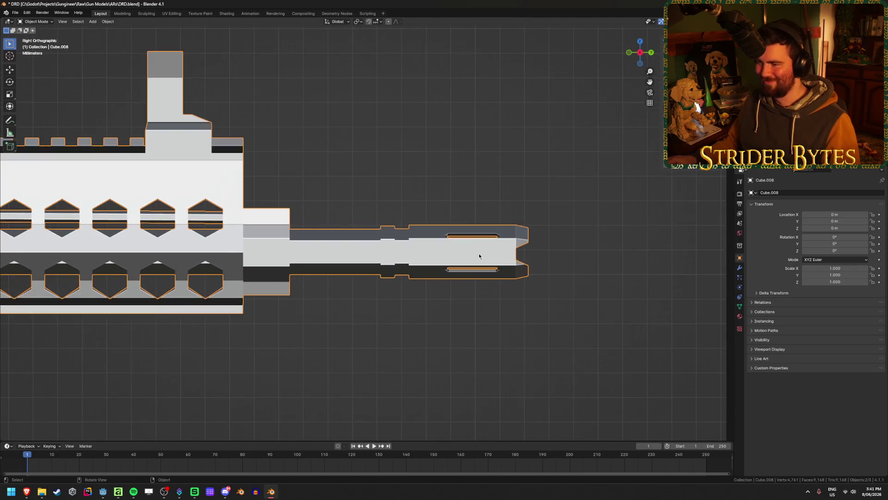
# X-ray box-select the muzzle device at the barrel tip and hide-check the selection.
pyautogui.press('Tab')
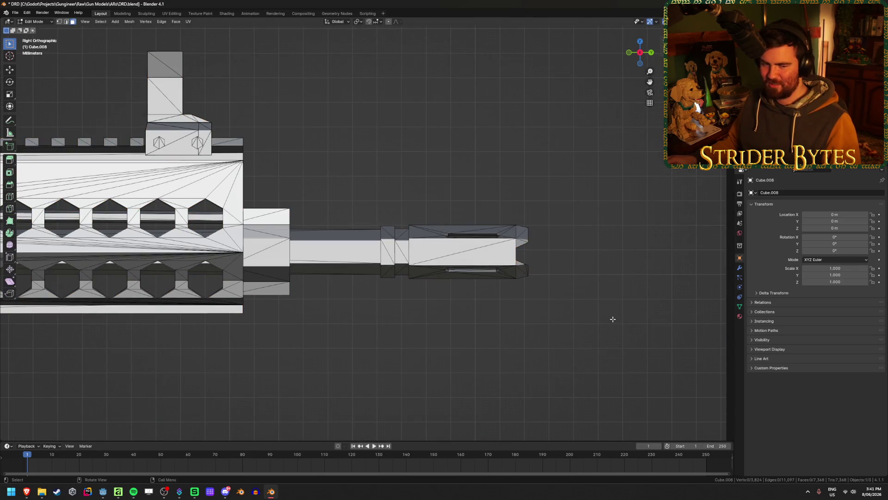
pyautogui.moveTo(327, 184)
pyautogui.mouseDown(button='middle')
pyautogui.moveTo(521, 228)
pyautogui.moveTo(488, 220)
pyautogui.moveTo(575, 231)
pyautogui.mouseUp(button='middle')
pyautogui.press('KP_3')
pyautogui.hotkey('alt', 'z')
pyautogui.moveTo(617, 319); pyautogui.dragTo(302, 159)
pyautogui.hotkey('alt', 'z')
pyautogui.press('h')
pyautogui.moveTo(522, 179)
pyautogui.mouseDown(button='middle')
pyautogui.moveTo(326, 189)
pyautogui.moveTo(480, 185)
pyautogui.mouseUp(button='middle')
pyautogui.hotkey('alt', 'h')
pyautogui.scroll(5, 480, 185)
# Separate the muzzle into its own object, hide it, and re-enter the rifle body mesh.
pyautogui.press('p')
pyautogui.click(479, 184)
pyautogui.press('Tab')
pyautogui.click(400, 268)
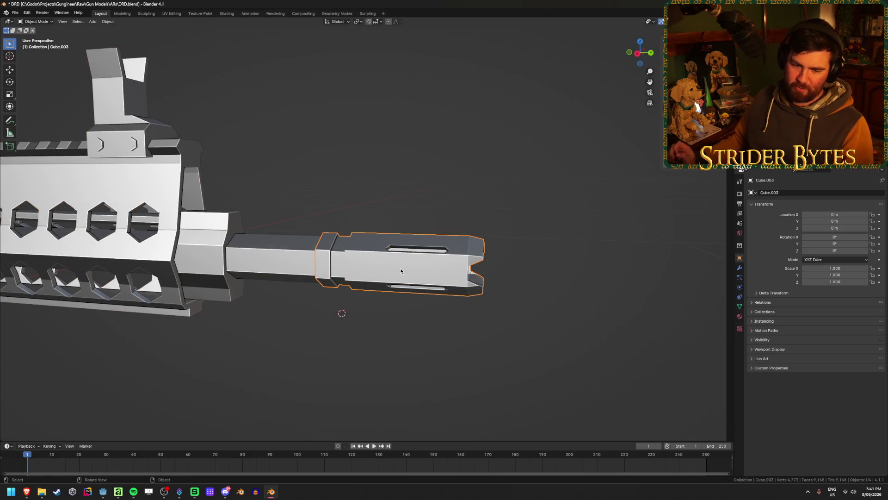
pyautogui.press('h')
pyautogui.click(342, 271)
pyautogui.press('Tab')
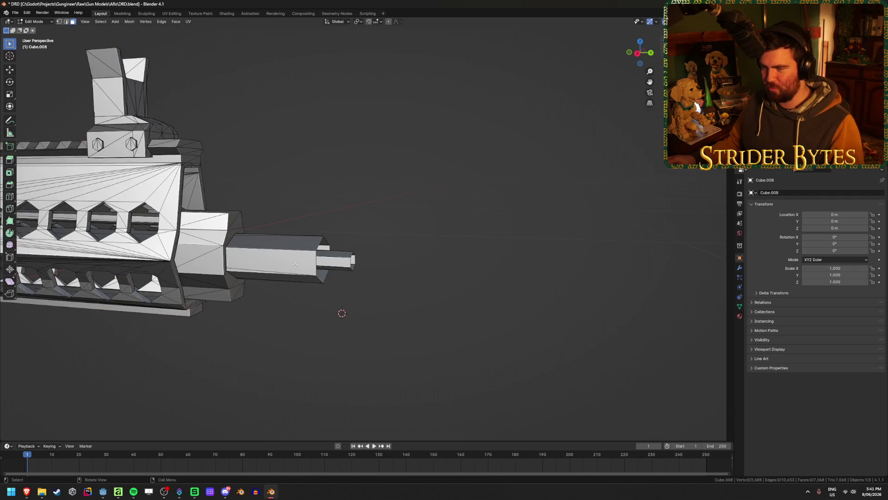
pyautogui.scroll(3, 342, 270)
# Edge-slide the barrel-end edges and move them along Y with vertex snapping enabled.
pyautogui.press('KP_1')
pyautogui.press('KP_3')
pyautogui.hotkey('alt', 'z')
pyautogui.moveTo(313, 206); pyautogui.dragTo(271, 350)
pyautogui.hotkey('alt', 'z')
pyautogui.press('g')
pyautogui.press('g')
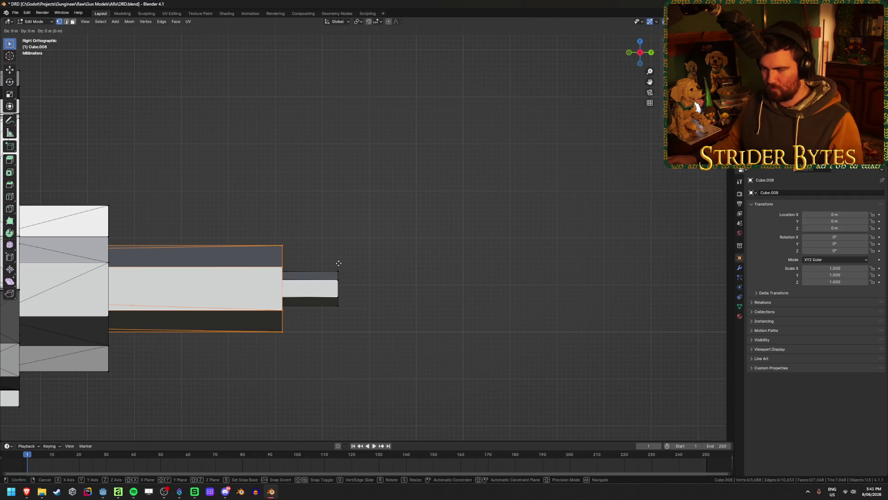
pyautogui.click(376, 273)
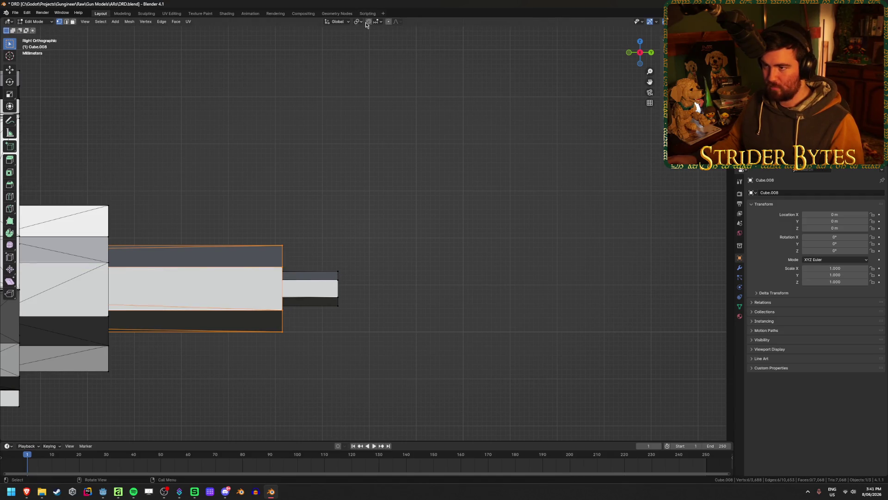
pyautogui.click(378, 23)
pyautogui.click(366, 65)
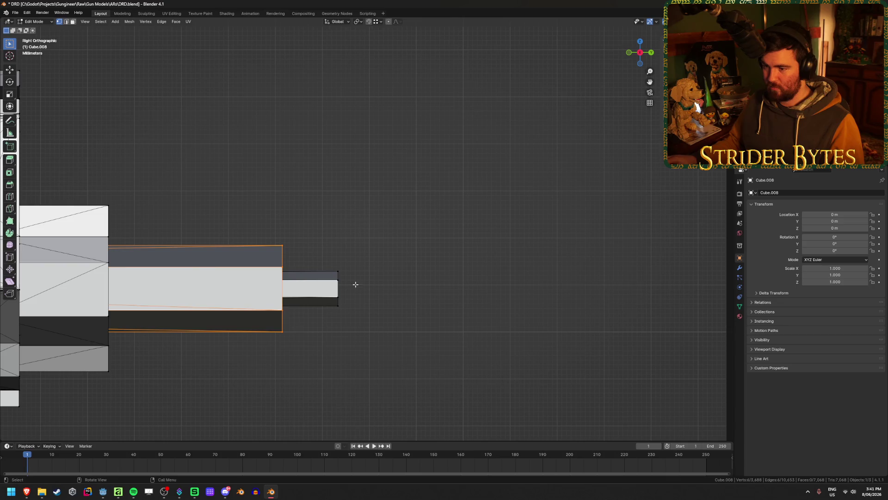
pyautogui.press('g')
pyautogui.press('y')
pyautogui.click(332, 274)
# Cap the hexagonal barrel end with faces via Bridge Edge Loops and unhide the muzzle.
pyautogui.moveTo(389, 254)
pyautogui.mouseDown(button='middle')
pyautogui.moveTo(348, 257)
pyautogui.moveTo(405, 259)
pyautogui.moveTo(348, 267)
pyautogui.moveTo(452, 254)
pyautogui.mouseUp(button='middle')
pyautogui.click(357, 255)
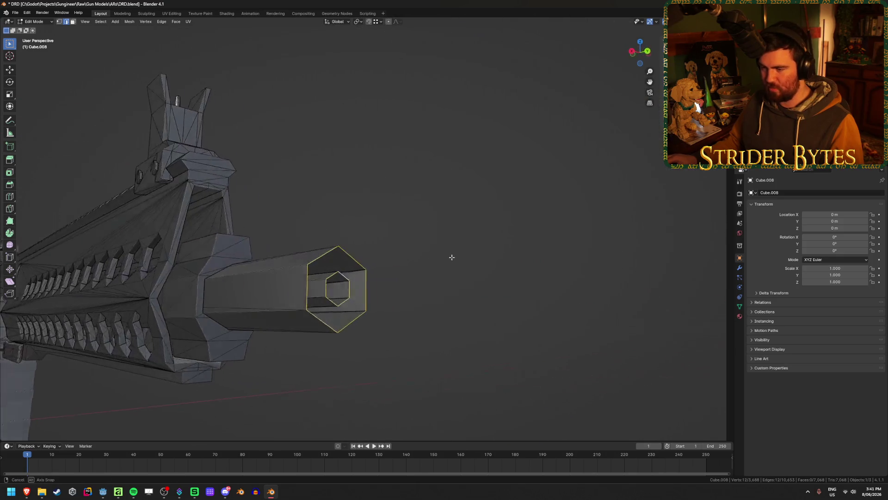
pyautogui.hotkey('ctrl', 'e')
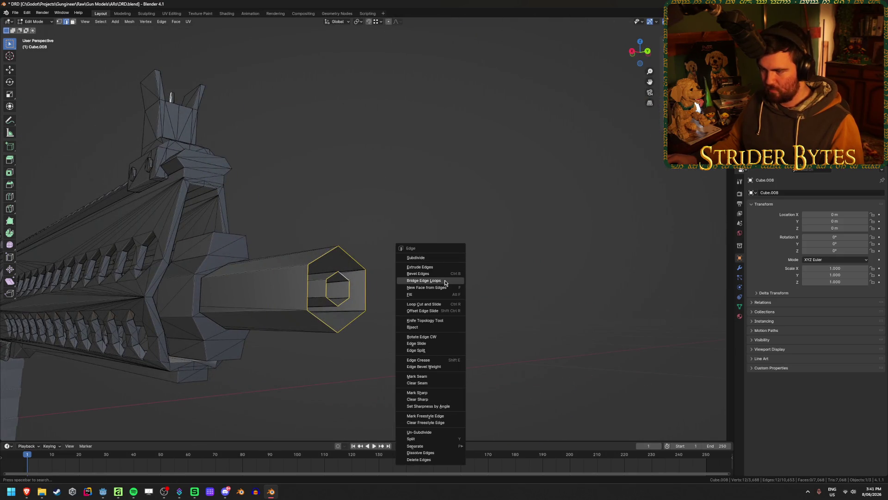
pyautogui.click(445, 281)
pyautogui.moveTo(442, 275)
pyautogui.mouseDown(button='middle')
pyautogui.moveTo(411, 280)
pyautogui.moveTo(460, 285)
pyautogui.moveTo(438, 271)
pyautogui.mouseUp(button='middle')
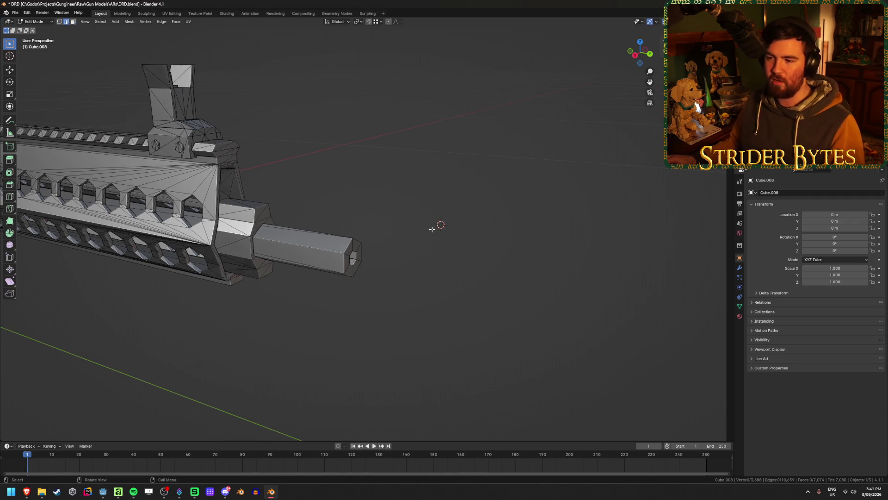
pyautogui.press('Tab')
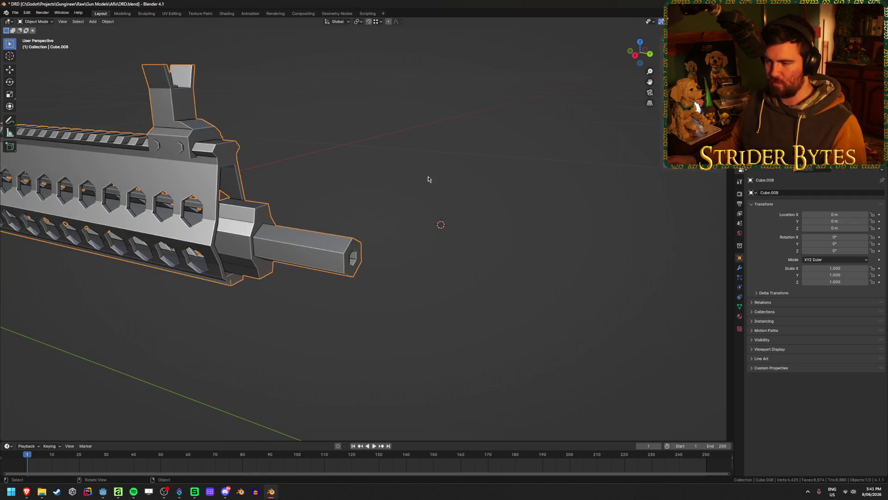
pyautogui.hotkey('alt', 'h')
# Hide the muzzle again and move the barrel-end vertices along Y to set the barrel length.
pyautogui.moveTo(427, 175); pyautogui.dragTo(424, 236, button='middle')
pyautogui.click(418, 259)
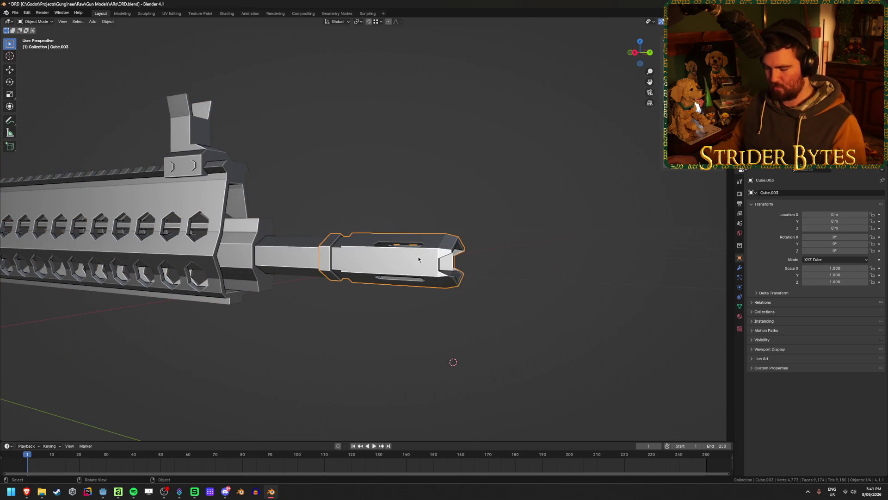
pyautogui.press('h')
pyautogui.press('Tab')
pyautogui.press('KP_3')
pyautogui.hotkey('alt', 'z')
pyautogui.moveTo(386, 215); pyautogui.dragTo(322, 312)
pyautogui.scroll(3, 372, 311)
pyautogui.press('g')
pyautogui.press('y')
pyautogui.click(371, 309)
pyautogui.hotkey('alt', 'a')
pyautogui.hotkey('alt', 'z')
# Return to Object Mode, deselect everything and orbit to review the rifle and top rail.
pyautogui.press('Tab')
pyautogui.hotkey('alt', 'a')
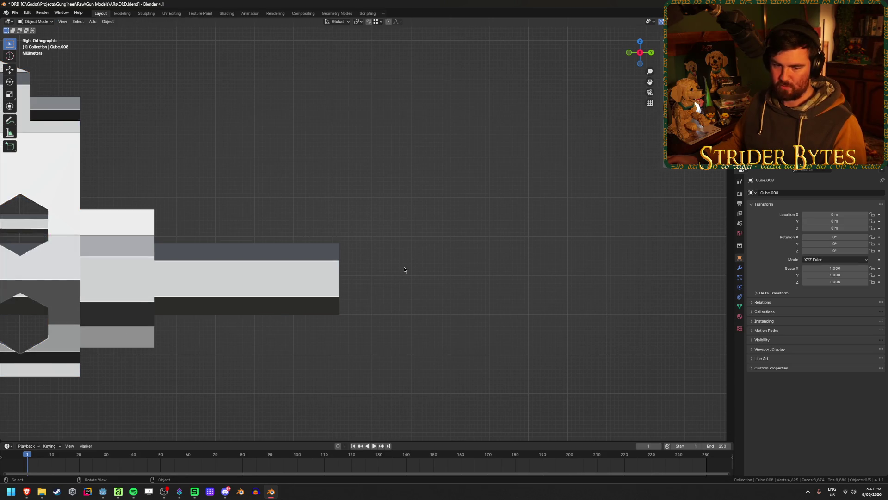
pyautogui.scroll(-5, 347, 299)
pyautogui.keyDown('shift'); pyautogui.moveTo(290, 322); pyautogui.dragTo(394, 332, button='middle'); pyautogui.keyUp('shift')
pyautogui.scroll(-3, 393, 331)
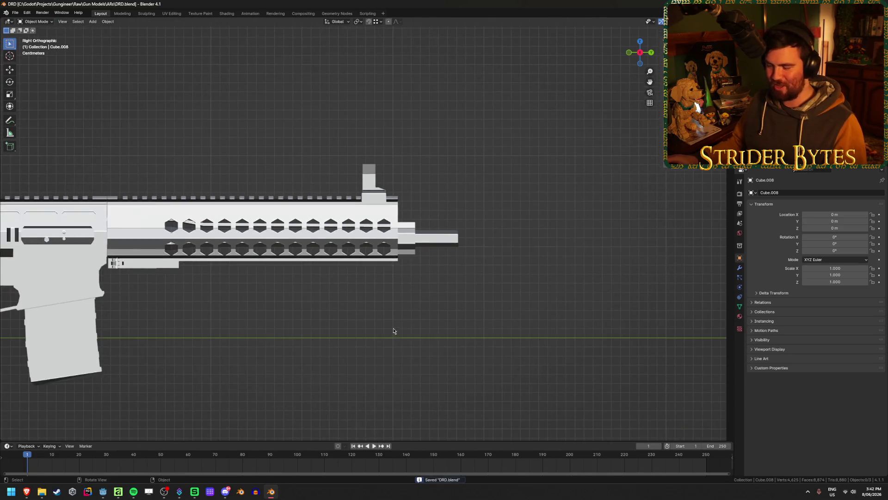
pyautogui.moveTo(405, 275)
pyautogui.mouseDown(button='middle')
pyautogui.moveTo(310, 291)
pyautogui.moveTo(415, 308)
pyautogui.mouseUp(button='middle')
pyautogui.scroll(5, 414, 307)
pyautogui.moveTo(311, 317); pyautogui.dragTo(410, 306, button='middle')
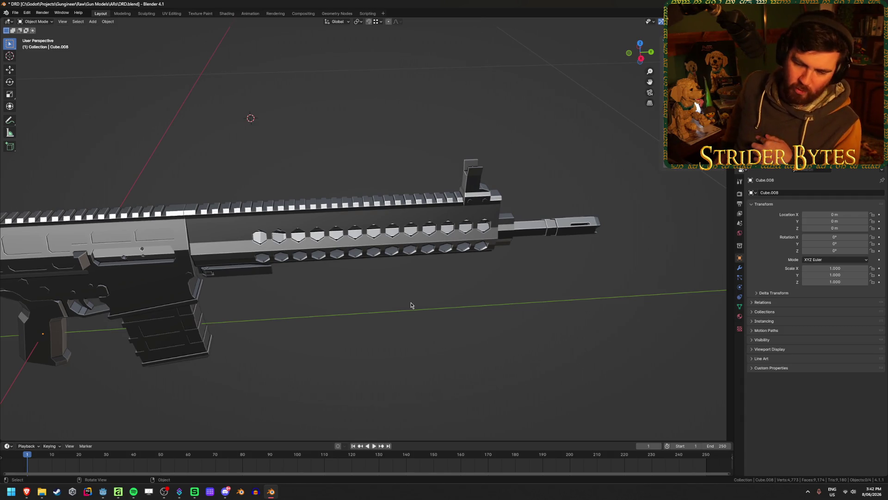
# Select the rifle body Cube.008 and open its mesh in Edit Mode from a side view.
pyautogui.click(427, 234)
pyautogui.moveTo(427, 235); pyautogui.dragTo(412, 196, button='middle')
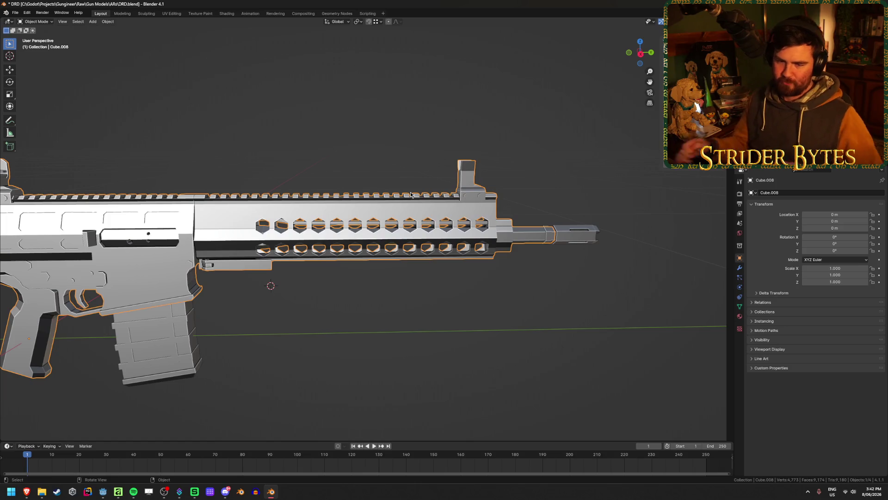
pyautogui.press('Tab')
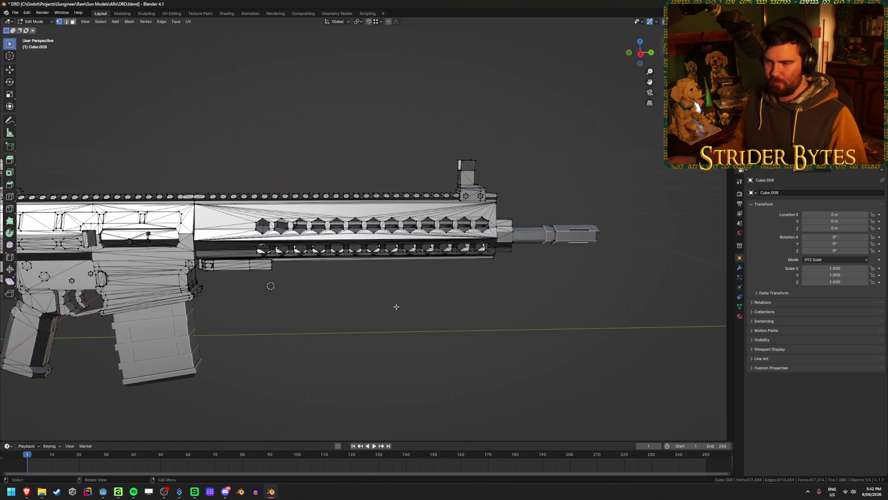
# In face mode, linked-select the handguard pieces, the top rail strip and the front sight.
pyautogui.press('3')
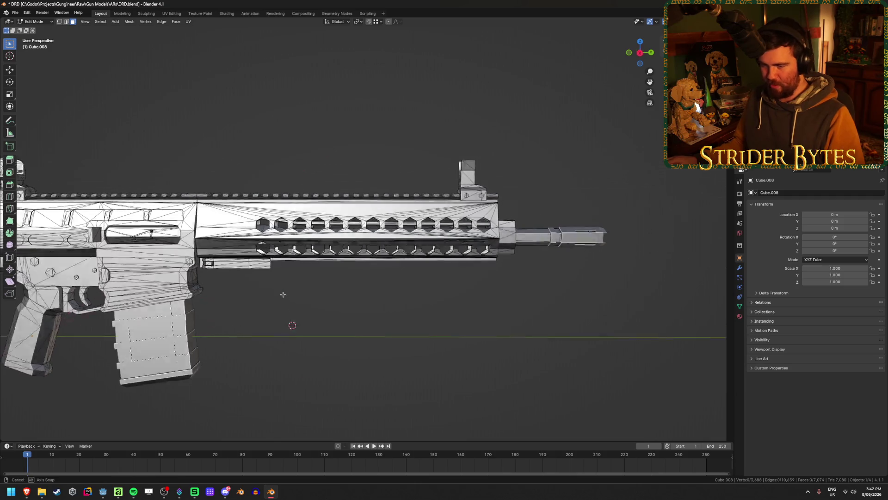
pyautogui.moveTo(288, 311); pyautogui.dragTo(238, 235, button='middle')
pyautogui.press('l')
pyautogui.press('l')
pyautogui.press('l')
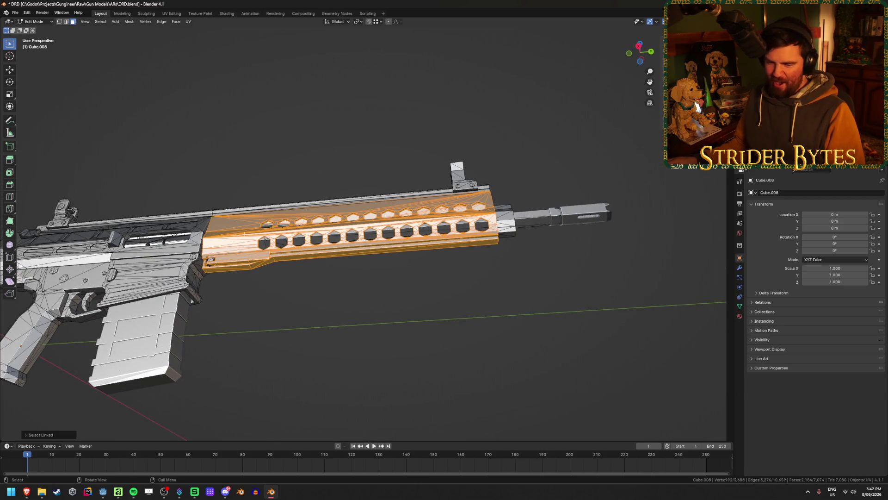
pyautogui.press('l')
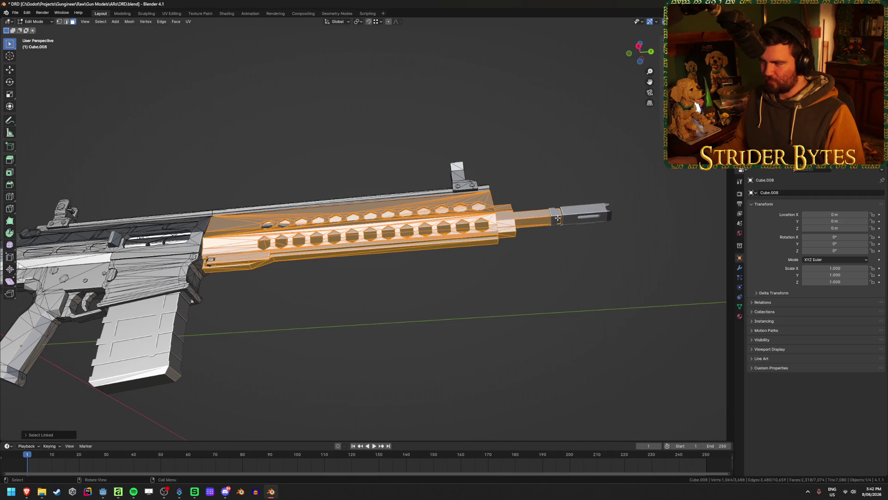
pyautogui.moveTo(503, 218); pyautogui.dragTo(214, 266, button='middle')
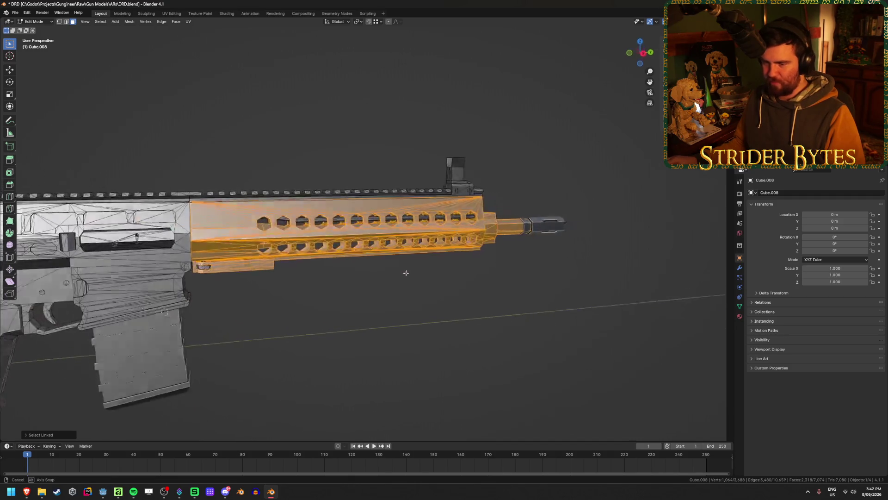
pyautogui.moveTo(362, 264); pyautogui.dragTo(174, 271, button='middle')
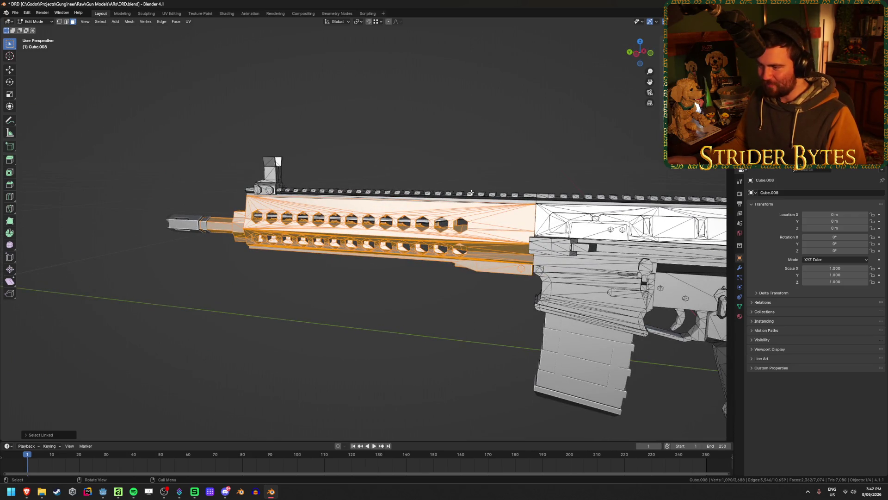
pyautogui.press('l')
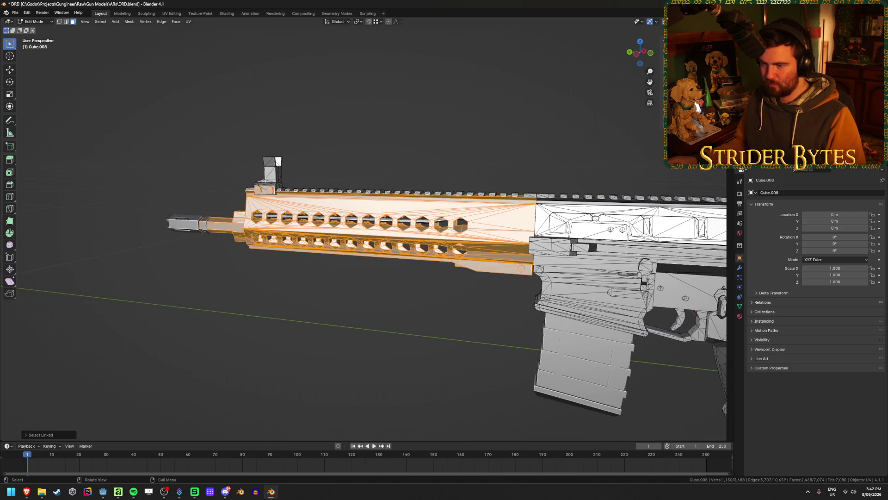
pyautogui.press('l')
# Refine the handguard selection with an X-ray box select from the right orthographic view.
pyautogui.moveTo(272, 170); pyautogui.dragTo(362, 229, button='middle')
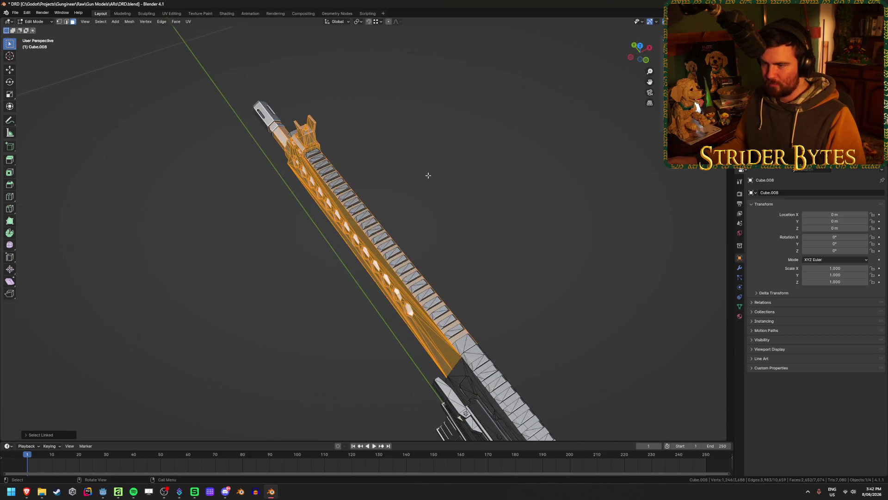
pyautogui.press('KP_3')
pyautogui.hotkey('alt', 'z')
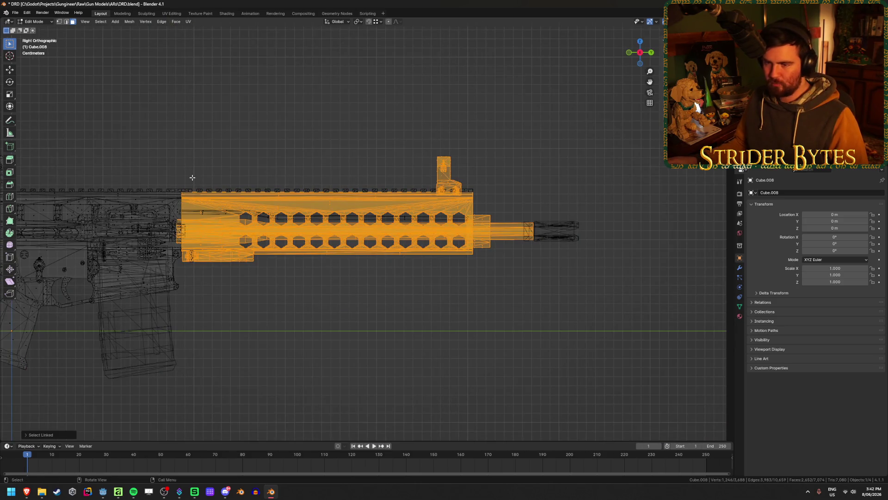
pyautogui.scroll(1, 264, 193)
pyautogui.scroll(3, 277, 202)
pyautogui.scroll(2, 292, 216)
pyautogui.scroll(-2, 299, 225)
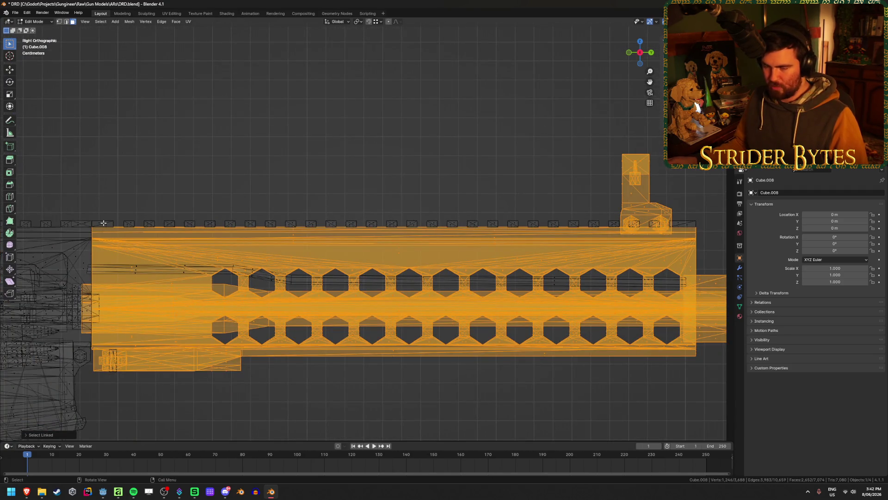
pyautogui.scroll(-1, 170, 207)
pyautogui.press('b')
pyautogui.moveTo(156, 193); pyautogui.dragTo(680, 255, button='middle')
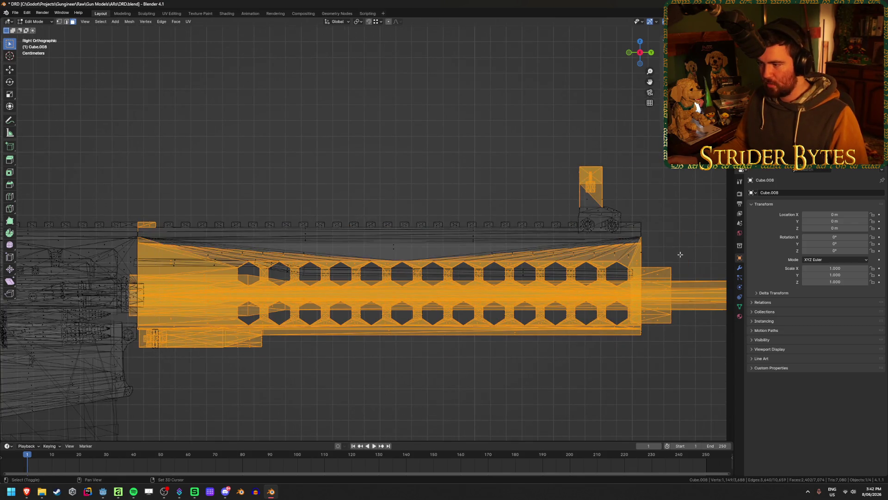
pyautogui.hotkey('ctrl', 'z')
pyautogui.press('b')
pyautogui.moveTo(159, 203)
pyautogui.mouseDown(button='middle')
pyautogui.moveTo(674, 248)
pyautogui.moveTo(317, 195)
pyautogui.moveTo(349, 195)
pyautogui.moveTo(347, 185)
pyautogui.mouseUp(button='middle')
pyautogui.hotkey('shift', 'z')
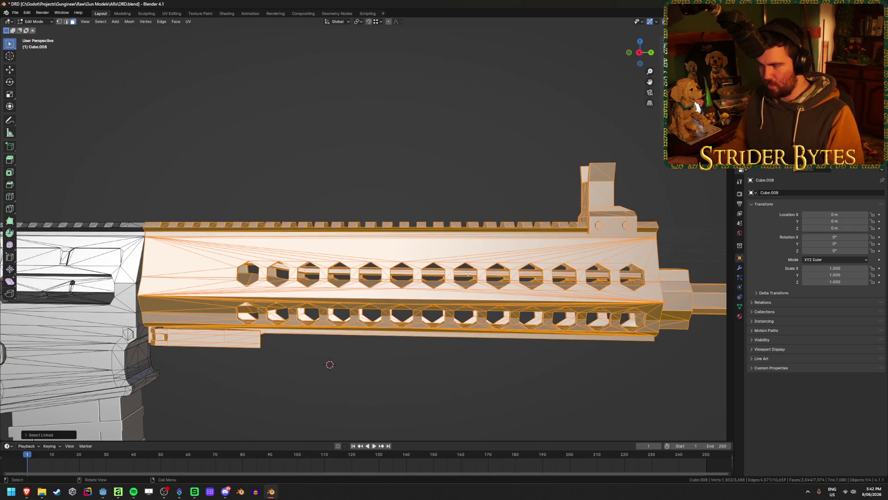
# Hide and reveal the selection to check coverage, adding the remaining linked handguard pieces.
pyautogui.press('h')
pyautogui.scroll(-3, 468, 273)
pyautogui.moveTo(481, 208); pyautogui.dragTo(341, 212, button='middle')
pyautogui.hotkey('alt', 'h')
pyautogui.scroll(3, 300, 195)
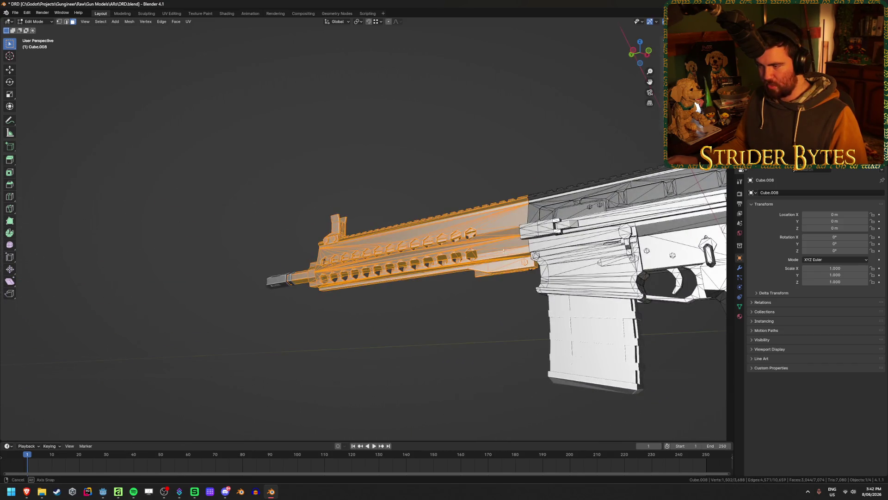
pyautogui.moveTo(528, 316); pyautogui.dragTo(606, 387, button='middle')
pyautogui.scroll(3, 606, 388)
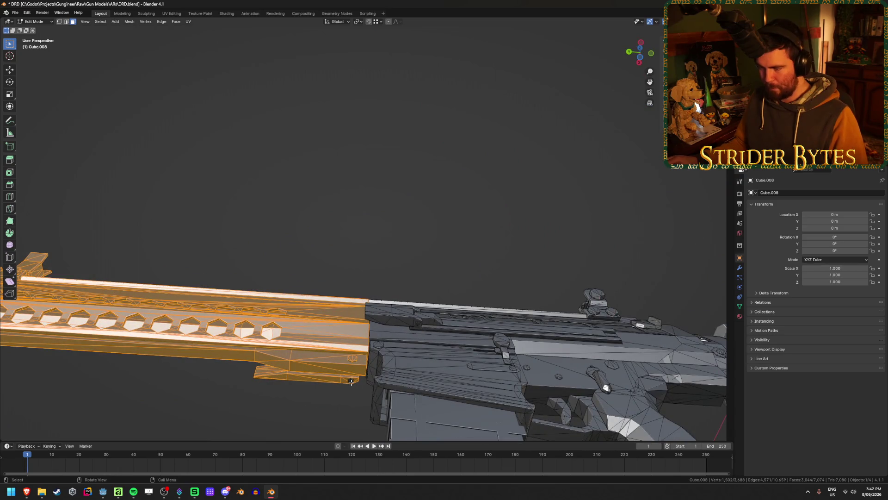
pyautogui.press('l')
pyautogui.moveTo(347, 248); pyautogui.dragTo(366, 246, button='middle')
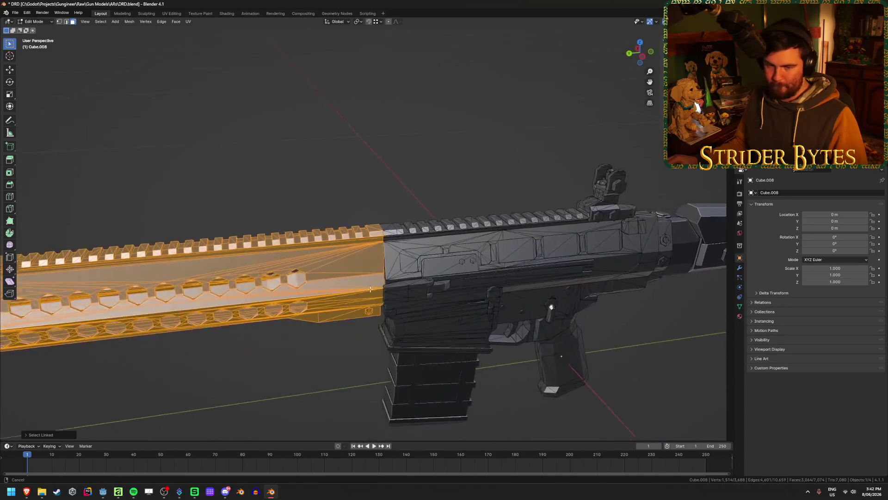
pyautogui.scroll(1, 366, 246)
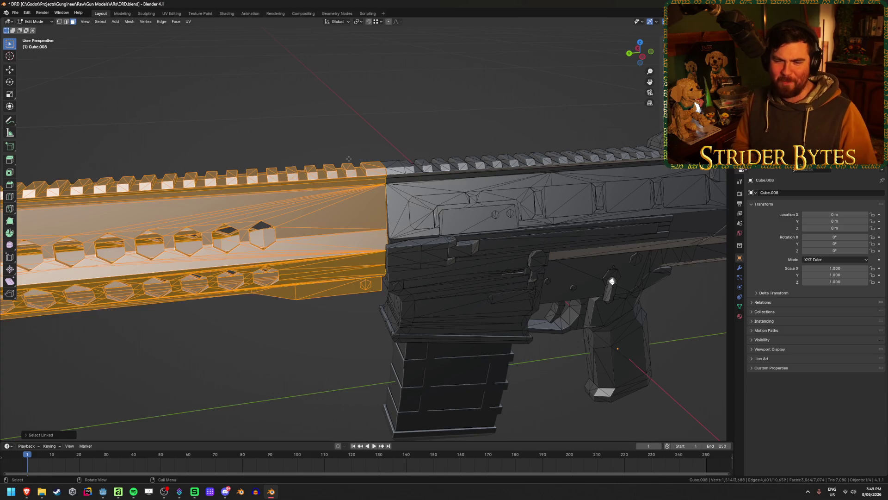
pyautogui.press('h')
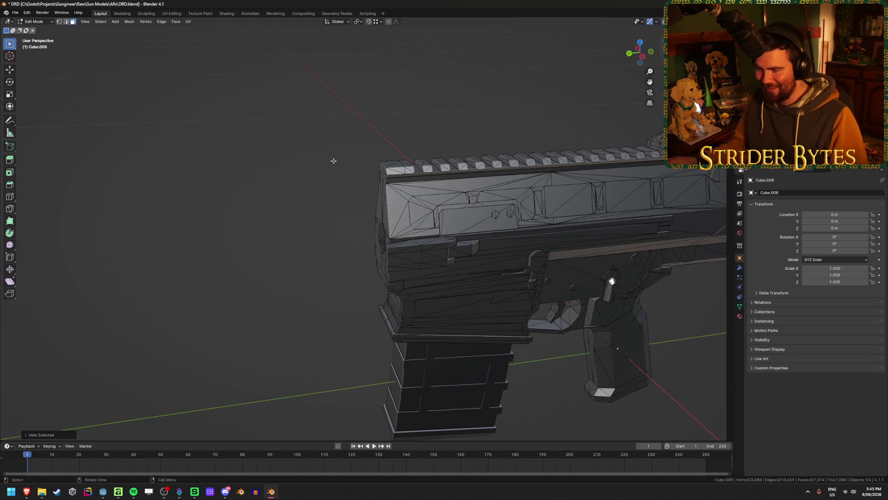
pyautogui.moveTo(333, 160); pyautogui.dragTo(387, 159, button='middle')
pyautogui.scroll(-5, 484, 159)
pyautogui.moveTo(484, 159)
pyautogui.mouseDown(button='middle')
pyautogui.moveTo(434, 191)
pyautogui.moveTo(361, 180)
pyautogui.moveTo(465, 150)
pyautogui.moveTo(409, 139)
pyautogui.moveTo(306, 204)
pyautogui.mouseUp(button='middle')
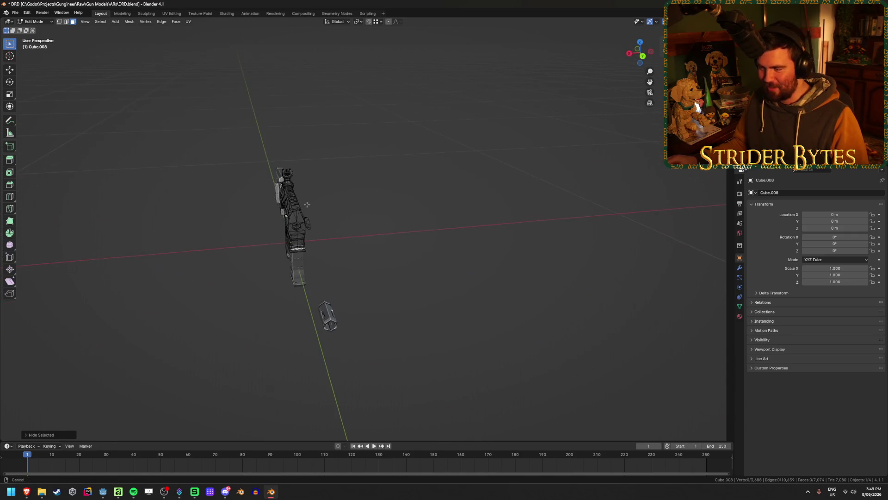
pyautogui.hotkey('alt', 'h')
# Return to Object Mode and select the separated handguard object Cube.004.
pyautogui.moveTo(472, 210); pyautogui.dragTo(391, 210, button='middle')
pyautogui.scroll(5, 391, 211)
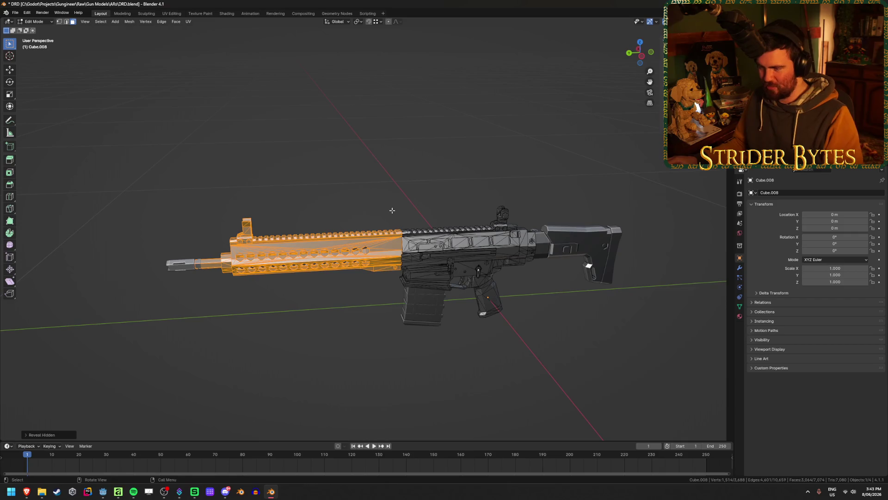
pyautogui.press('Tab')
pyautogui.click(362, 252)
# Check the handguard, receiver, stock and magazine as separate objects and save DRD.blend.
pyautogui.press('h')
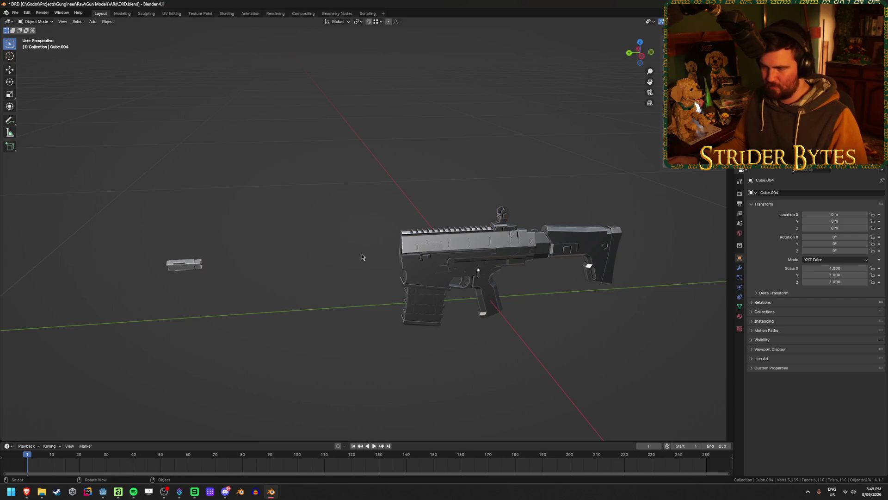
pyautogui.hotkey('alt', 'h')
pyautogui.click(440, 248)
pyautogui.click(583, 251)
pyautogui.click(423, 299)
pyautogui.click(200, 264)
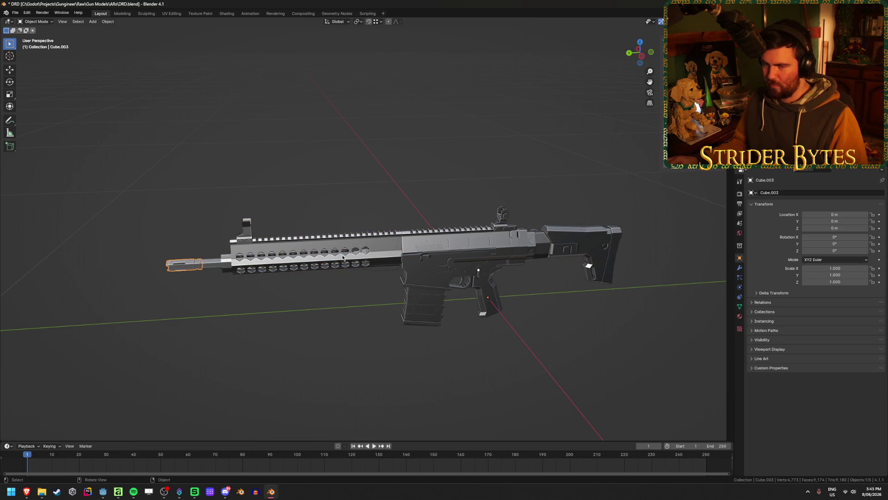
pyautogui.moveTo(460, 185)
pyautogui.mouseDown(button='middle')
pyautogui.moveTo(326, 203)
pyautogui.moveTo(386, 316)
pyautogui.moveTo(417, 308)
pyautogui.mouseUp(button='middle')
pyautogui.click(387, 312)
pyautogui.hotkey('ctrl', 's')
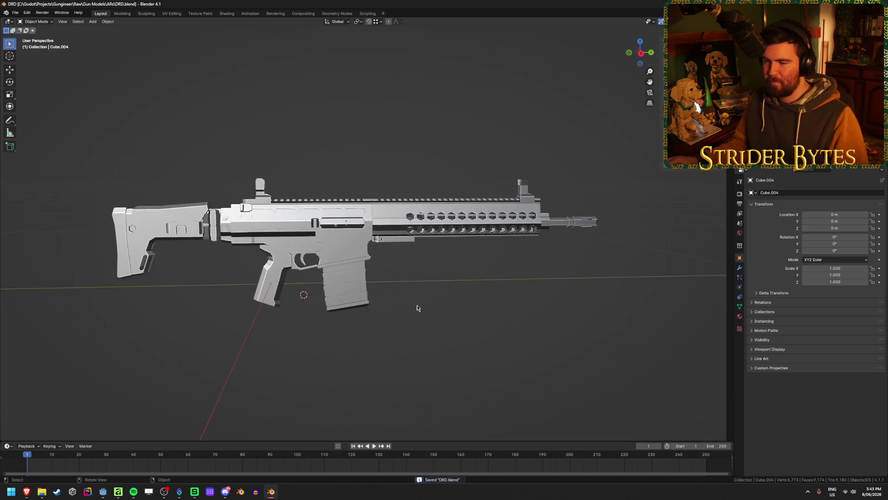
# Snap the 3D cursor onto the pistol grip with Shift+S and save the file again.
pyautogui.hotkey('shift', 's')
pyautogui.click(303, 321)
pyautogui.hotkey('shift', 's')
pyautogui.click(237, 343)
pyautogui.hotkey('shift', 's')
pyautogui.click(190, 368)
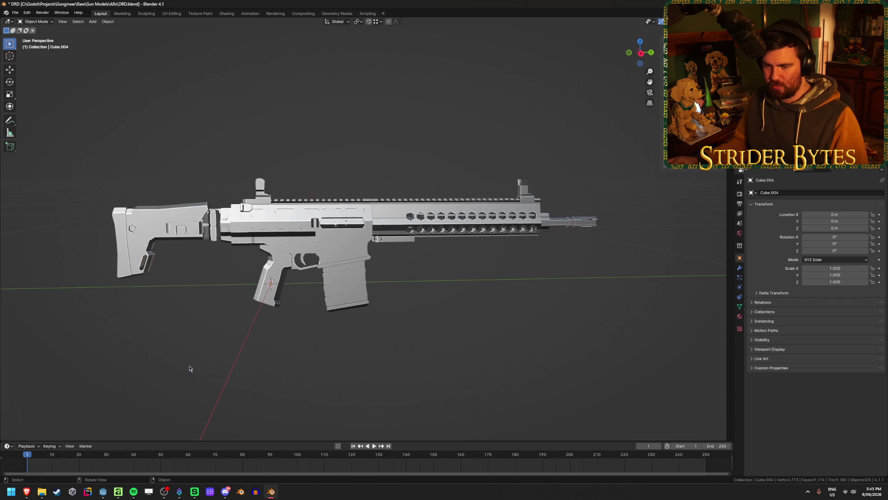
pyautogui.moveTo(409, 313); pyautogui.dragTo(444, 292, button='middle')
pyautogui.hotkey('ctrl', 's')
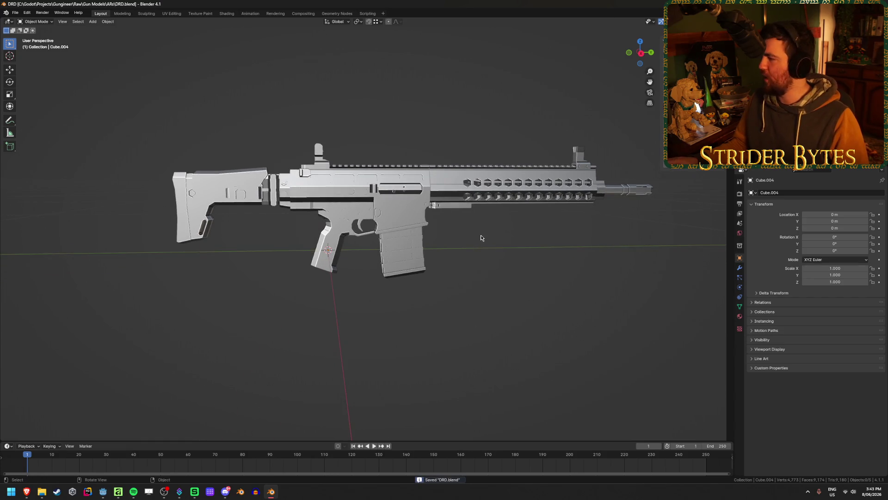
pyautogui.scroll(2, 481, 235)
# Select the magazine and then the receiver body Cube.008, hiding the receiver temporarily.
pyautogui.moveTo(487, 257)
pyautogui.mouseDown(button='middle')
pyautogui.moveTo(505, 281)
pyautogui.moveTo(421, 327)
pyautogui.mouseUp(button='middle')
pyautogui.click(410, 236)
pyautogui.hotkey('ctrl', 'z')
pyautogui.click(383, 220)
pyautogui.press('h')
pyautogui.scroll(3, 384, 269)
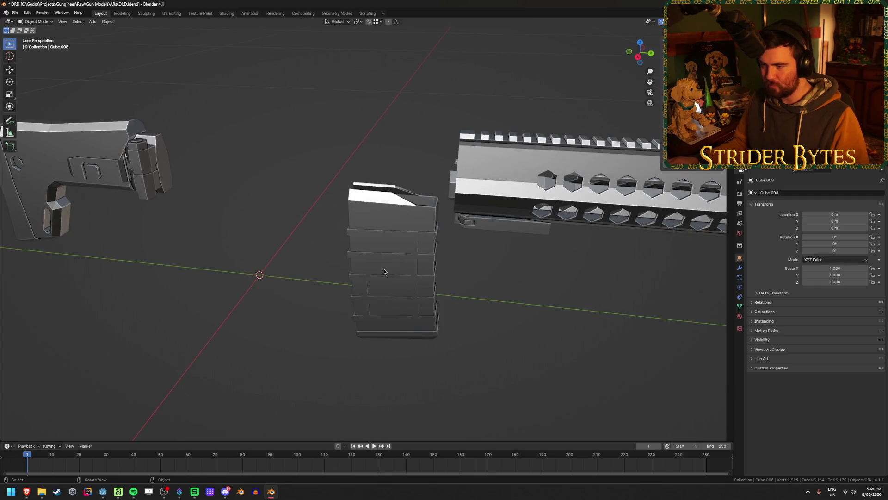
# Hide the magazine and separate the bullet's linked mesh from the receiver with P > Selection.
pyautogui.hotkey('ctrl', 'z')
pyautogui.hotkey('ctrl', 'z')
pyautogui.press('h')
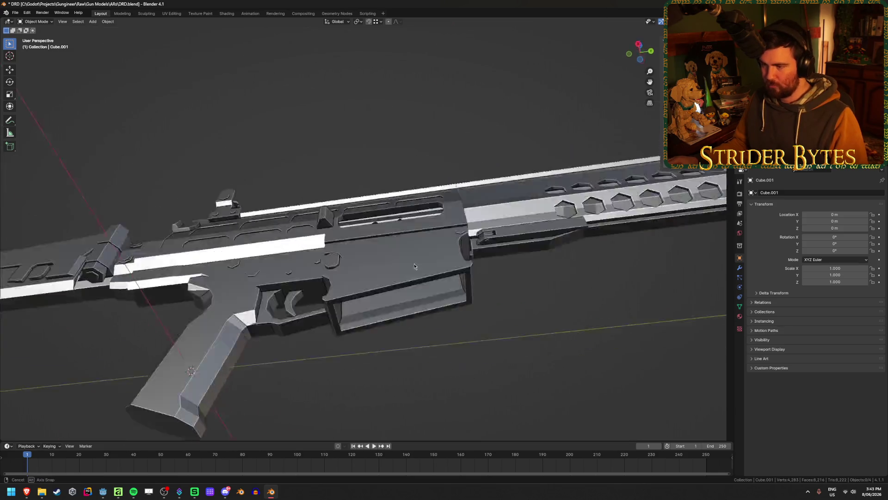
pyautogui.moveTo(410, 313); pyautogui.dragTo(419, 248, button='middle')
pyautogui.click(410, 220)
pyautogui.press('Tab')
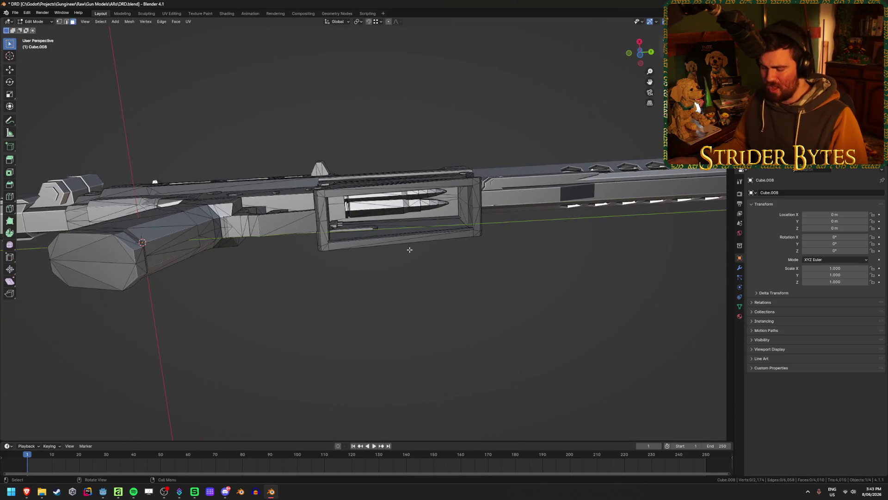
pyautogui.press('l')
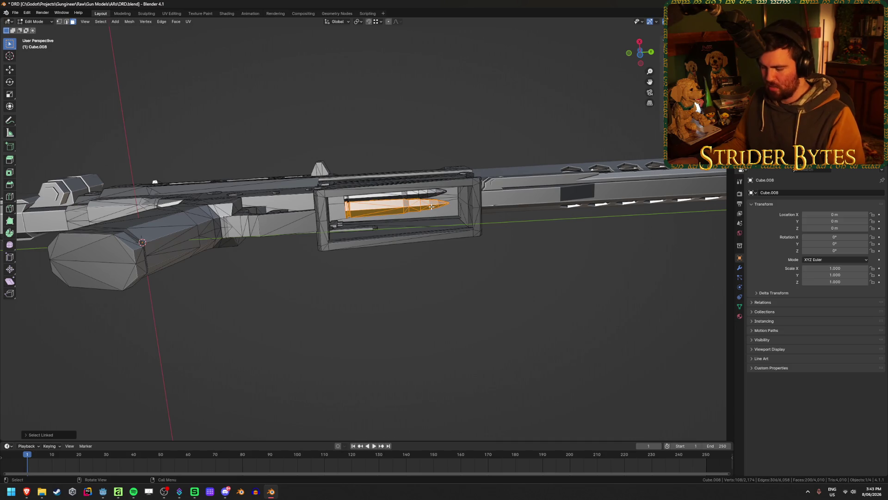
pyautogui.press('p')
pyautogui.click(431, 207)
pyautogui.press('Tab')
pyautogui.click(398, 211)
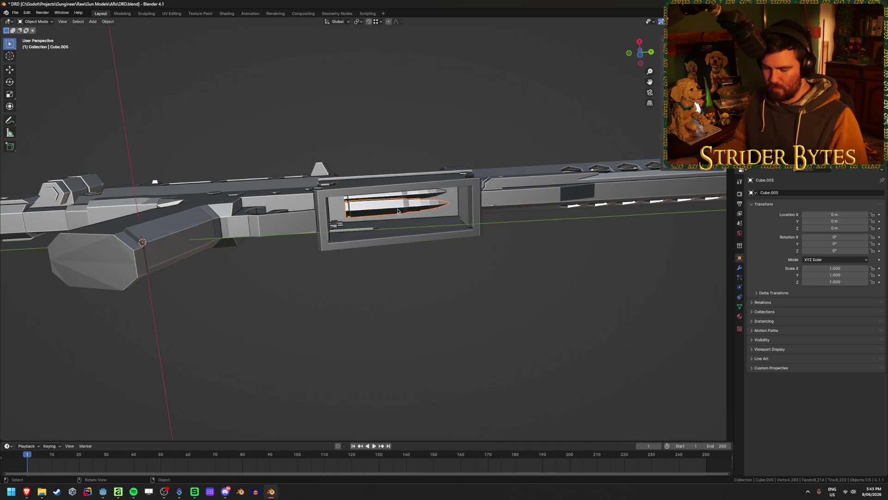
# Separate the bullet casing from the gun body mesh into its own object.
pyautogui.click(397, 206)
pyautogui.press('Tab')
pyautogui.moveTo(397, 207); pyautogui.dragTo(398, 189, button='middle')
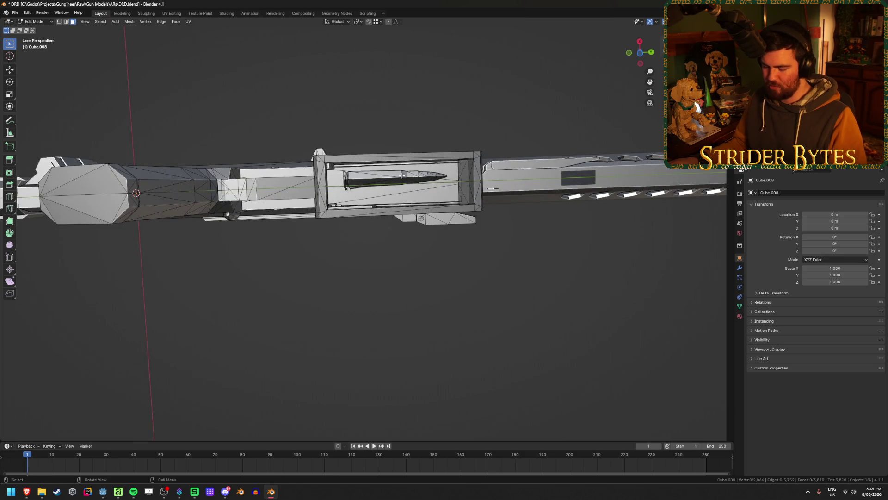
pyautogui.press('l')
pyautogui.press('p')
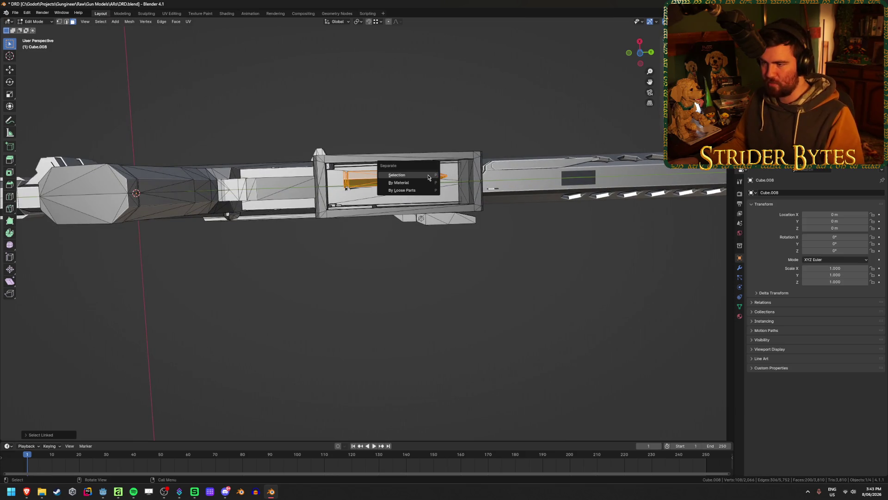
pyautogui.click(410, 170)
pyautogui.press('Tab')
# In wireframe, separate the chambered cartridge and its tip from the receiver as Cube.007.
pyautogui.press('h')
pyautogui.moveTo(411, 180)
pyautogui.mouseDown(button='middle')
pyautogui.moveTo(378, 143)
pyautogui.moveTo(393, 272)
pyautogui.moveTo(437, 248)
pyautogui.mouseUp(button='middle')
pyautogui.hotkey('shift', 'z')
pyautogui.press('Tab')
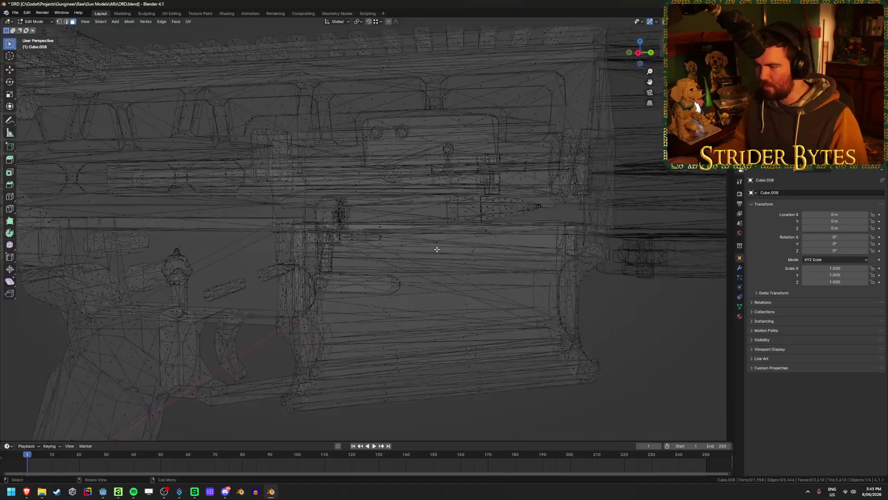
pyautogui.press('l')
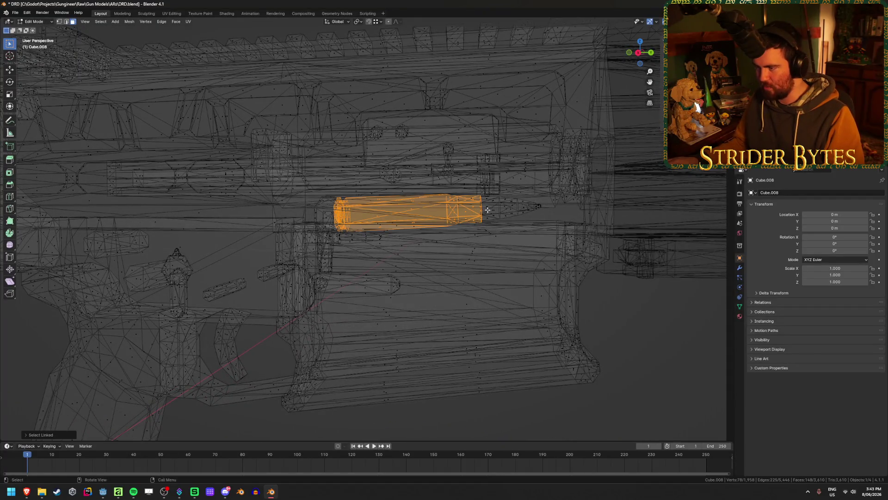
pyautogui.press('l')
pyautogui.press('p')
pyautogui.click(494, 210)
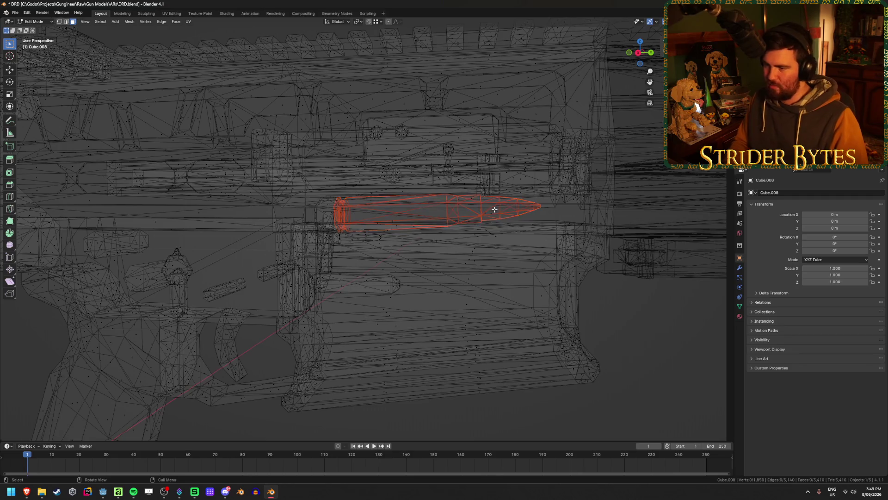
pyautogui.press('Tab')
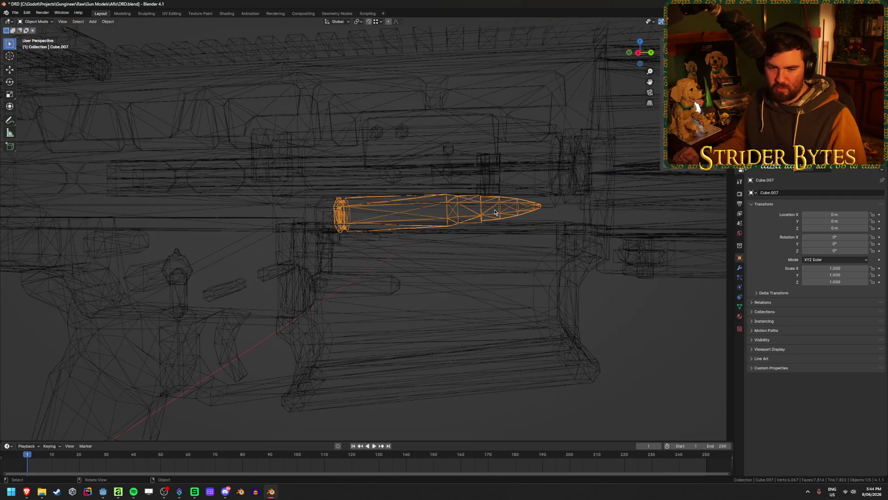
# Hide the separated bullet, unhide the magazine and return to solid shading to inspect the parts.
pyautogui.press('h')
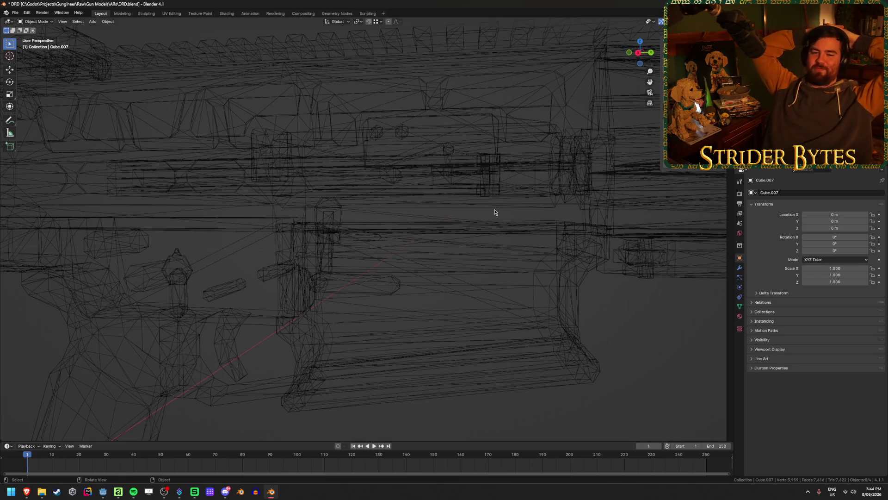
pyautogui.hotkey('alt', 'h')
pyautogui.moveTo(495, 212)
pyautogui.mouseDown(button='middle')
pyautogui.moveTo(548, 316)
pyautogui.moveTo(572, 324)
pyautogui.mouseUp(button='middle')
pyautogui.click(548, 316)
pyautogui.hotkey('shift', 'z')
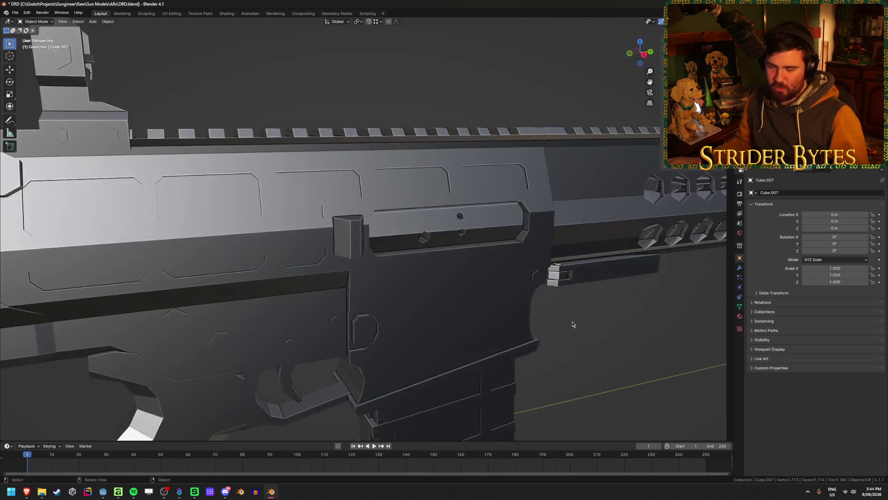
pyautogui.scroll(-4, 572, 326)
pyautogui.click(533, 232)
pyautogui.moveTo(533, 236)
pyautogui.mouseDown(button='middle')
pyautogui.moveTo(386, 258)
pyautogui.moveTo(357, 274)
pyautogui.moveTo(507, 274)
pyautogui.moveTo(527, 287)
pyautogui.moveTo(445, 308)
pyautogui.moveTo(554, 287)
pyautogui.mouseUp(button='middle')
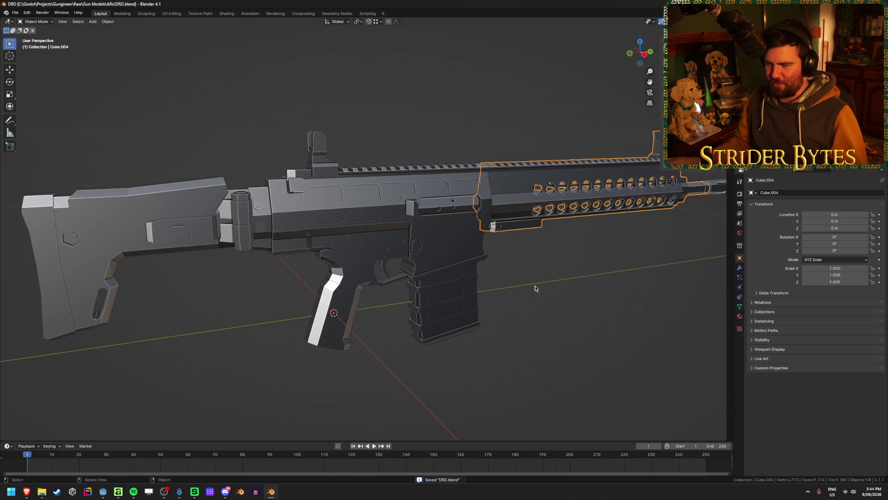
# Check the magazine, lower receiver, stock and handguard by selecting each in turn.
pyautogui.click(444, 300)
pyautogui.click(386, 268)
pyautogui.click(186, 253)
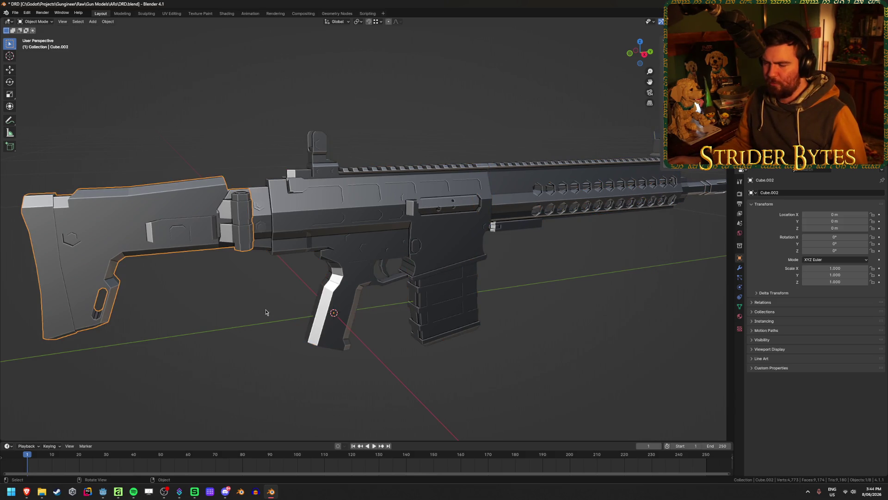
pyautogui.click(242, 312)
pyautogui.hotkey('ctrl', 'z')
pyautogui.click(249, 305)
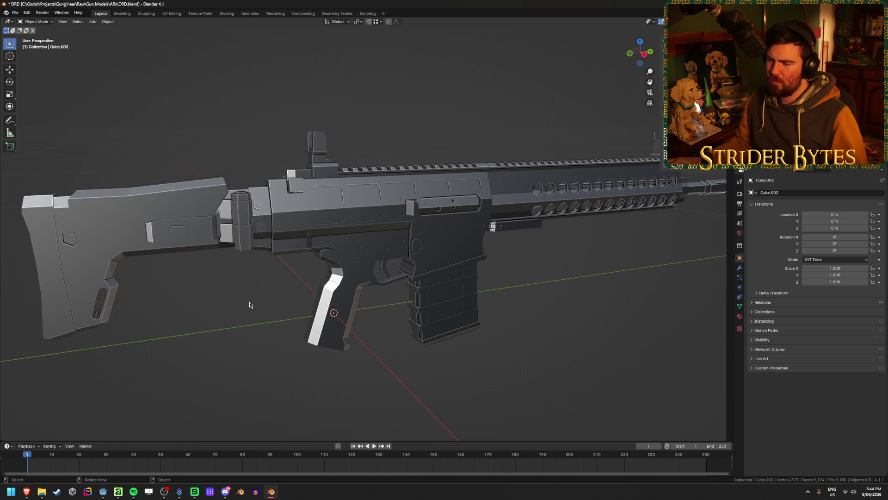
pyautogui.click(446, 278)
pyautogui.click(450, 209)
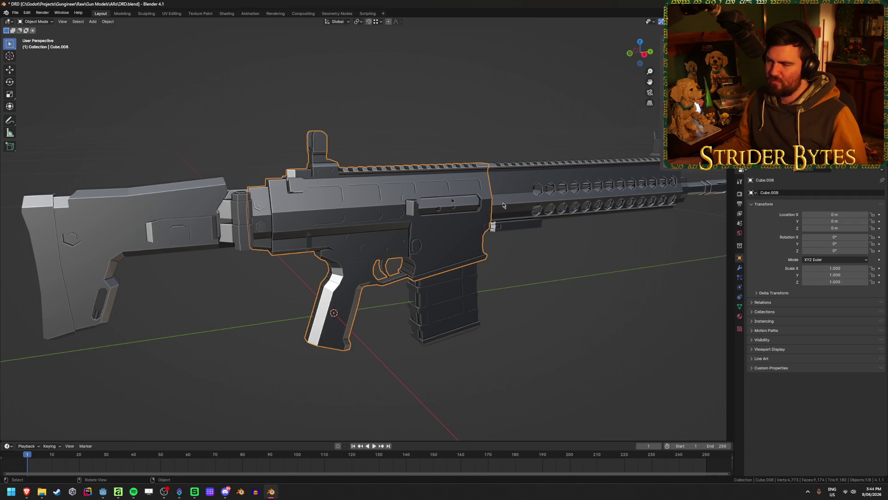
pyautogui.click(466, 301)
pyautogui.click(537, 313)
pyautogui.click(428, 203)
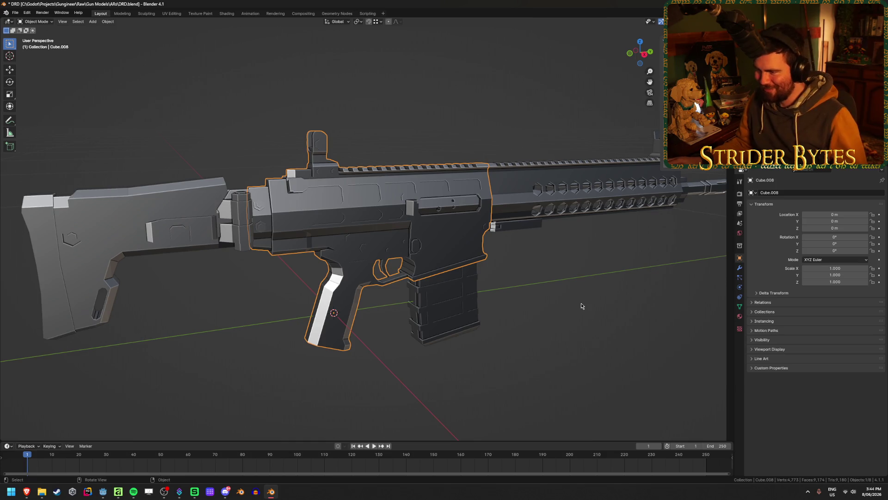
pyautogui.scroll(-3, 581, 302)
pyautogui.moveTo(582, 302); pyautogui.dragTo(541, 304, button='middle')
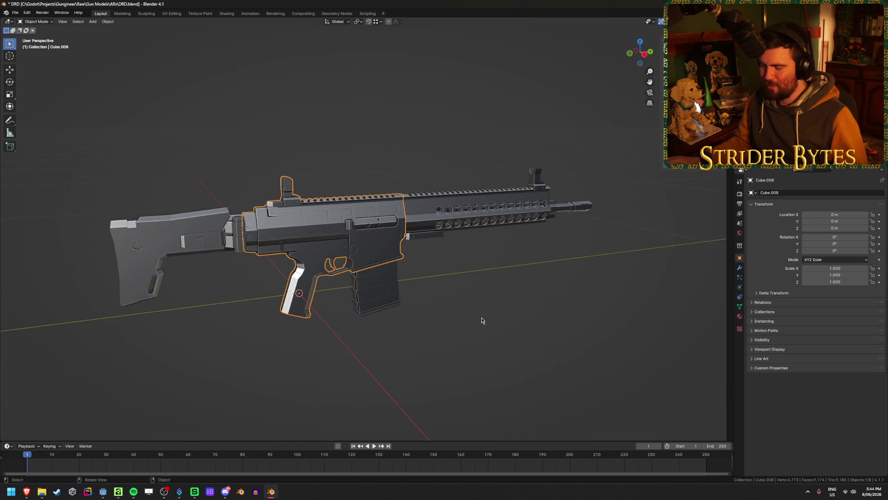
pyautogui.scroll(2, 482, 320)
pyautogui.scroll(2, 501, 258)
pyautogui.scroll(2, 455, 232)
pyautogui.scroll(2, 417, 275)
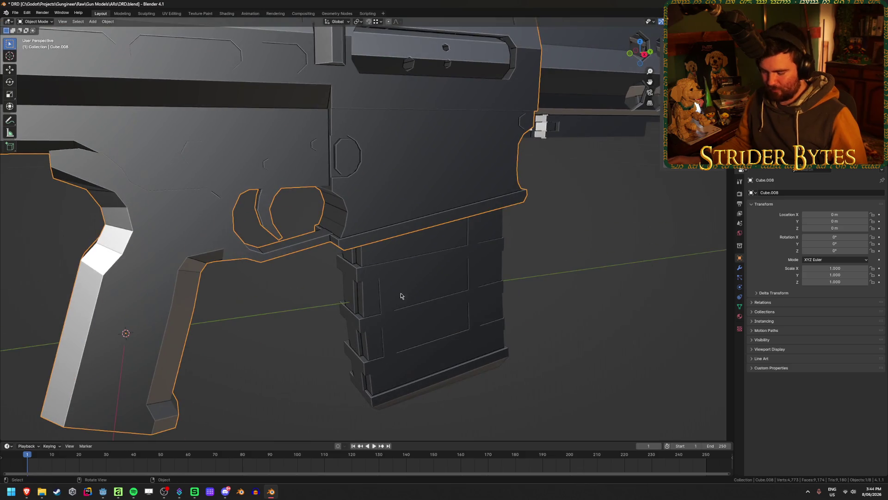
# Isolate the magazine Cube.001 with Shift+H and edit its mesh in X-ray view.
pyautogui.click(400, 296)
pyautogui.hotkey('shift', 'h')
pyautogui.press('Tab')
pyautogui.moveTo(376, 269); pyautogui.dragTo(389, 238, button='middle')
pyautogui.hotkey('alt', 'z')
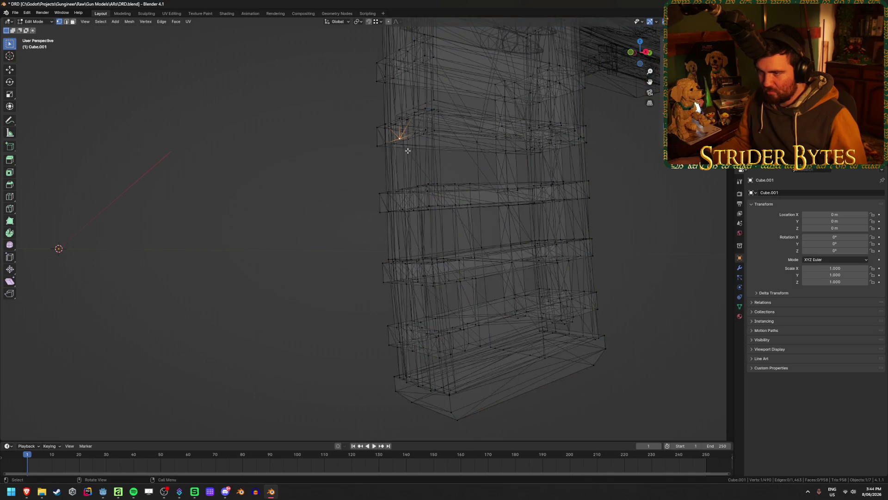
# Set the magazine's origin to the 3D cursor at its top attach point and unhide all parts.
pyautogui.moveTo(401, 144); pyautogui.dragTo(410, 153, button='middle')
pyautogui.hotkey('ctrl', 'Tab')
pyautogui.click(278, 214)
pyautogui.hotkey('alt', 'z')
pyautogui.moveTo(267, 225)
pyautogui.mouseDown(button='middle')
pyautogui.moveTo(295, 221)
pyautogui.moveTo(305, 229)
pyautogui.mouseUp(button='middle')
pyautogui.rightClick(304, 230)
pyautogui.click(354, 243)
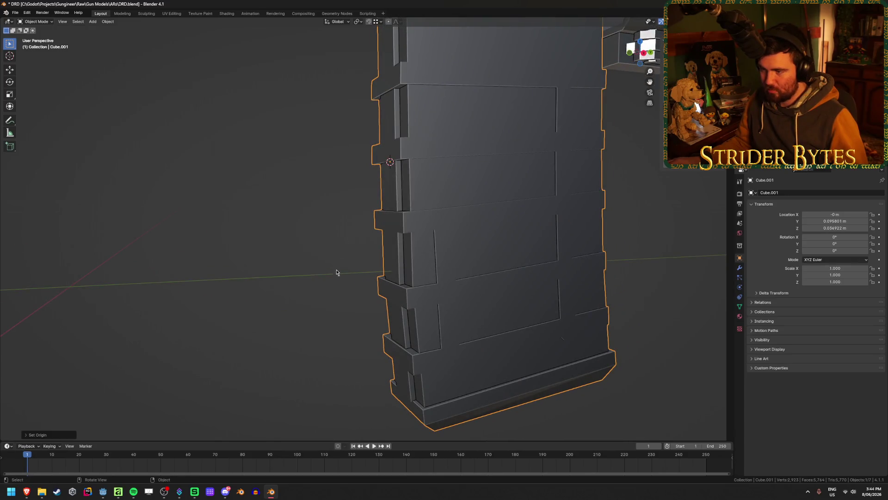
pyautogui.scroll(-5, 336, 273)
pyautogui.hotkey('alt', 'h')
pyautogui.moveTo(334, 277); pyautogui.dragTo(462, 316, button='middle')
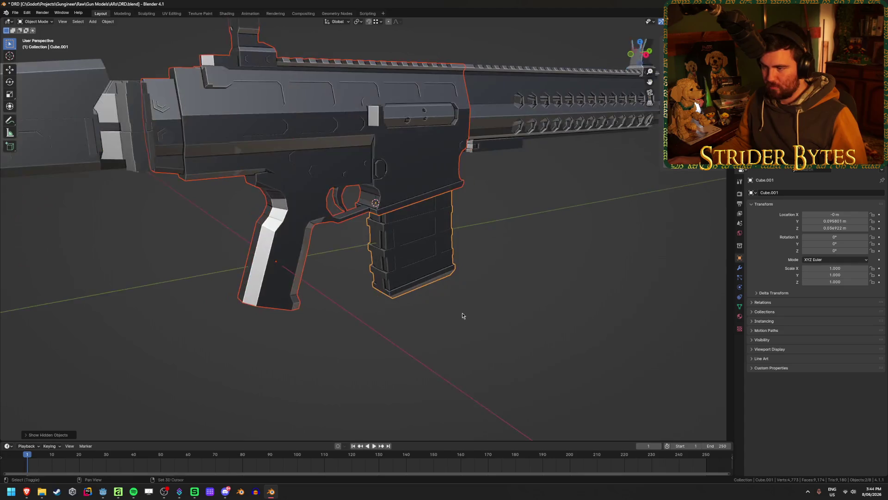
# Add a plain-axes empty at the magazine attach point, scale it down and apply the scale.
pyautogui.hotkey('shift', 'a')
pyautogui.click(504, 391)
pyautogui.scroll(-3, 504, 386)
pyautogui.moveTo(505, 385)
pyautogui.mouseDown(button='middle')
pyautogui.moveTo(346, 257)
pyautogui.moveTo(694, 232)
pyautogui.mouseUp(button='middle')
pyautogui.press('s')
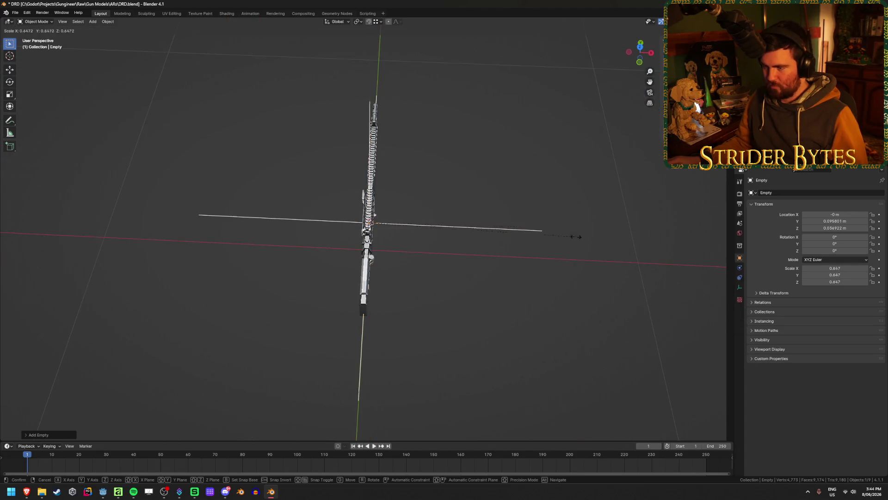
pyautogui.click(462, 238)
pyautogui.hotkey('ctrl', 'a')
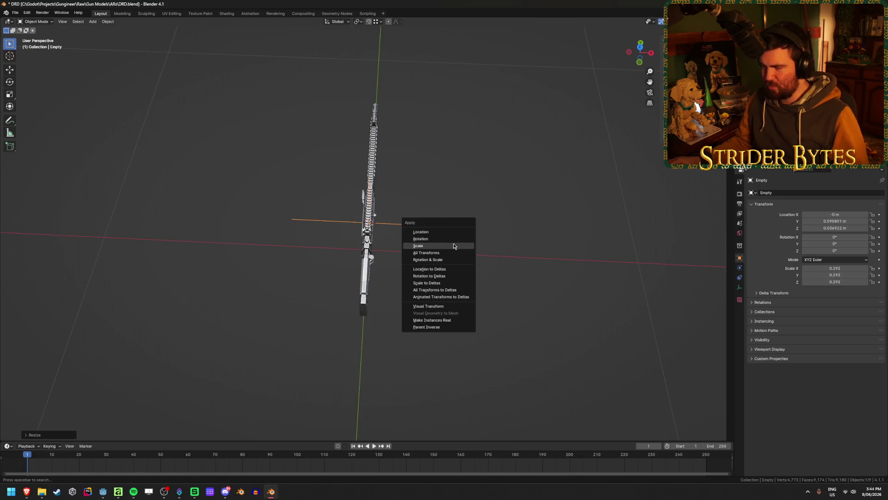
pyautogui.click(454, 246)
pyautogui.moveTo(577, 294)
pyautogui.mouseDown(button='middle')
pyautogui.moveTo(521, 268)
pyautogui.moveTo(460, 264)
pyautogui.mouseUp(button='middle')
# Rename the empty to MagazineAttach and save DRD.blend.
pyautogui.press('F2')
pyautogui.write('MagazineAtta')
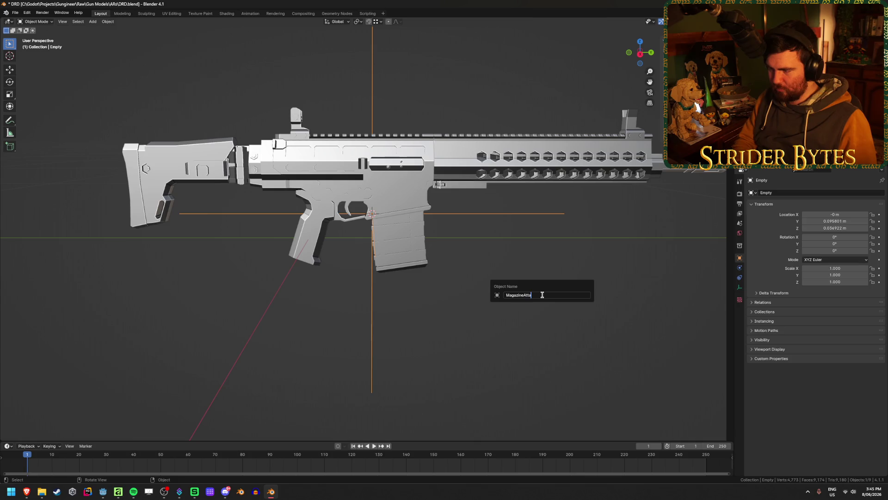
pyautogui.write('ch')
pyautogui.press('Return')
pyautogui.hotkey('ctrl', 's')
pyautogui.click(493, 290)
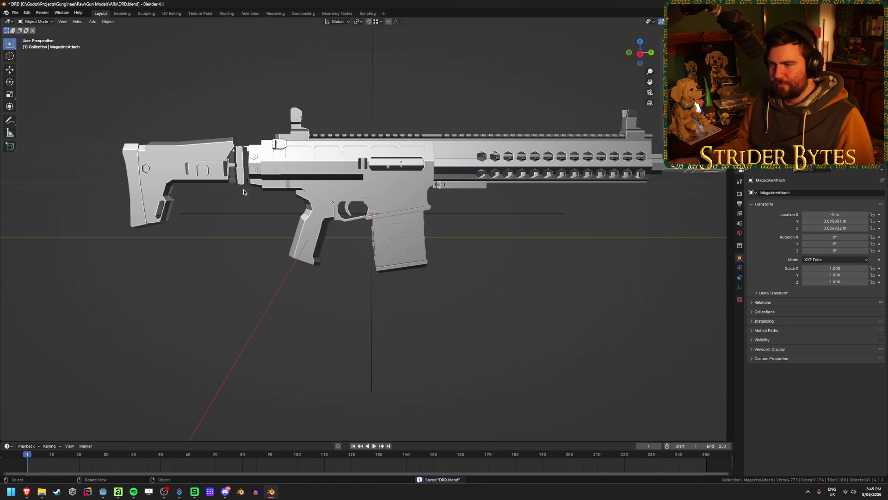
pyautogui.click(230, 180)
pyautogui.moveTo(217, 204); pyautogui.dragTo(377, 229, button='middle')
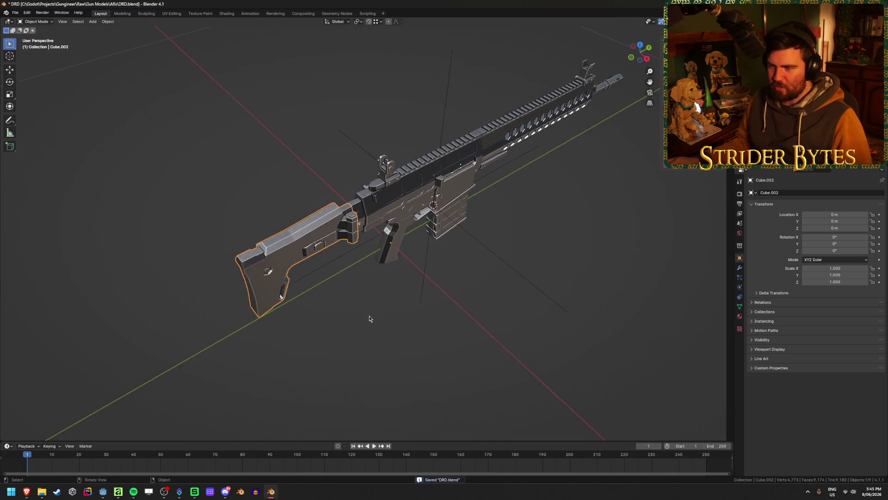
pyautogui.scroll(5, 376, 225)
# Snap the 3D cursor onto the receiver Cube.008 mesh and unhide the stock.
pyautogui.click(375, 237)
pyautogui.press('Tab')
pyautogui.moveTo(375, 236)
pyautogui.mouseDown(button='middle')
pyautogui.moveTo(368, 252)
pyautogui.moveTo(299, 238)
pyautogui.mouseUp(button='middle')
pyautogui.hotkey('shift', 's')
pyautogui.click(298, 280)
pyautogui.scroll(-2, 350, 334)
pyautogui.press('Tab')
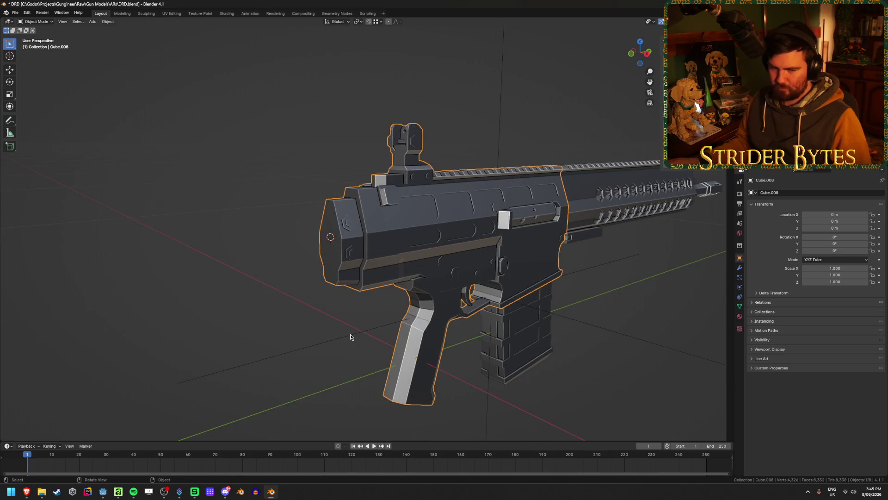
pyautogui.hotkey('alt', 'h')
pyautogui.moveTo(273, 369); pyautogui.dragTo(272, 362, button='middle')
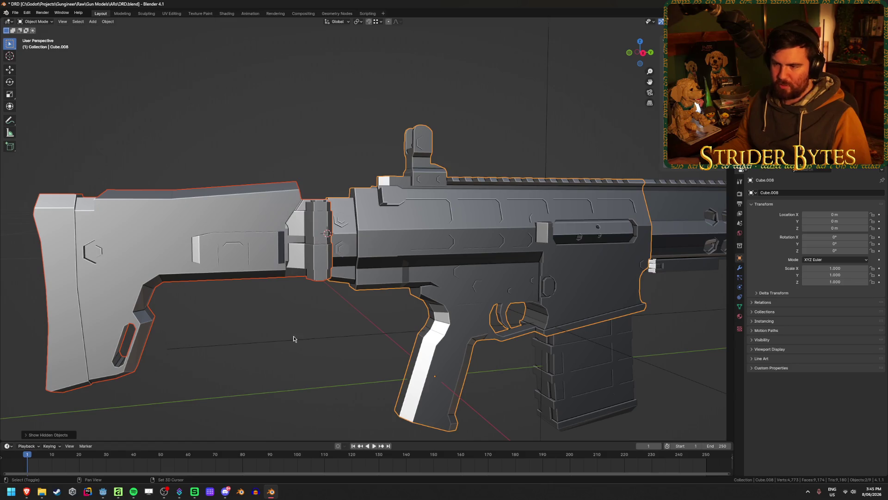
# Hide the stock and snap the 3D cursor to the centre vertex of the receiver's rear face.
pyautogui.moveTo(365, 297); pyautogui.dragTo(230, 215, button='middle')
pyautogui.click(230, 215)
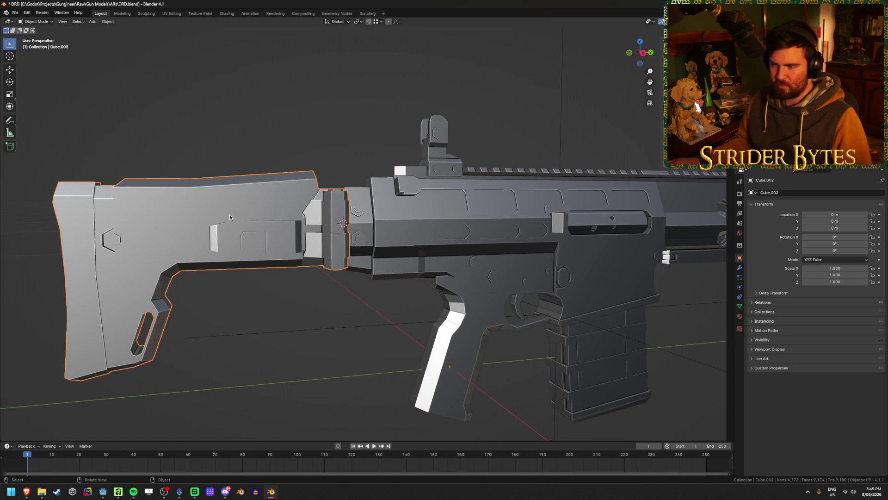
pyautogui.press('Delete')
pyautogui.click(486, 230)
pyautogui.moveTo(309, 327); pyautogui.dragTo(309, 327, button='middle')
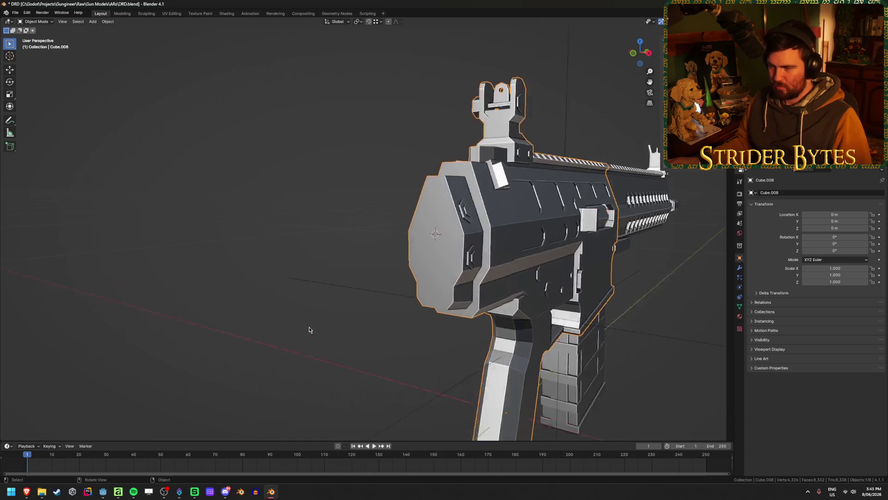
pyautogui.scroll(3, 309, 327)
pyautogui.press('Tab')
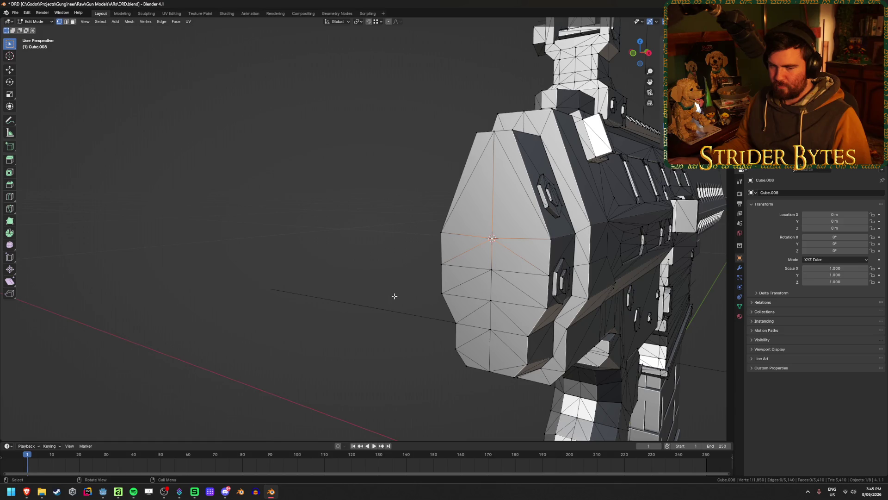
pyautogui.hotkey('shift', 's')
pyautogui.click(499, 312)
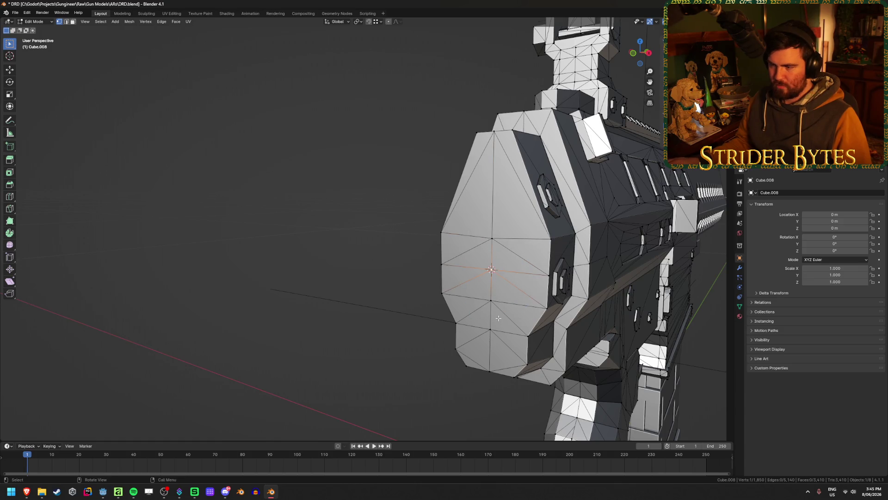
pyautogui.press('Tab')
pyautogui.moveTo(285, 323)
pyautogui.mouseDown(button='middle')
pyautogui.moveTo(256, 320)
pyautogui.moveTo(263, 323)
pyautogui.mouseUp(button='middle')
# Briefly reveal the stock to check the cursor position, keeping it hidden, and return to Object Mode.
pyautogui.hotkey('alt', 'h')
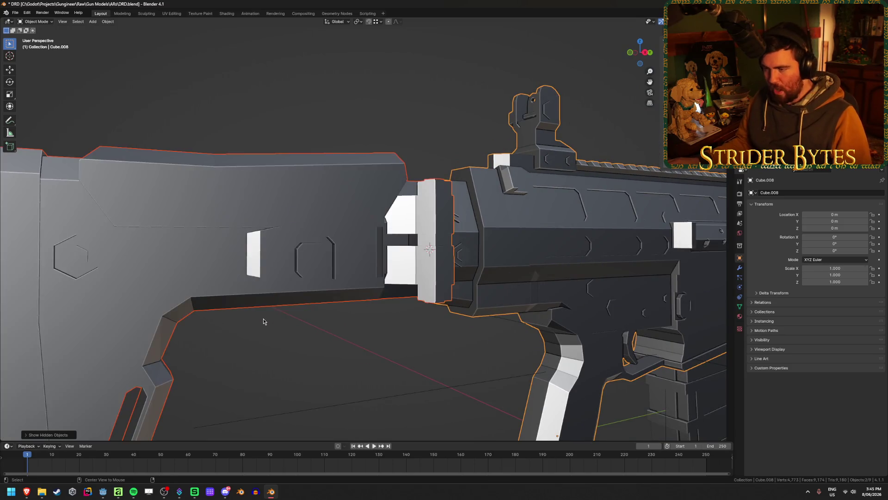
pyautogui.scroll(-2, 303, 319)
pyautogui.scroll(4, 366, 330)
pyautogui.hotkey('ctrl', 'z')
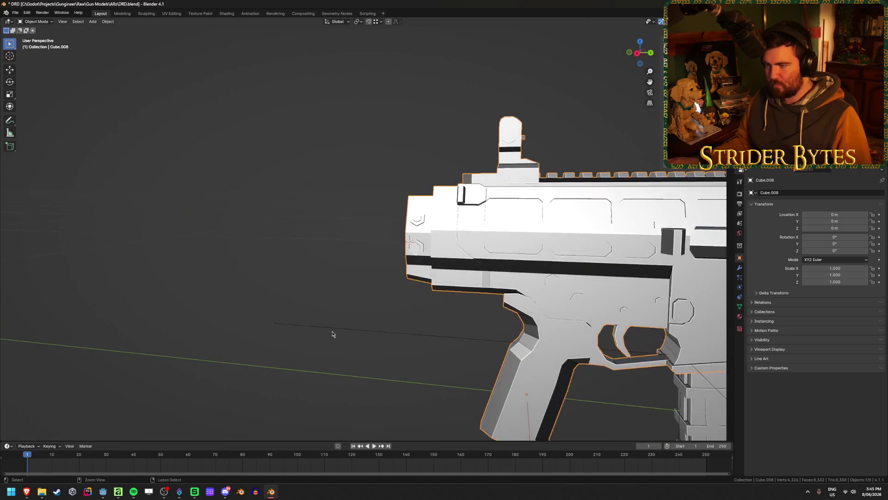
pyautogui.moveTo(331, 334); pyautogui.dragTo(387, 333, button='middle')
pyautogui.scroll(-3, 388, 334)
pyautogui.press('Tab')
pyautogui.press('Tab')
pyautogui.hotkey('alt', 'h')
pyautogui.hotkey('ctrl', 'z')
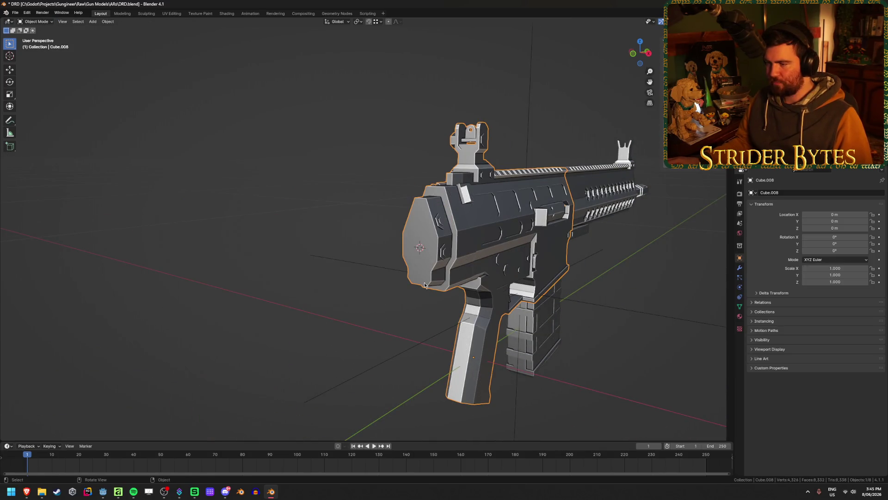
pyautogui.press('Tab')
pyautogui.scroll(2, 440, 235)
pyautogui.hotkey('ctrl', 'Tab')
pyautogui.click(423, 267)
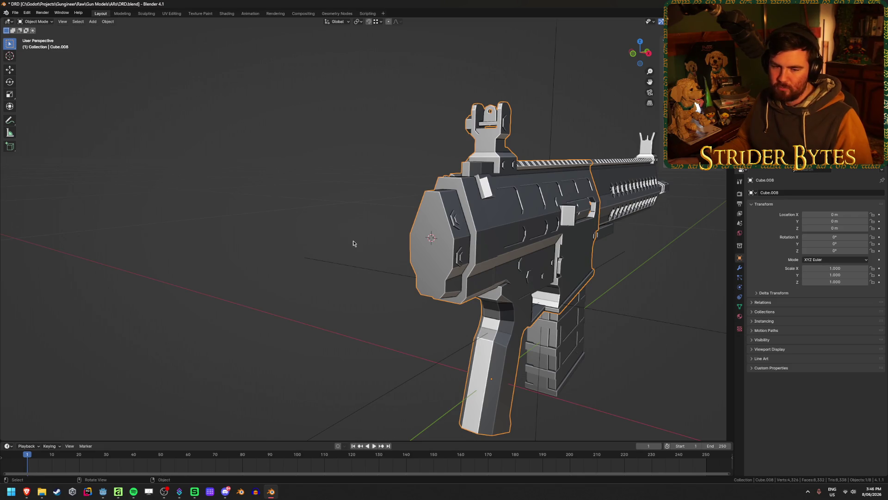
# Add a plain-axes empty at the receiver's rear, scale it down and apply the scale.
pyautogui.press('Tab')
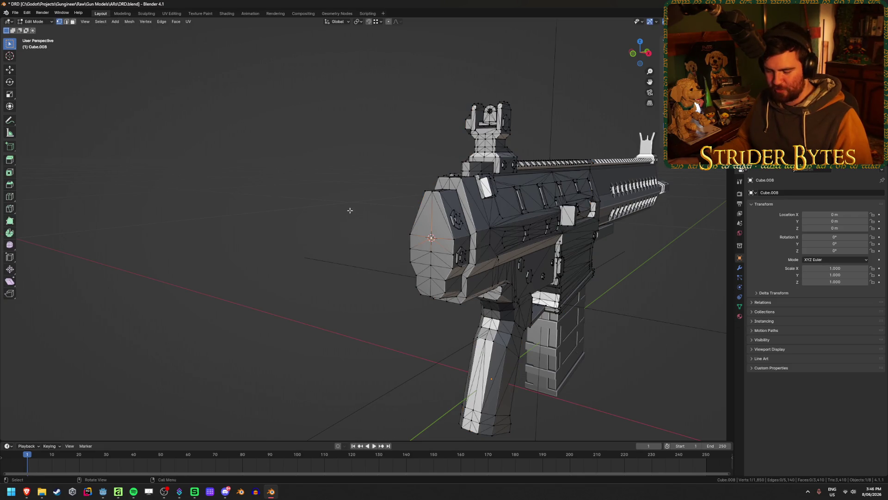
pyautogui.press('Tab')
pyautogui.hotkey('shift', 'a')
pyautogui.click(389, 212)
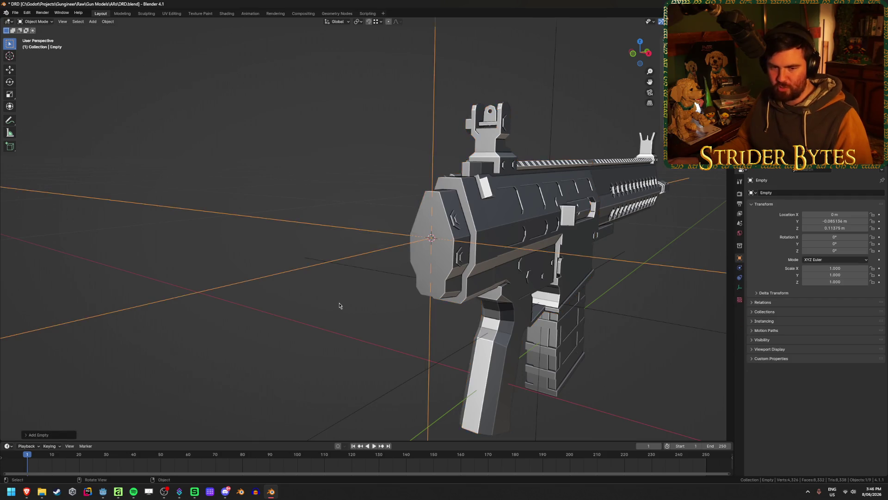
pyautogui.scroll(-2, 340, 306)
pyautogui.moveTo(333, 305); pyautogui.dragTo(490, 299, button='middle')
pyautogui.press('s')
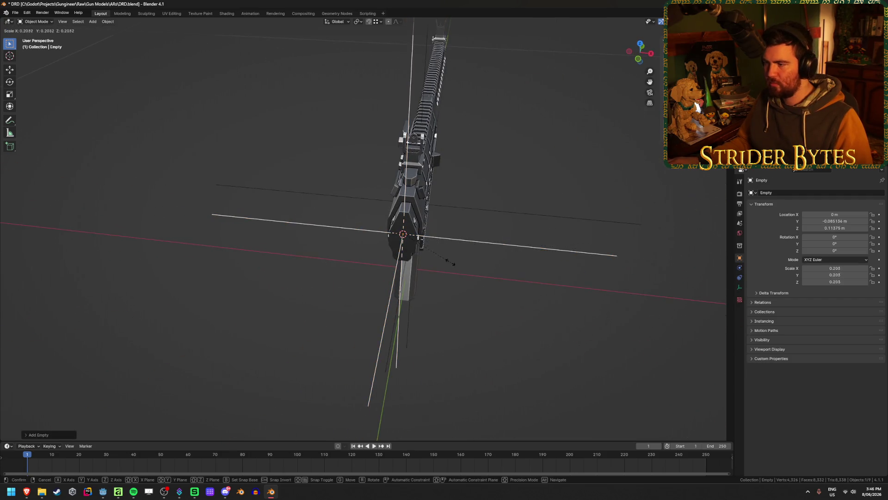
pyautogui.click(464, 264)
pyautogui.hotkey('ctrl', 'a')
pyautogui.click(438, 258)
# Rename the empty to StockAttach.
pyautogui.moveTo(527, 327); pyautogui.dragTo(488, 309, button='middle')
pyautogui.press('F2')
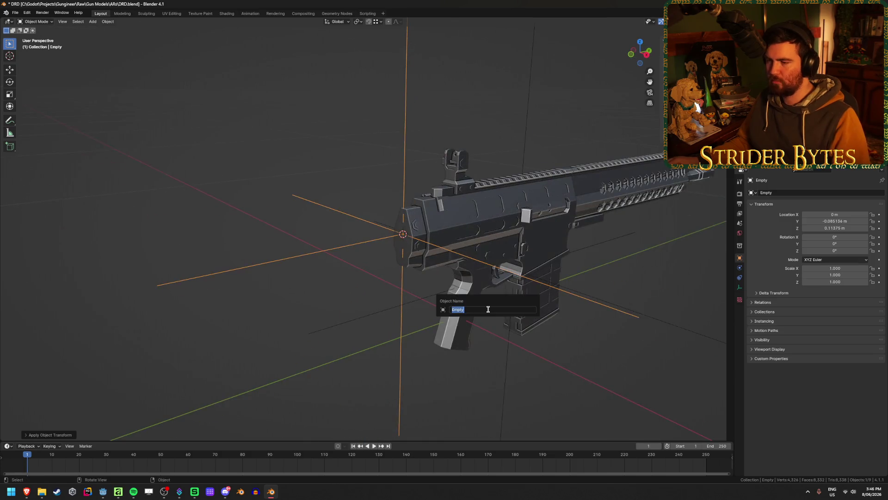
pyautogui.write('StockAttach')
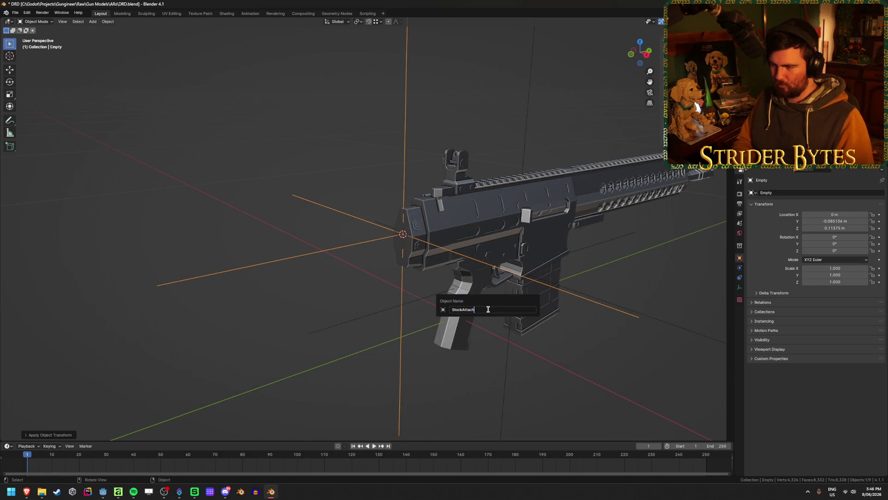
pyautogui.press('Return')
pyautogui.rightClick(332, 278)
pyautogui.moveTo(299, 253)
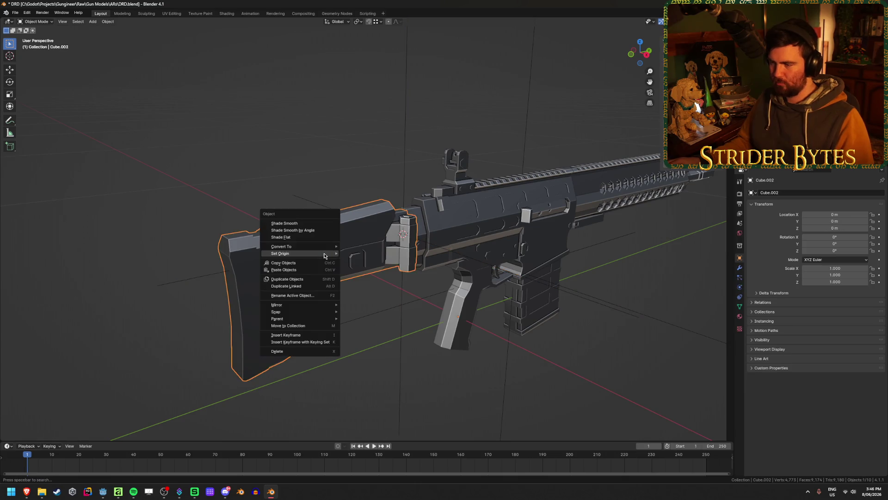
# Set the stock's origin to the 3D cursor, then check the handguard, receiver, magazine and stock.
pyautogui.click(379, 264)
pyautogui.moveTo(609, 354)
pyautogui.mouseDown(button='middle')
pyautogui.moveTo(628, 362)
pyautogui.moveTo(556, 361)
pyautogui.mouseUp(button='middle')
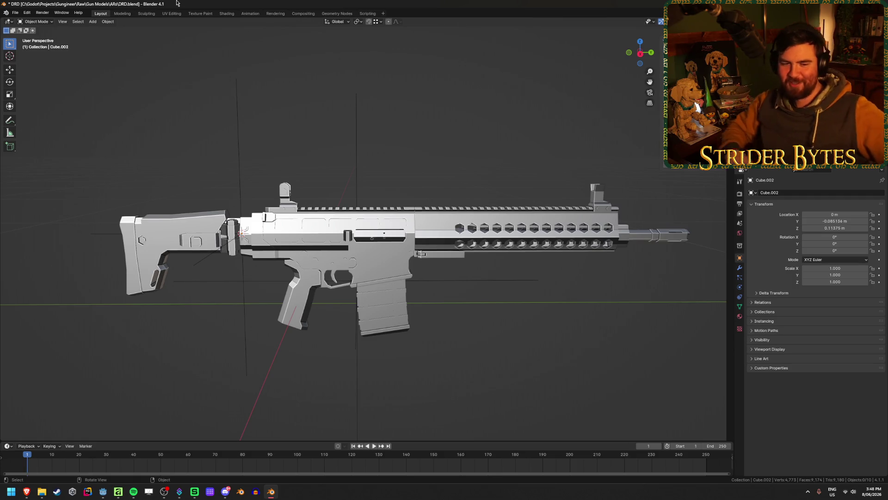
pyautogui.click(452, 218)
pyautogui.scroll(2, 456, 201)
pyautogui.scroll(1, 457, 201)
pyautogui.click(403, 237)
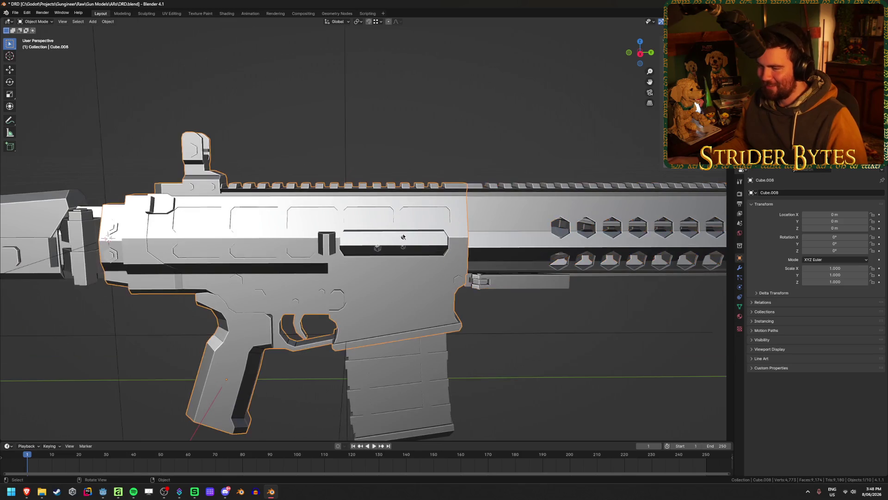
pyautogui.click(414, 386)
pyautogui.keyDown('shift'); pyautogui.moveTo(414, 386); pyautogui.dragTo(599, 389, button='middle'); pyautogui.keyUp('shift')
pyautogui.click(176, 257)
pyautogui.click(611, 229)
pyautogui.moveTo(611, 229)
pyautogui.keyDown('shift'); pyautogui.mouseDown(button='middle')
pyautogui.moveTo(435, 223)
pyautogui.moveTo(456, 220)
pyautogui.moveTo(481, 234)
pyautogui.mouseUp(button='middle'); pyautogui.keyUp('shift')
# Hide the receiver, snap the 3D cursor to the handguard's joint vertices and add a plain-axes empty there.
pyautogui.press('h')
pyautogui.click(435, 223)
pyautogui.press('Tab')
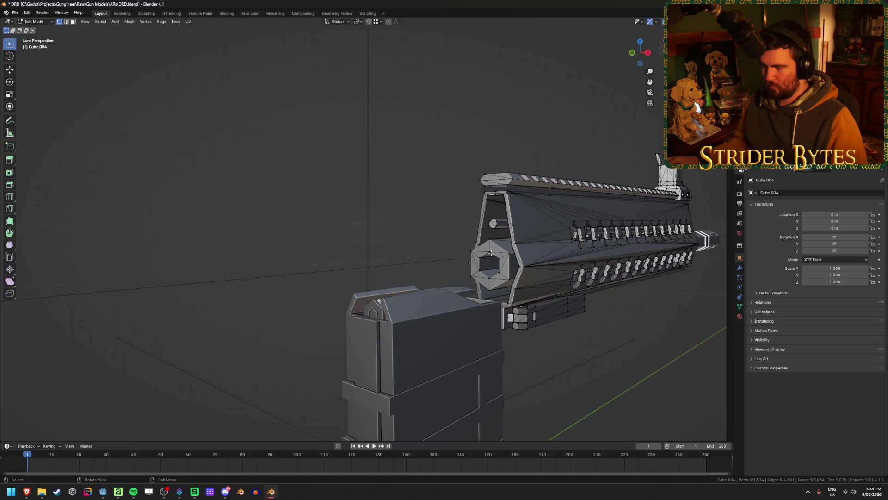
pyautogui.hotkey('ctrl', 'Tab')
pyautogui.click(427, 252)
pyautogui.hotkey('shift', 'a')
pyautogui.moveTo(427, 252)
pyautogui.mouseDown(button='middle')
pyautogui.moveTo(591, 310)
pyautogui.moveTo(649, 293)
pyautogui.mouseUp(button='middle')
pyautogui.click(614, 310)
# Shrink the new empty, apply its scale and slide it along the gun's length into place.
pyautogui.press('g')
pyautogui.press('s')
pyautogui.click(465, 260)
pyautogui.hotkey('ctrl', 'a')
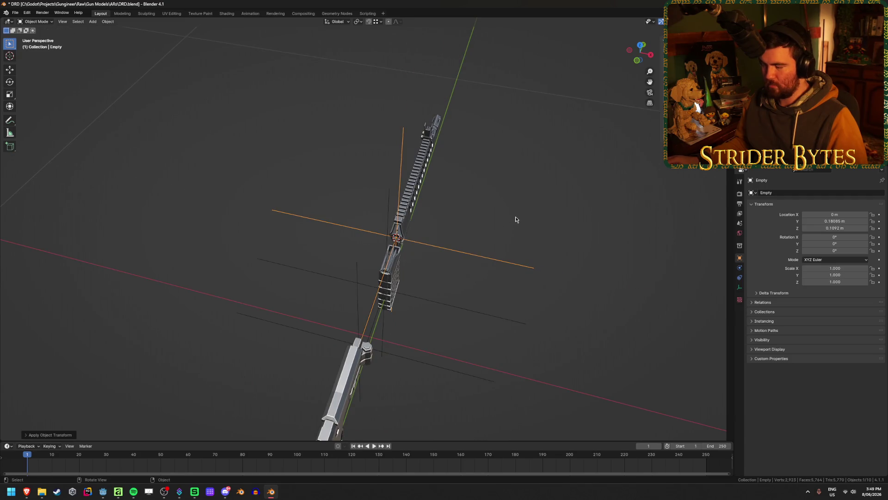
pyautogui.scroll(3, 493, 223)
pyautogui.moveTo(493, 223)
pyautogui.mouseDown(button='middle')
pyautogui.moveTo(453, 254)
pyautogui.moveTo(406, 221)
pyautogui.mouseUp(button='middle')
pyautogui.scroll(2, 452, 254)
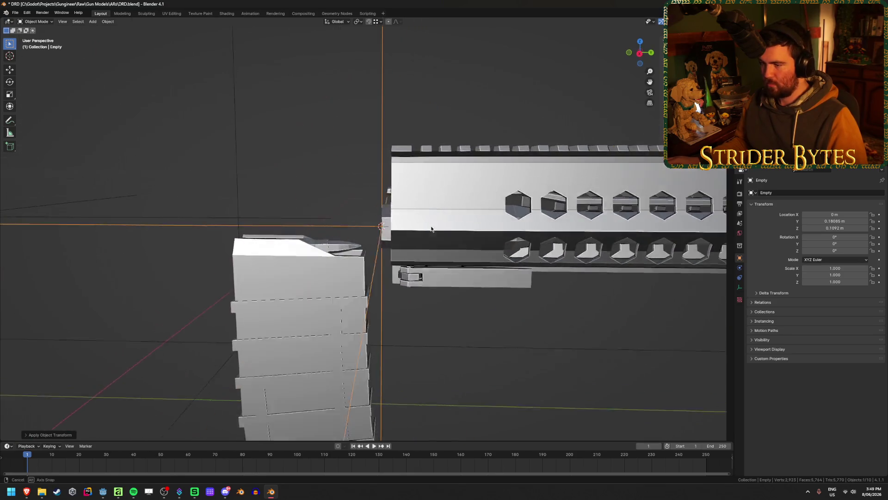
pyautogui.press('g')
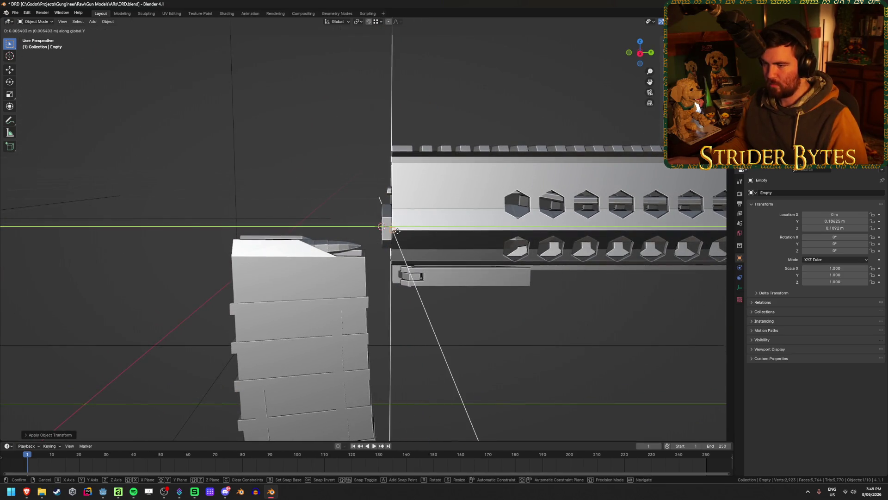
pyautogui.click(397, 236)
pyautogui.scroll(-4, 397, 236)
# Unhide the receiver, put the cursor at the empty and reset the handguard's origin.
pyautogui.click(455, 296)
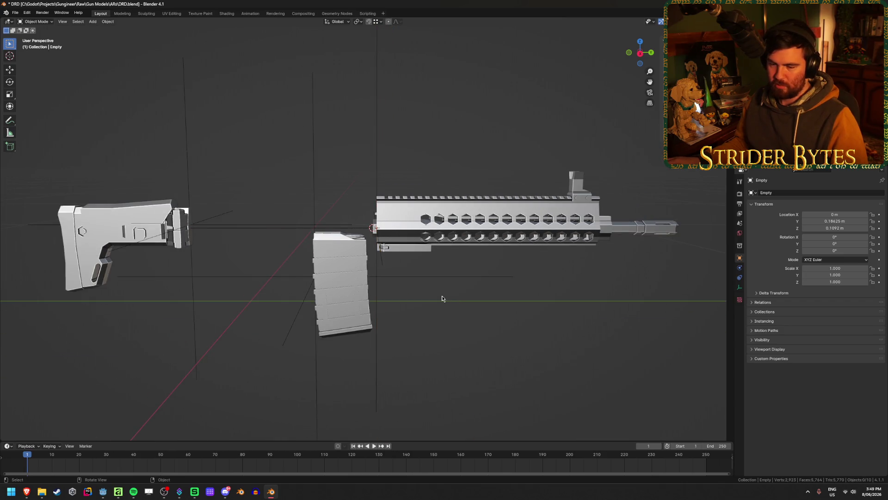
pyautogui.moveTo(441, 297); pyautogui.dragTo(434, 307, button='middle')
pyautogui.hotkey('alt', 'h')
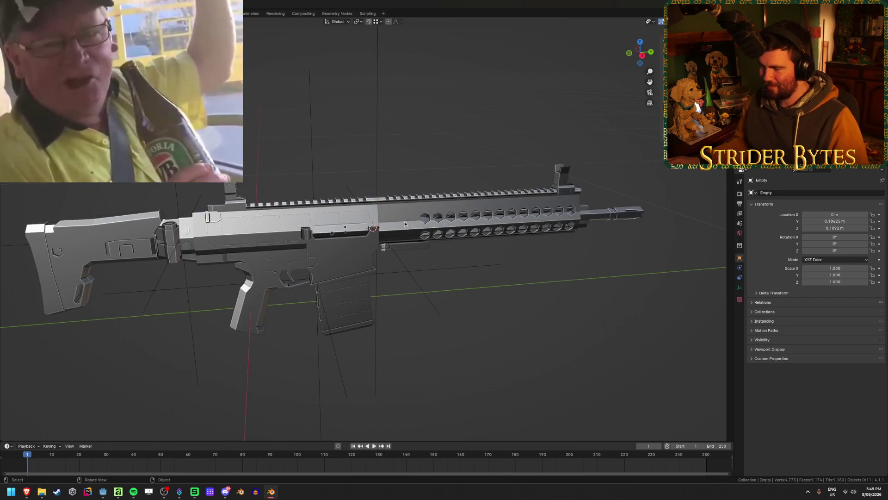
pyautogui.click(398, 257)
pyautogui.hotkey('shift', 's')
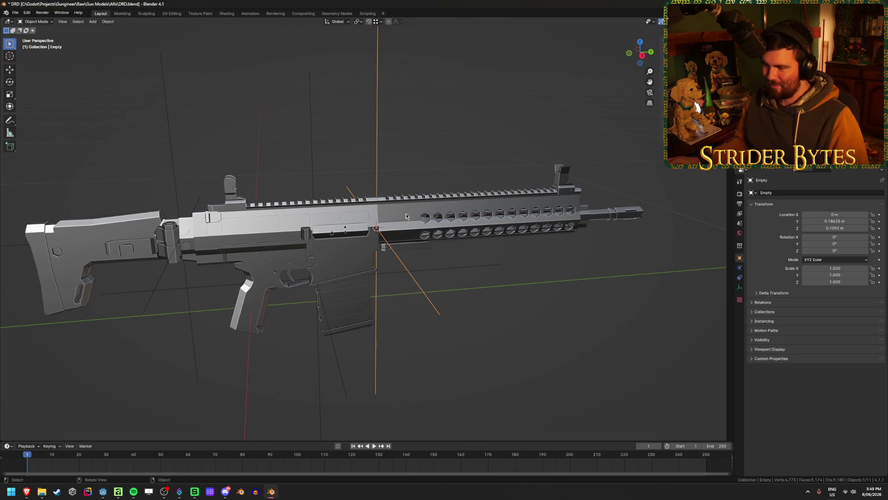
pyautogui.click(406, 213)
pyautogui.rightClick(405, 213)
pyautogui.click(440, 221)
pyautogui.moveTo(552, 334)
pyautogui.mouseDown(button='middle')
pyautogui.moveTo(596, 269)
pyautogui.moveTo(427, 302)
pyautogui.mouseUp(button='middle')
# Fill the muzzle's inner hexagon gap by bridging its selected edge loops with new faces.
pyautogui.click(596, 270)
pyautogui.click(269, 236)
pyautogui.click(269, 236)
pyautogui.scroll(3, 269, 236)
pyautogui.moveTo(269, 236); pyautogui.dragTo(376, 246, button='middle')
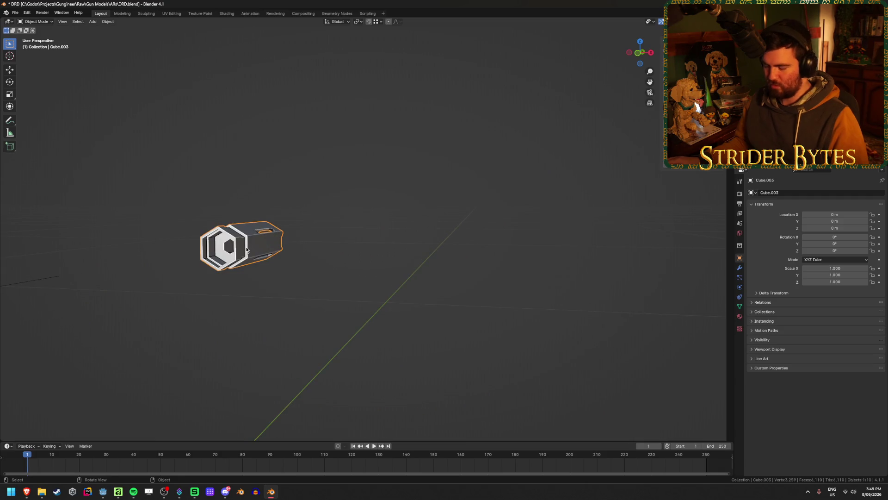
pyautogui.scroll(4, 245, 248)
pyautogui.press('Tab')
pyautogui.moveTo(246, 248)
pyautogui.mouseDown(button='middle')
pyautogui.moveTo(406, 170)
pyautogui.moveTo(229, 176)
pyautogui.moveTo(275, 156)
pyautogui.mouseUp(button='middle')
pyautogui.keyDown('alt'); pyautogui.click(449, 166); pyautogui.keyUp('alt')
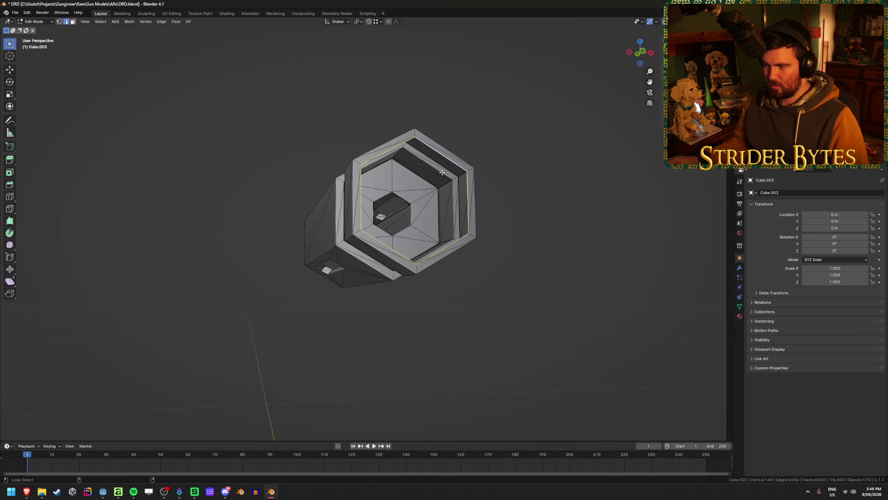
pyautogui.moveTo(441, 172)
pyautogui.mouseDown(button='middle')
pyautogui.moveTo(477, 157)
pyautogui.moveTo(485, 175)
pyautogui.moveTo(459, 185)
pyautogui.moveTo(478, 177)
pyautogui.moveTo(468, 178)
pyautogui.mouseUp(button='middle')
pyautogui.hotkey('ctrl', 'e')
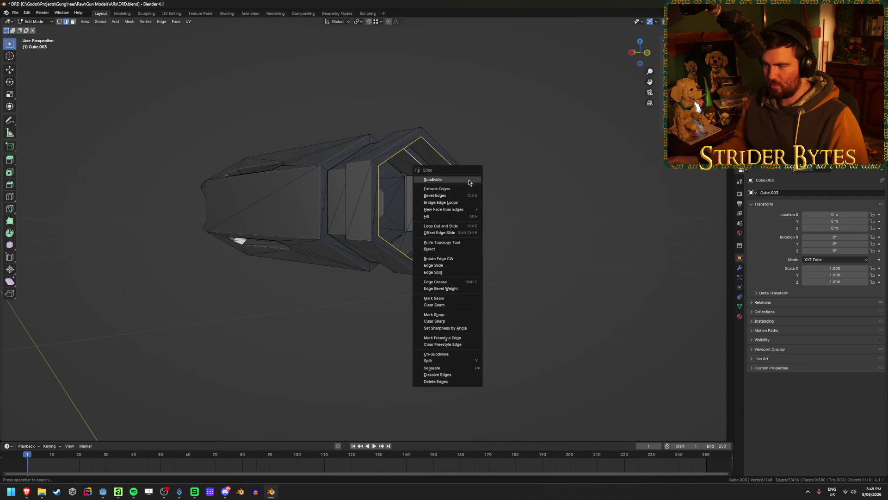
pyautogui.click(469, 201)
pyautogui.moveTo(553, 200)
pyautogui.mouseDown(button='middle')
pyautogui.moveTo(464, 183)
pyautogui.moveTo(402, 219)
pyautogui.mouseUp(button='middle')
pyautogui.click(279, 219)
# Return to object mode, reveal the hidden parts, then hide the muzzle alone.
pyautogui.press('Tab')
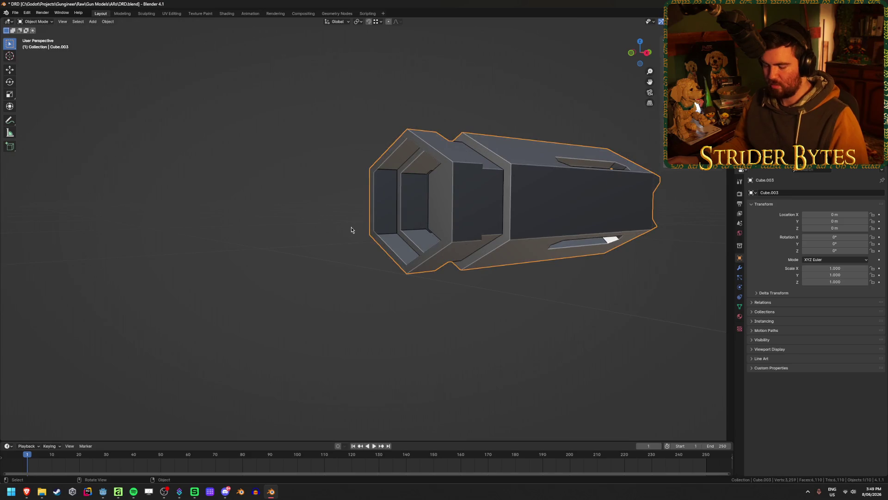
pyautogui.hotkey('alt', 'h')
pyautogui.hotkey('alt', 'a')
pyautogui.click(406, 186)
pyautogui.moveTo(560, 200); pyautogui.dragTo(529, 213, button='middle')
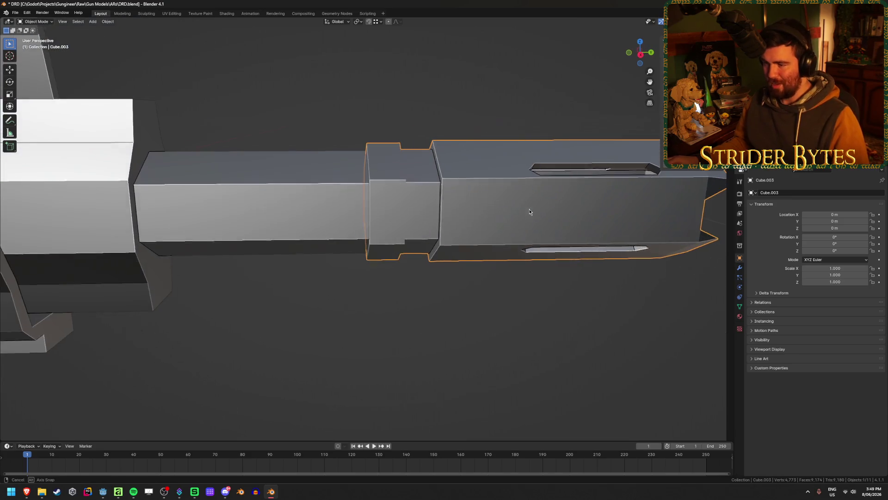
pyautogui.press('h')
# Snap the 3D cursor to the handguard barrel's front tip and add an empty there.
pyautogui.click(417, 206)
pyautogui.moveTo(416, 207); pyautogui.dragTo(395, 201, button='middle')
pyautogui.press('Tab')
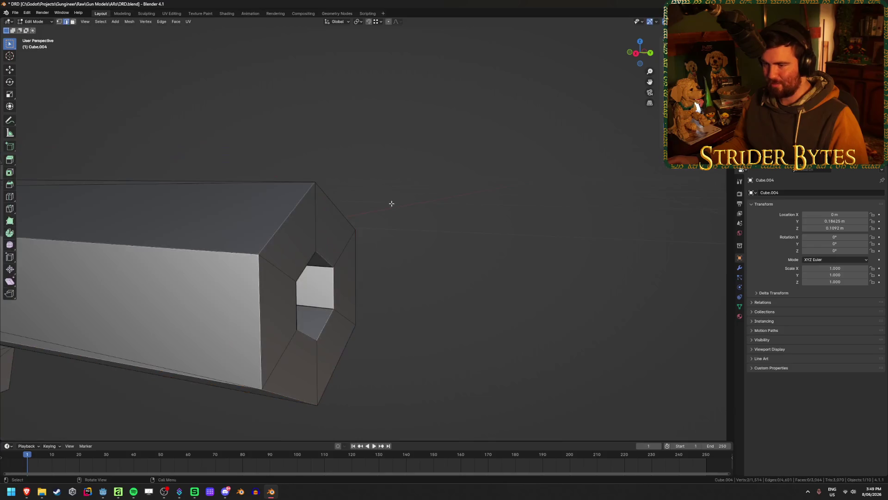
pyautogui.press('Tab')
pyautogui.hotkey('alt', 'h')
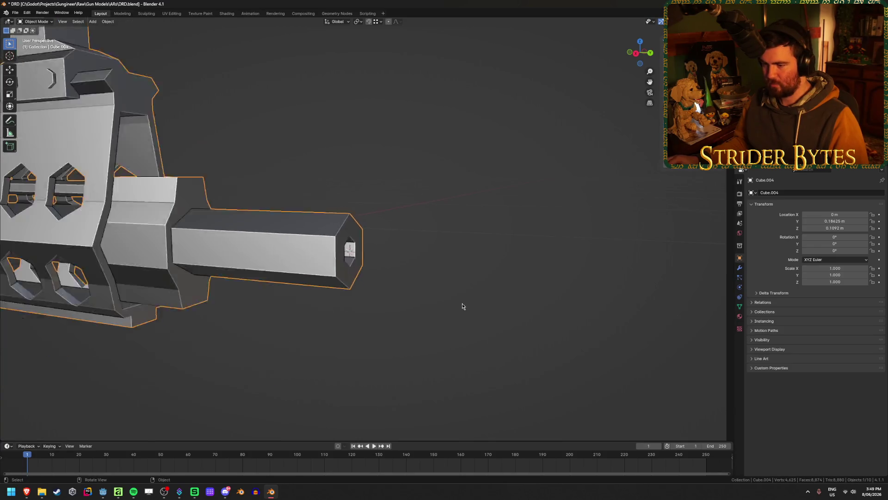
pyautogui.scroll(-2, 462, 303)
pyautogui.hotkey('shift', 'a')
pyautogui.click(496, 271)
pyautogui.scroll(-2, 570, 201)
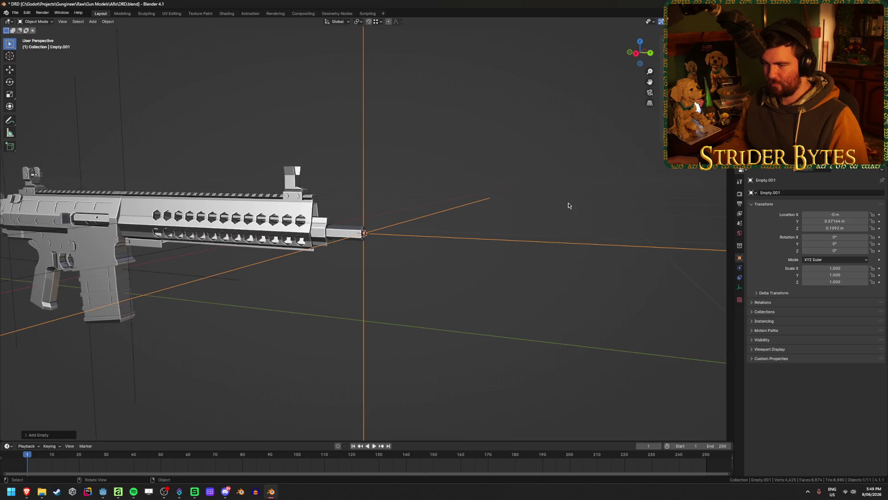
# Shrink the barrel-tip empty and apply its scale.
pyautogui.moveTo(569, 203); pyautogui.dragTo(686, 221, button='middle')
pyautogui.press('s')
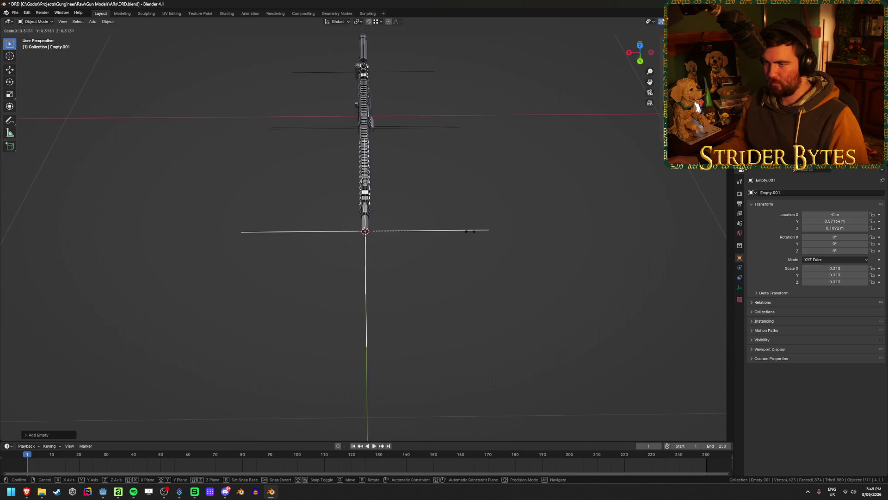
pyautogui.click(457, 234)
pyautogui.hotkey('ctrl', 'a')
pyautogui.scroll(2, 454, 235)
# Move the muzzle's origin to the barrel-tip 3D cursor, then make the handguard active.
pyautogui.moveTo(403, 290); pyautogui.dragTo(593, 207, button='middle')
pyautogui.click(403, 272)
pyautogui.scroll(2, 417, 273)
pyautogui.scroll(2, 392, 267)
pyautogui.rightClick(593, 207)
pyautogui.moveTo(550, 207)
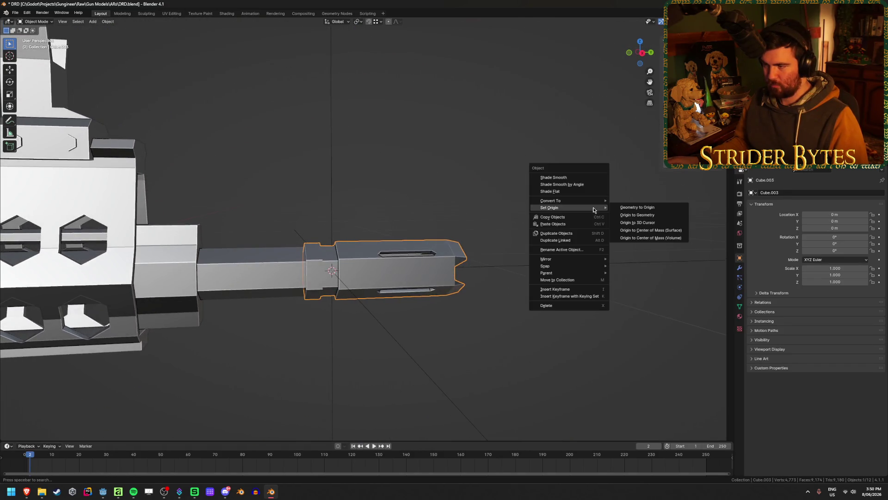
pyautogui.click(666, 223)
pyautogui.scroll(-2, 506, 360)
pyautogui.moveTo(506, 360)
pyautogui.mouseDown(button='middle')
pyautogui.moveTo(369, 295)
pyautogui.moveTo(355, 296)
pyautogui.mouseUp(button='middle')
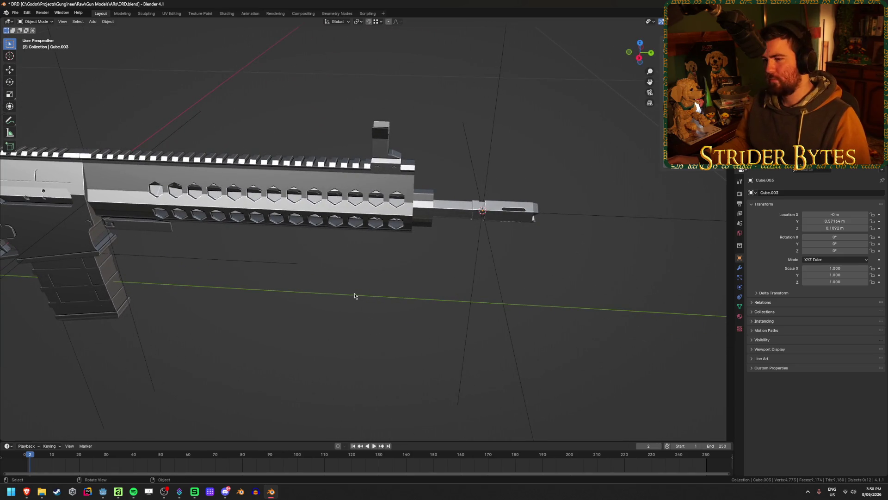
pyautogui.click(375, 201)
pyautogui.moveTo(375, 201)
pyautogui.mouseDown(button='middle')
pyautogui.moveTo(474, 268)
pyautogui.moveTo(419, 301)
pyautogui.moveTo(392, 289)
pyautogui.mouseUp(button='middle')
pyautogui.scroll(6, 475, 268)
# Snap the 3D cursor to the front sight tip of the handguard and add a plain-axes empty.
pyautogui.press('Tab')
pyautogui.hotkey('ctrl', 'Tab')
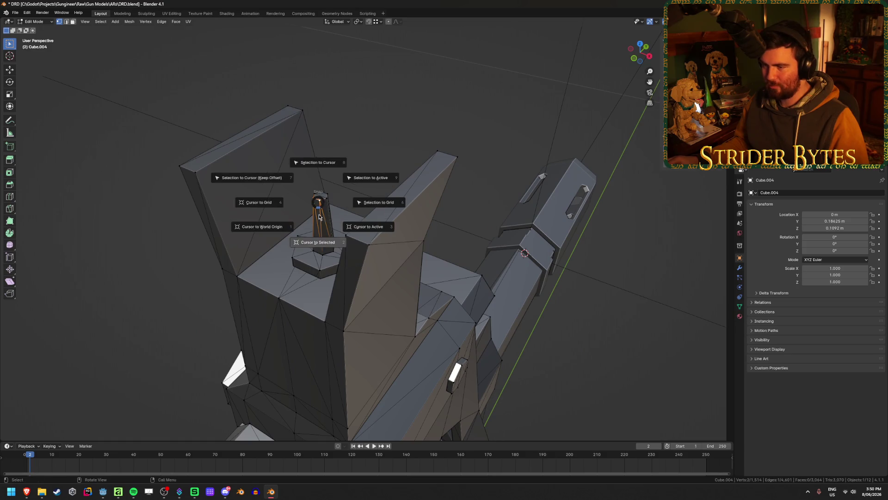
pyautogui.click(389, 249)
pyautogui.scroll(-2, 389, 249)
pyautogui.hotkey('shift', 'a')
pyautogui.click(420, 249)
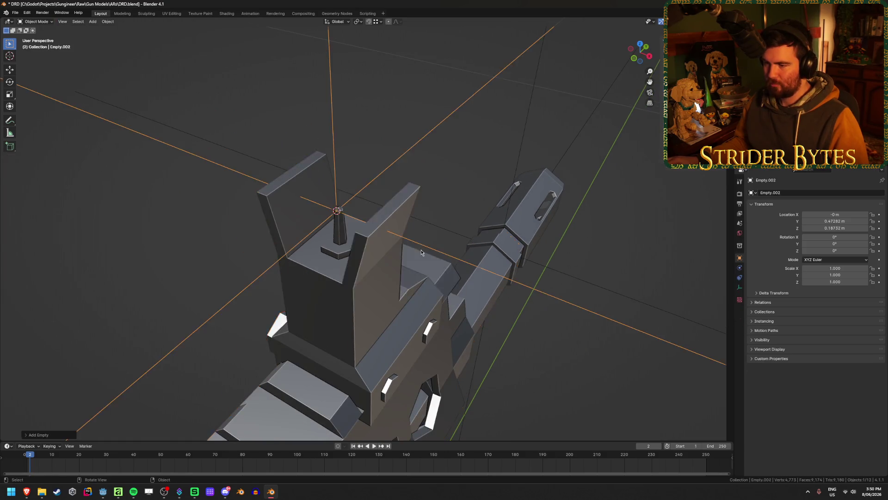
pyautogui.scroll(-5, 388, 267)
# Shrink the sight empty and apply its scale.
pyautogui.moveTo(388, 268); pyautogui.dragTo(406, 277, button='middle')
pyautogui.press('s')
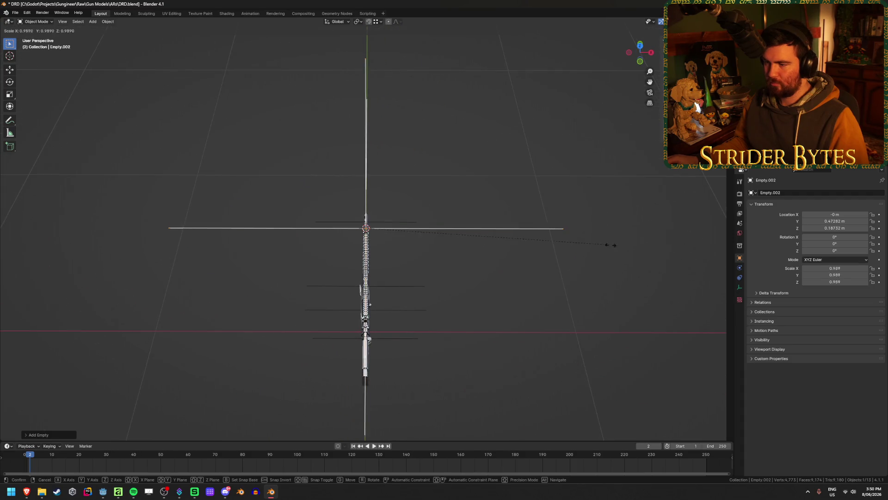
pyautogui.click(431, 245)
pyautogui.hotkey('ctrl', 'a')
pyautogui.moveTo(486, 274); pyautogui.dragTo(413, 258, button='middle')
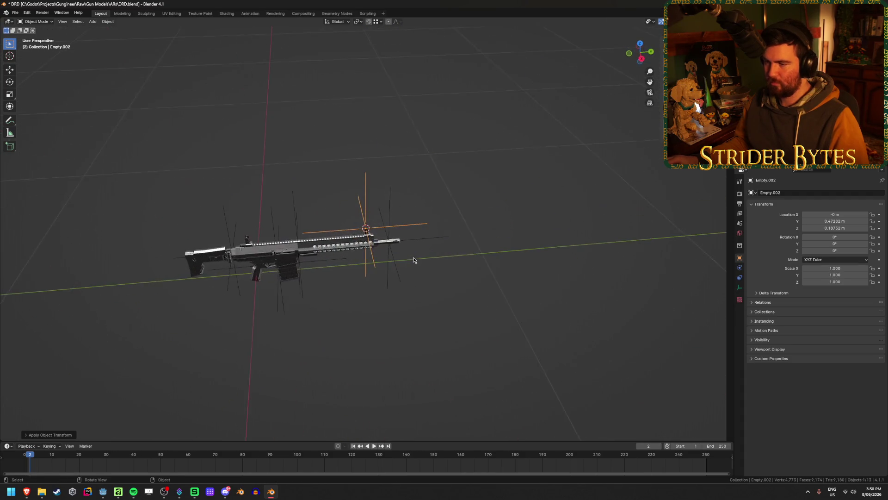
pyautogui.scroll(4, 407, 292)
# Rename the empty to AimPoint, then select the magazine.
pyautogui.press('F2')
pyautogui.write('Aim')
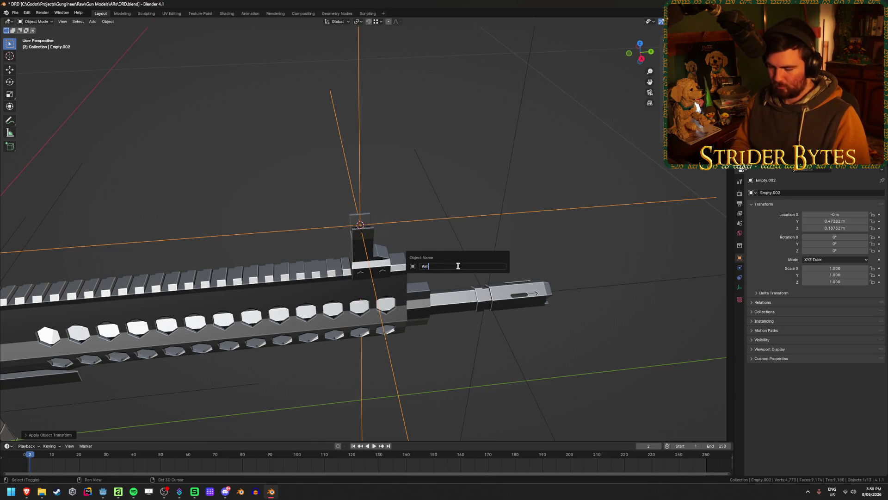
pyautogui.write('Point')
pyautogui.press('Return')
pyautogui.keyDown('shift'); pyautogui.moveTo(458, 266); pyautogui.dragTo(445, 260, button='middle'); pyautogui.keyUp('shift')
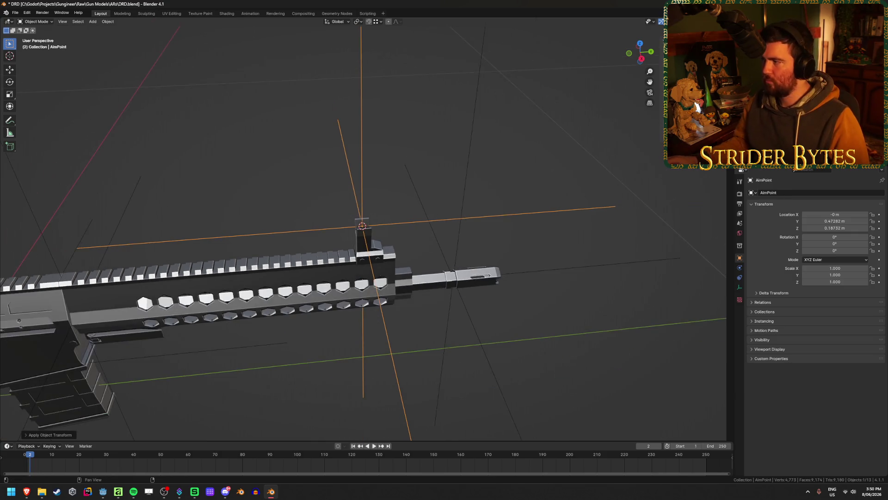
pyautogui.scroll(-4, 444, 260)
pyautogui.click(208, 305)
pyautogui.moveTo(208, 306)
pyautogui.mouseDown(button='middle')
pyautogui.moveTo(434, 280)
pyautogui.moveTo(432, 248)
pyautogui.mouseUp(button='middle')
# Rename the magazine to DRD_Mags and the handguard to DRD_Barrel.
pyautogui.press('F2')
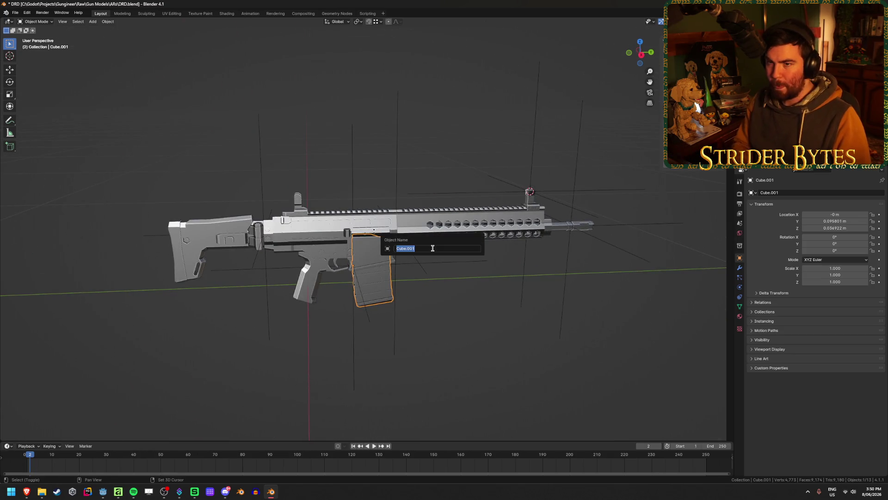
pyautogui.hotkey('shift', 'Home')
pyautogui.write('DRD_Mags')
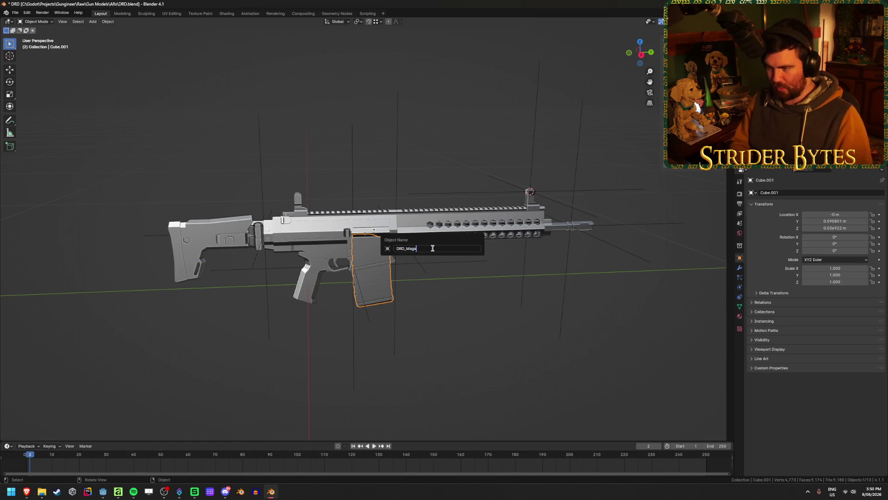
pyautogui.press('Return')
pyautogui.click(440, 223)
pyautogui.press('F2')
pyautogui.write('DRD_Barrel')
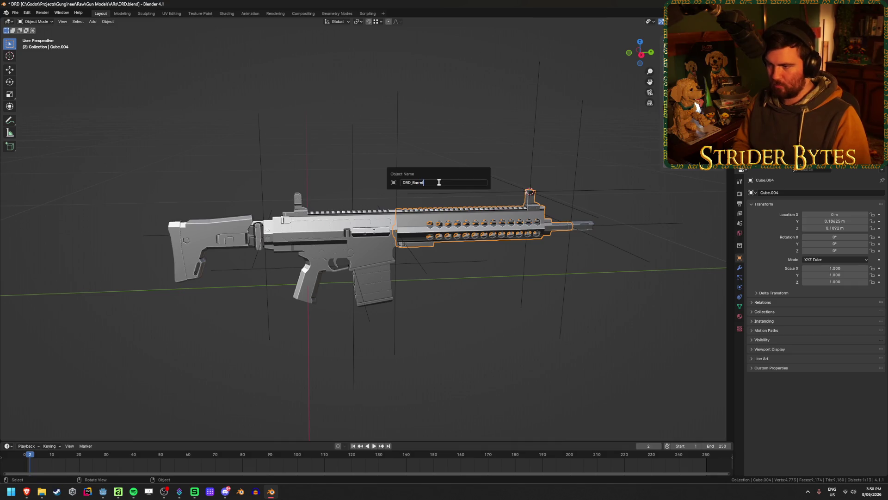
pyautogui.press('Return')
# Rename the barrel tip to DRD_Muzzle and the receiver body to DRD_Receiver.
pyautogui.click(583, 224)
pyautogui.press('F2')
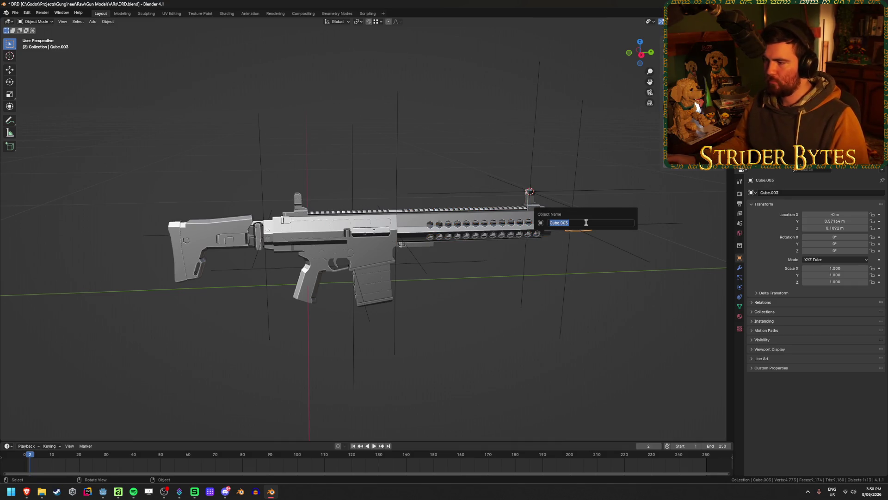
pyautogui.write('DRD_')
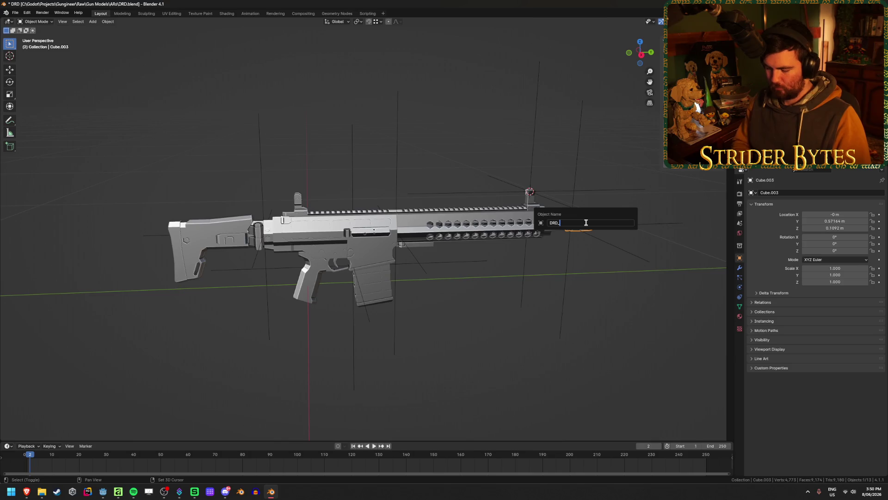
pyautogui.write('Muzzle')
pyautogui.press('Return')
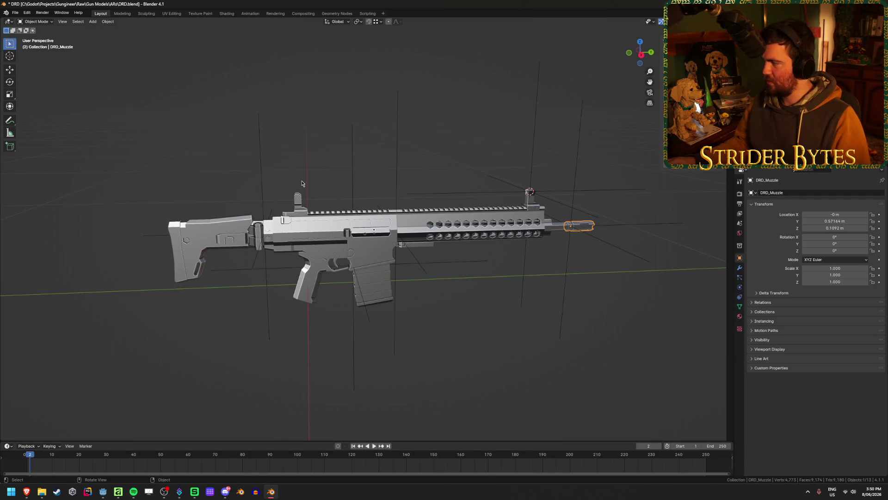
pyautogui.click(326, 239)
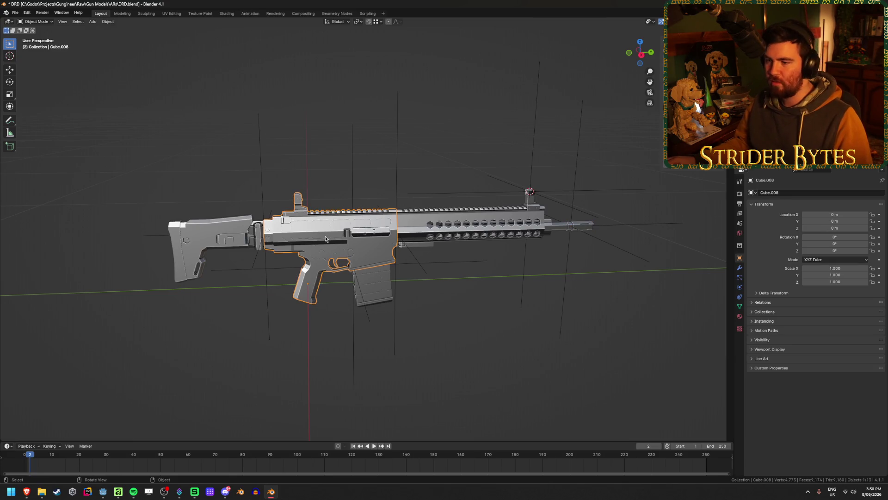
pyautogui.press('F2')
pyautogui.write('DRD_Receiv')
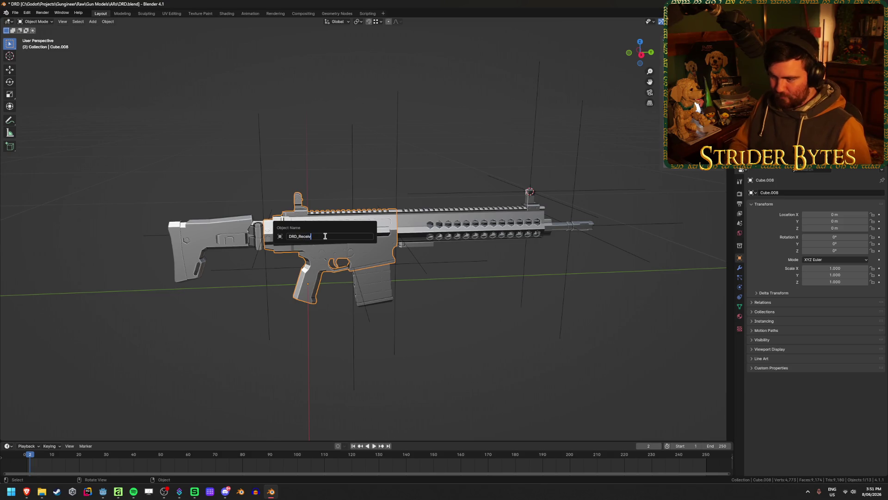
pyautogui.write('er')
pyautogui.press('Return')
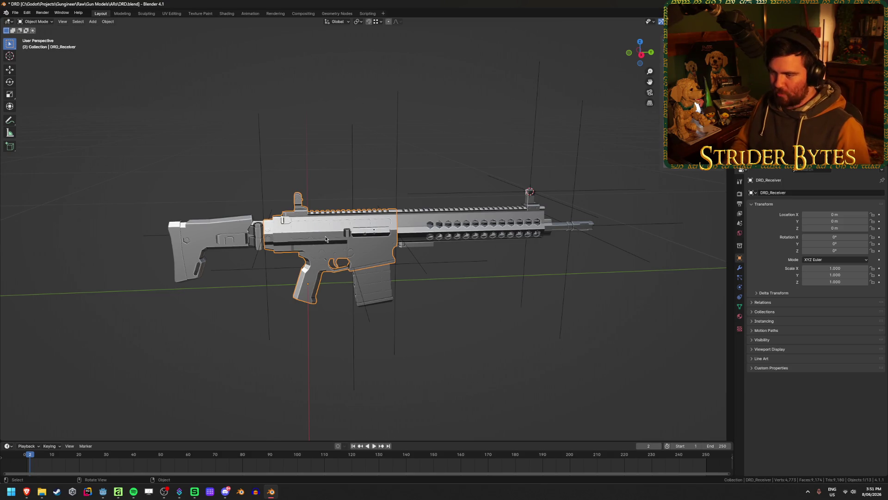
# Rename the stock to DRD_Stock, then start renaming the barrel-joint empty.
pyautogui.click(209, 236)
pyautogui.press('F2')
pyautogui.write('DRD_Stock')
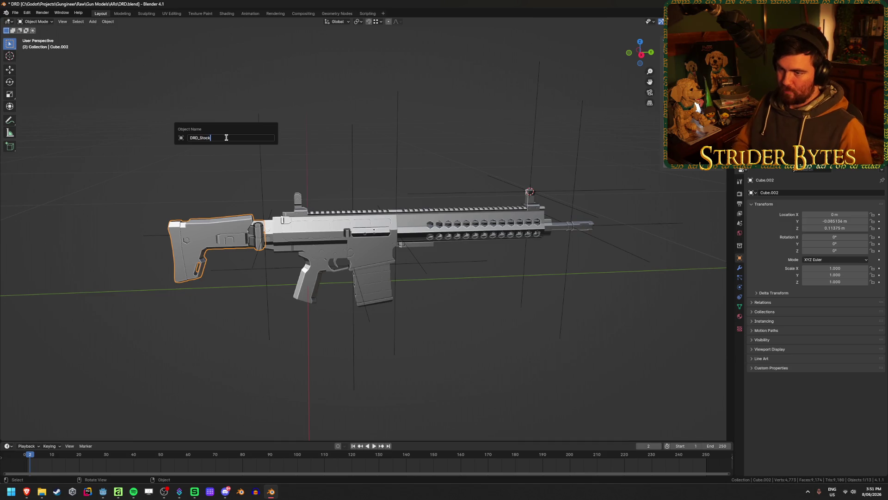
pyautogui.press('Return')
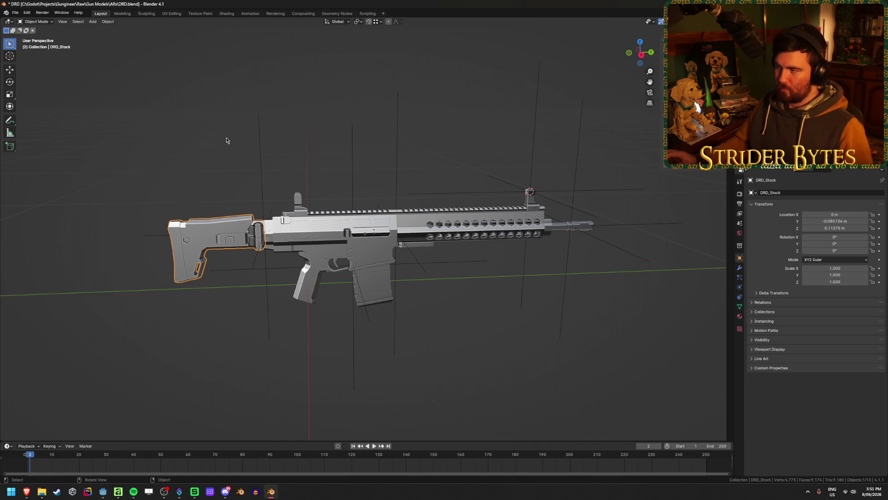
pyautogui.click(411, 95)
pyautogui.press('F2')
pyautogui.write('Barr')
pyautogui.write('elAtta')
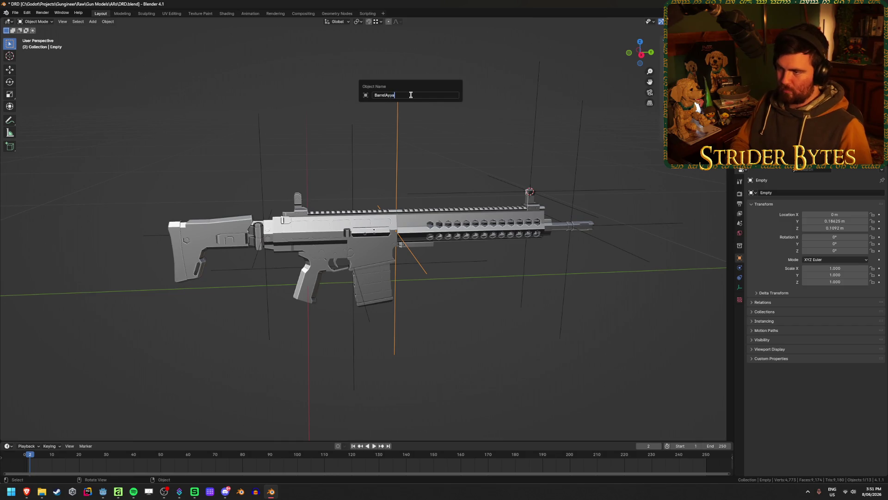
pyautogui.write('ch')
# Confirm the BarrelAttach name, check the MuzzleAttach empty, and enter Edit Mode on DRD_Barrel.
pyautogui.press('Return')
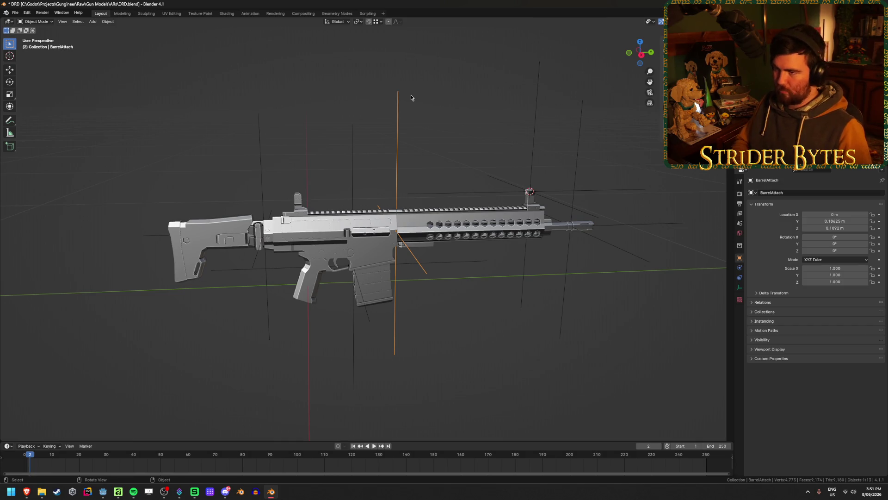
pyautogui.click(567, 223)
pyautogui.scroll(2, 512, 276)
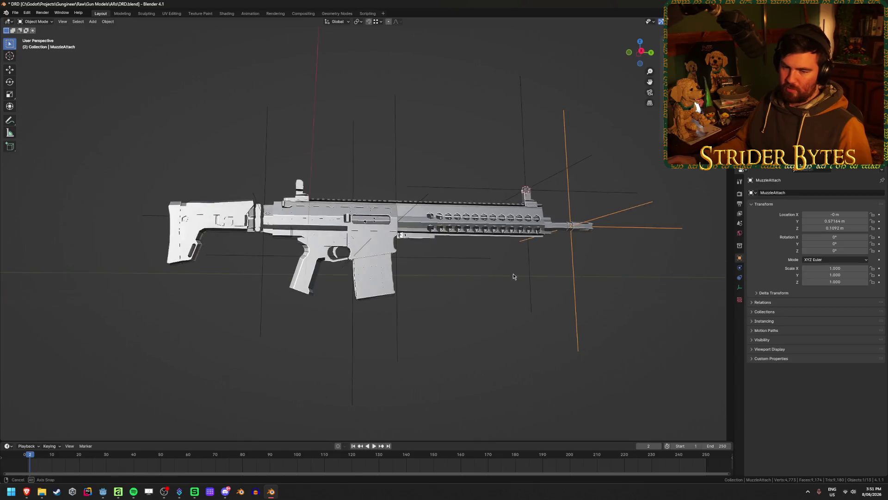
pyautogui.scroll(2, 452, 290)
pyautogui.scroll(2, 431, 275)
pyautogui.scroll(2, 425, 280)
pyautogui.scroll(2, 425, 280)
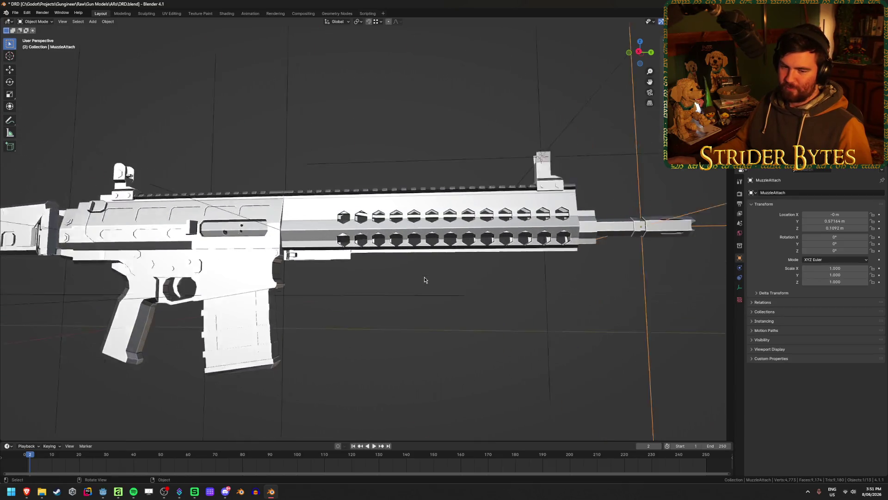
pyautogui.scroll(1, 424, 280)
pyautogui.moveTo(425, 279)
pyautogui.mouseDown(button='middle')
pyautogui.moveTo(432, 238)
pyautogui.moveTo(422, 226)
pyautogui.moveTo(379, 243)
pyautogui.moveTo(396, 284)
pyautogui.mouseUp(button='middle')
pyautogui.scroll(-5, 432, 238)
pyautogui.scroll(5, 428, 232)
pyautogui.click(422, 226)
pyautogui.press('Tab')
pyautogui.scroll(3, 403, 236)
pyautogui.scroll(-2, 400, 305)
pyautogui.scroll(-2, 400, 305)
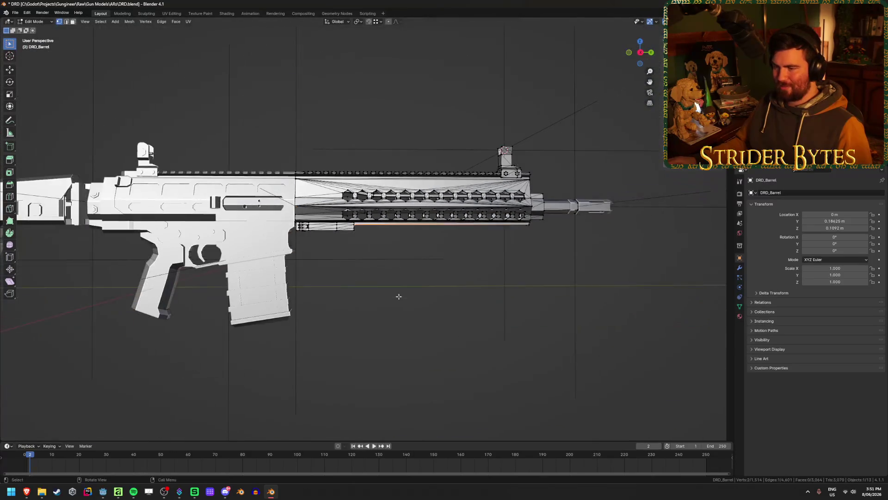
pyautogui.scroll(5, 392, 285)
pyautogui.moveTo(392, 285); pyautogui.dragTo(387, 232, button='middle')
# Snap the cursor to the selected handguard geometry, leave Edit Mode and add a plain-axes empty.
pyautogui.hotkey('shift', 's')
pyautogui.click(390, 273)
pyautogui.press('Tab')
pyautogui.hotkey('shift', 'a')
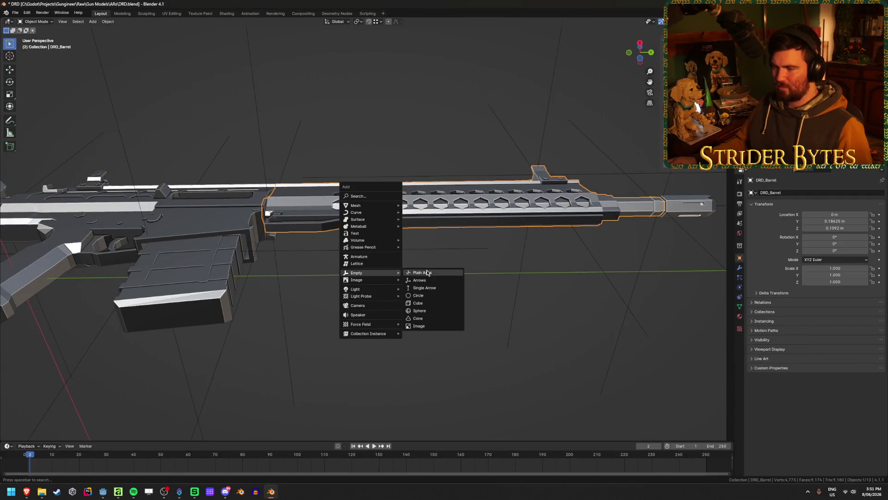
pyautogui.click(416, 273)
# Drop the empty beneath the handguard along Y and name it ForegripAttach.
pyautogui.moveTo(435, 316); pyautogui.dragTo(417, 291, button='middle')
pyautogui.scroll(-3, 417, 292)
pyautogui.scroll(2, 407, 304)
pyautogui.scroll(2, 374, 302)
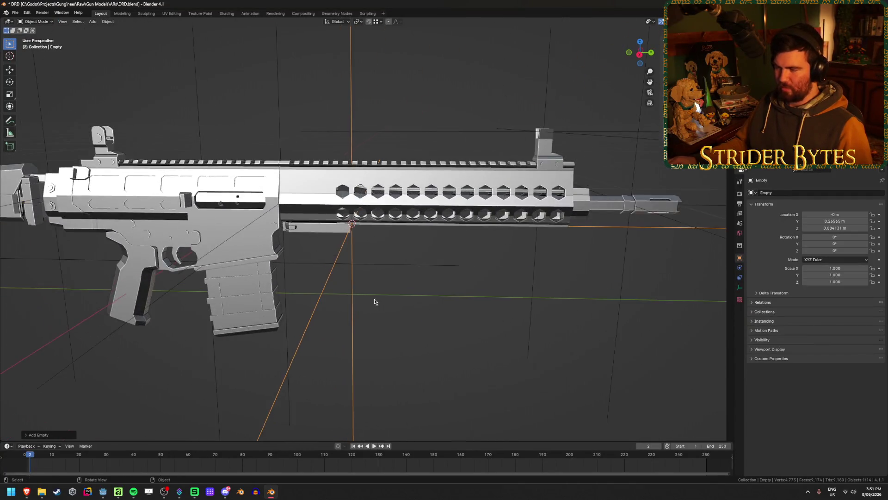
pyautogui.scroll(2, 380, 292)
pyautogui.press('g')
pyautogui.click(379, 291)
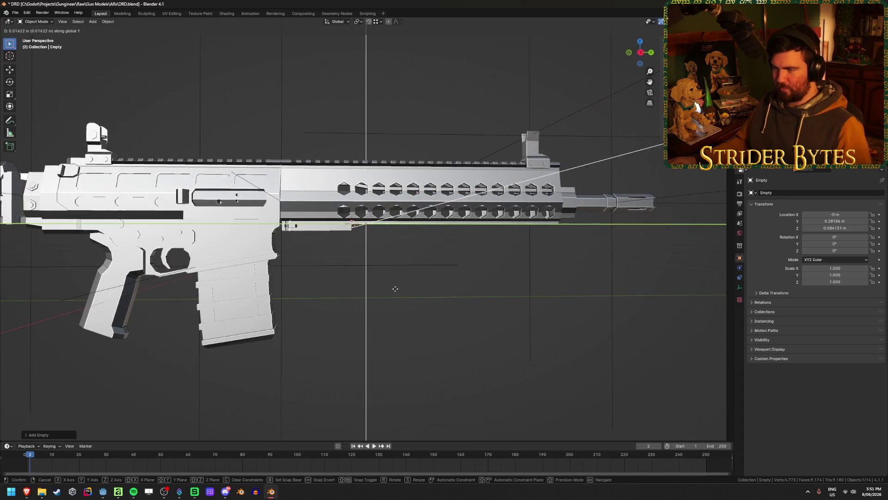
pyautogui.press('F2')
pyautogui.write('Foregri')
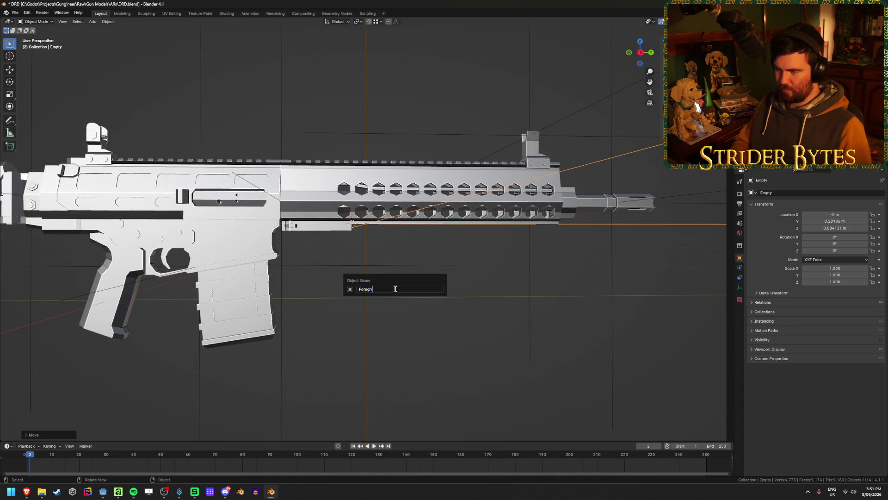
pyautogui.write('pAttach')
pyautogui.press('Return')
# Save DRD.blend, then select the DRD_Receiver body.
pyautogui.hotkey('ctrl', 's')
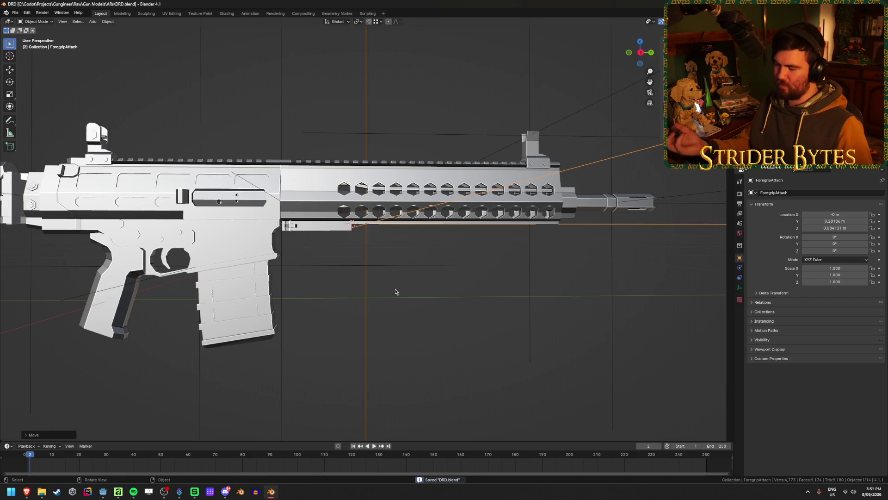
pyautogui.scroll(-3, 459, 253)
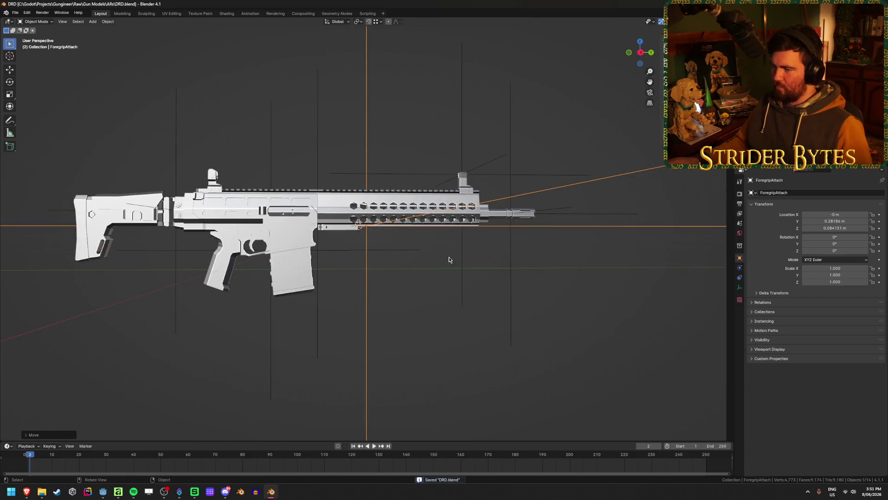
pyautogui.press('`')
pyautogui.click(453, 360)
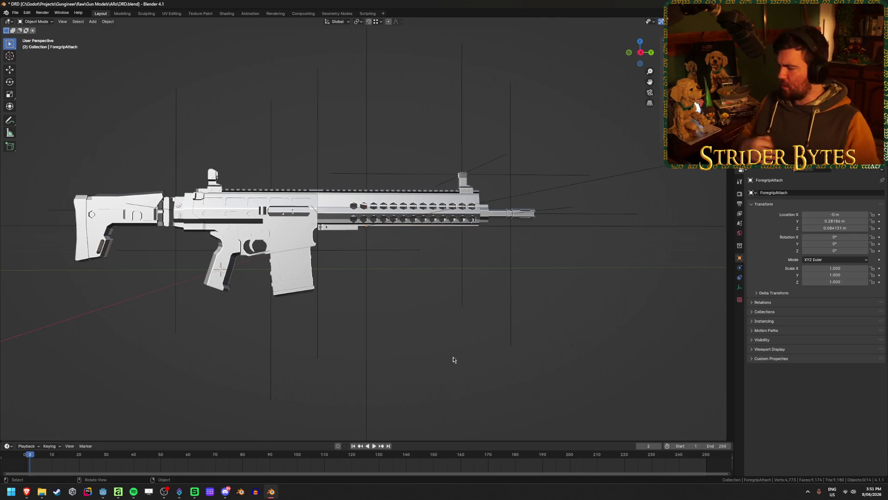
pyautogui.moveTo(442, 303)
pyautogui.mouseDown(button='middle')
pyautogui.moveTo(355, 303)
pyautogui.moveTo(375, 321)
pyautogui.mouseUp(button='middle')
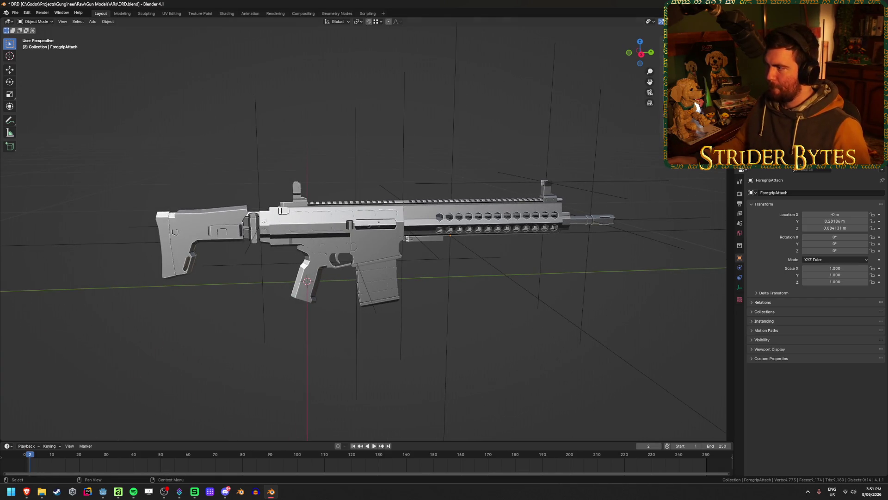
pyautogui.click(375, 239)
pyautogui.click(369, 227)
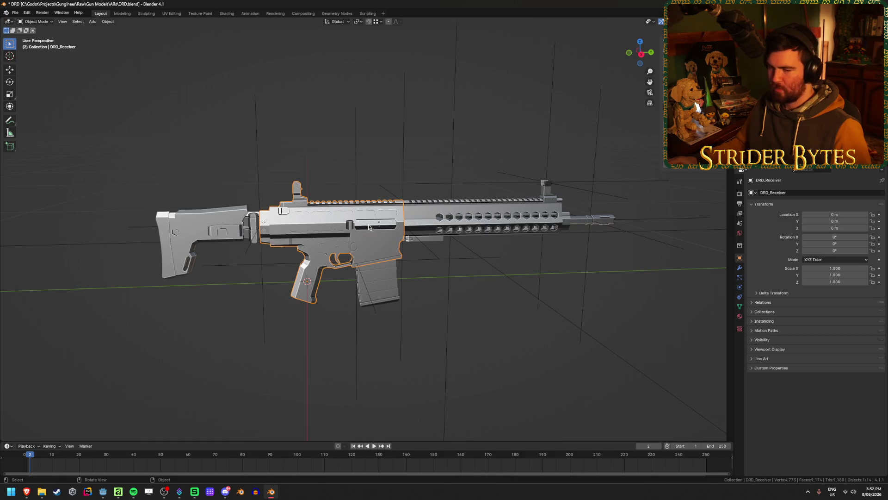
pyautogui.scroll(4, 388, 240)
# Hide the receiver to expose the bullets and name the first mesh Bullet.
pyautogui.press('h')
pyautogui.moveTo(403, 308)
pyautogui.mouseDown(button='middle')
pyautogui.moveTo(389, 254)
pyautogui.moveTo(399, 249)
pyautogui.mouseUp(button='middle')
pyautogui.click(398, 249)
pyautogui.press('F2')
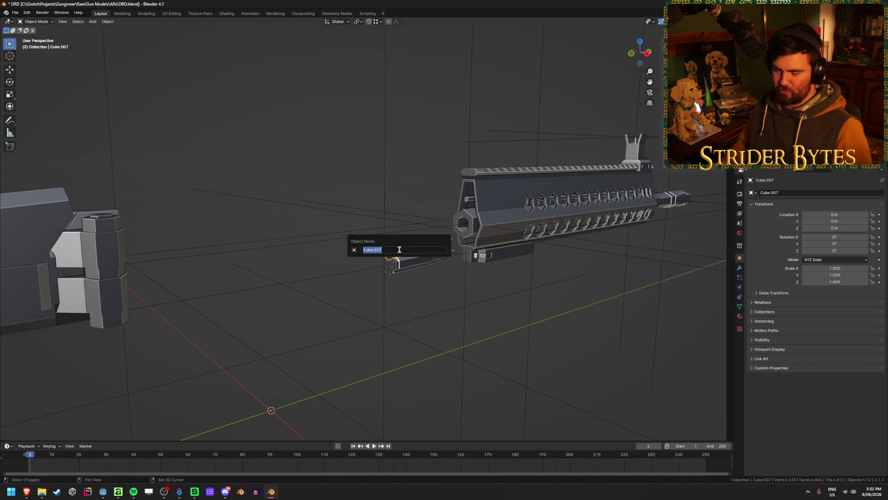
pyautogui.write('D')
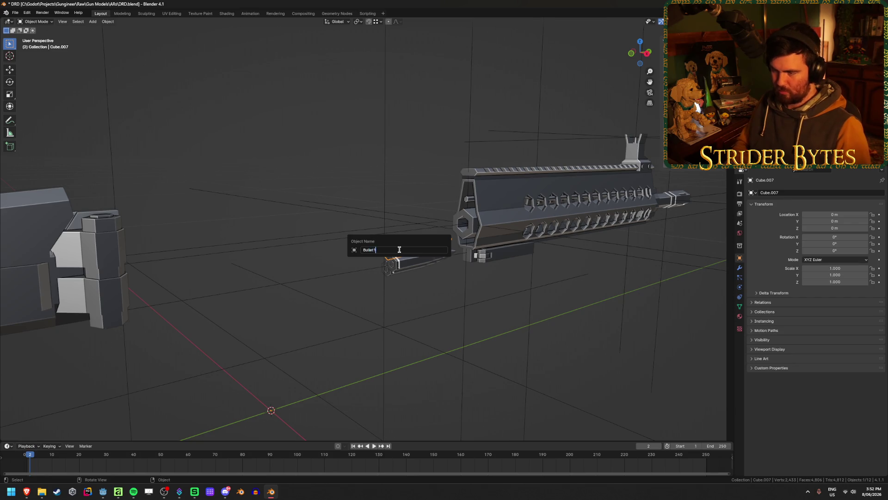
pyautogui.press('Return')
# Name the second and third bullet meshes Bullet2 and Bullet3.
pyautogui.click(414, 260)
pyautogui.press('F2')
pyautogui.write('Bul')
pyautogui.press('Return')
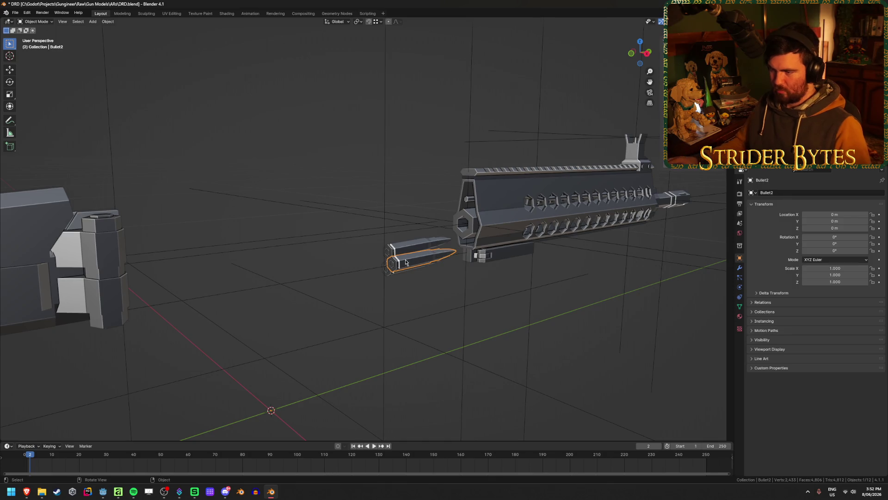
pyautogui.click(389, 276)
pyautogui.press('F2')
pyautogui.write('Bullet3')
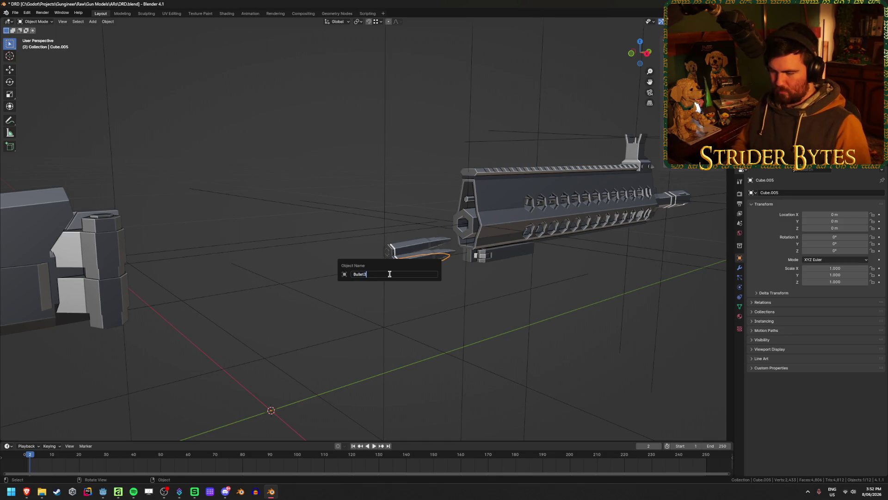
pyautogui.press('Return')
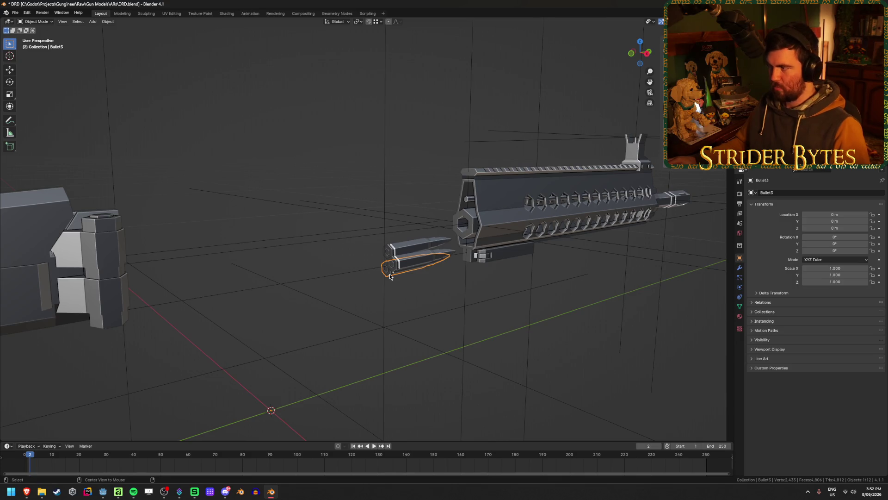
# Unhide all rifle parts and select the receiver.
pyautogui.hotkey('alt', 'h')
pyautogui.scroll(-3, 389, 276)
pyautogui.moveTo(389, 277); pyautogui.dragTo(540, 313, button='middle')
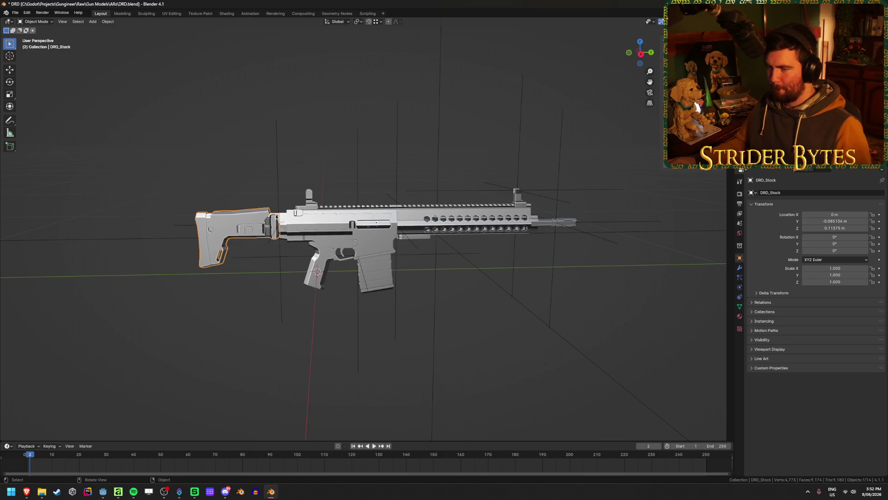
pyautogui.click(328, 218)
pyautogui.click(609, 80)
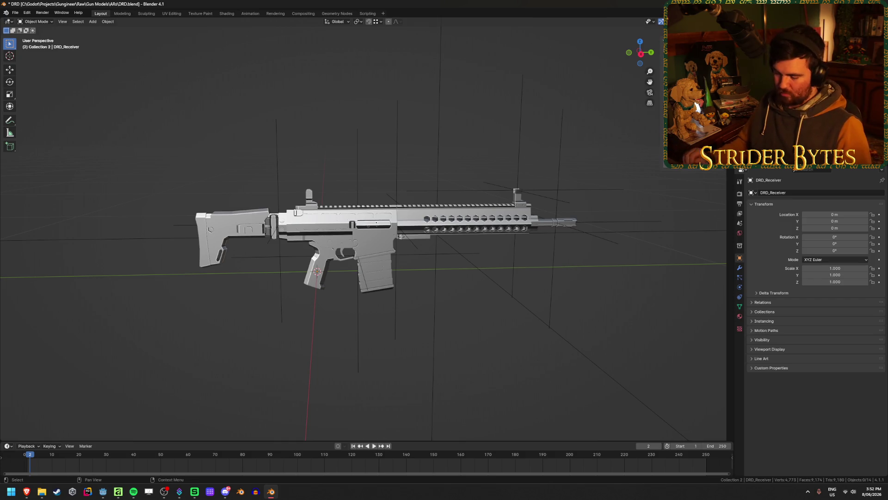
pyautogui.press('Right')
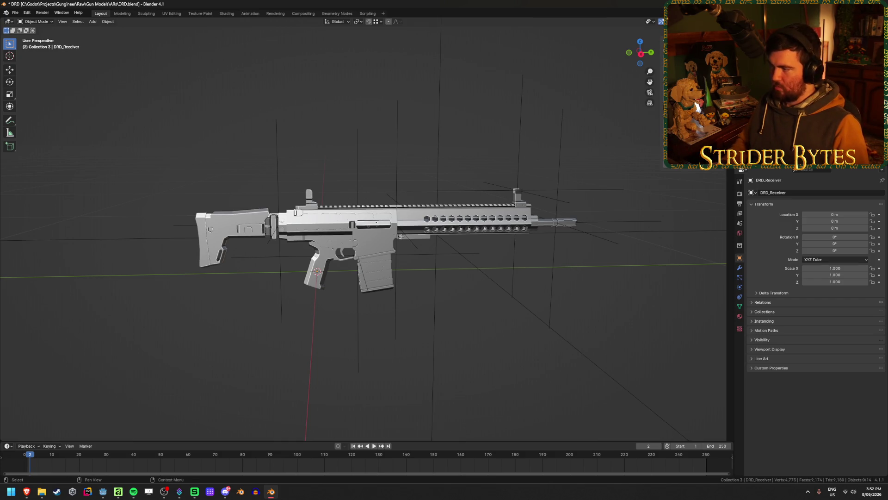
pyautogui.press('Right')
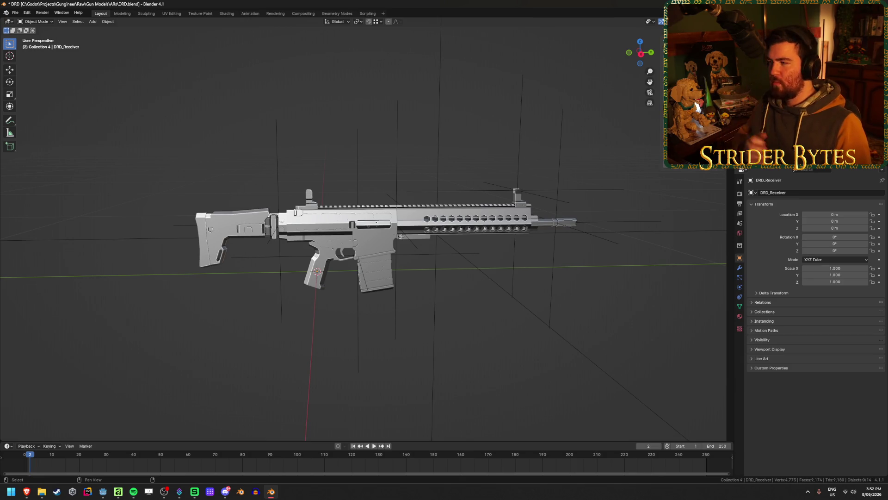
pyautogui.press('Right')
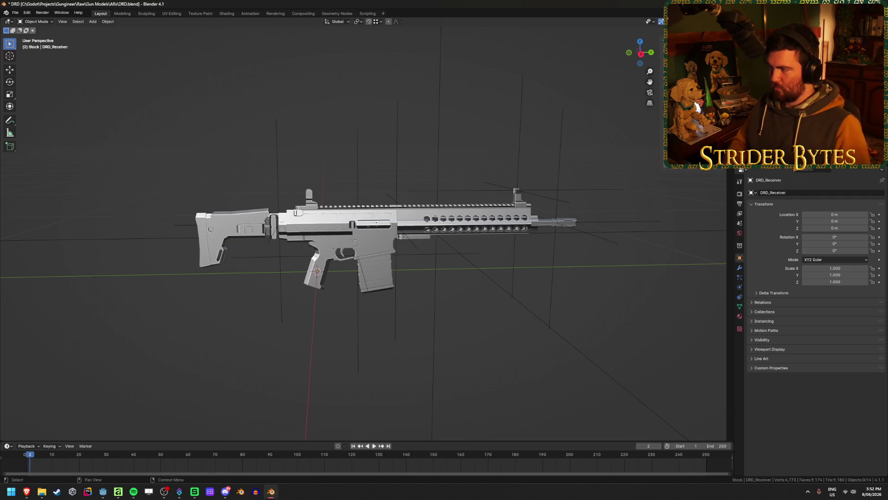
pyautogui.press('Down')
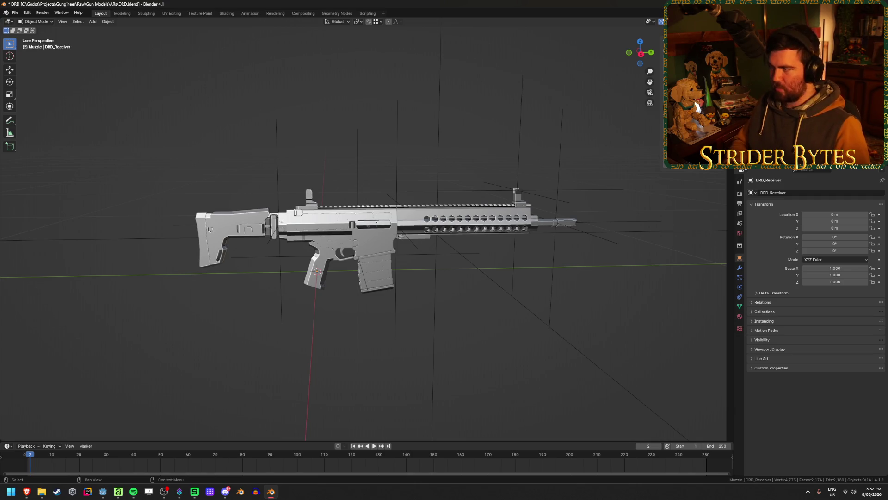
pyautogui.click(373, 230)
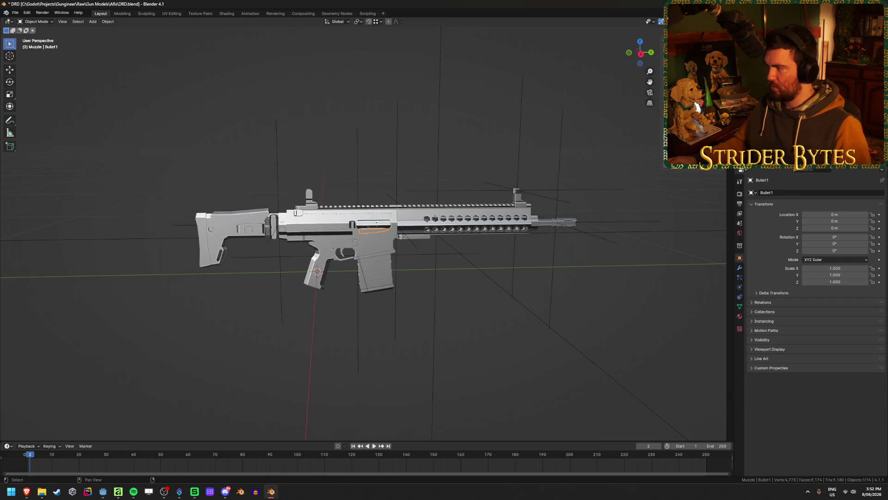
pyautogui.click(372, 230)
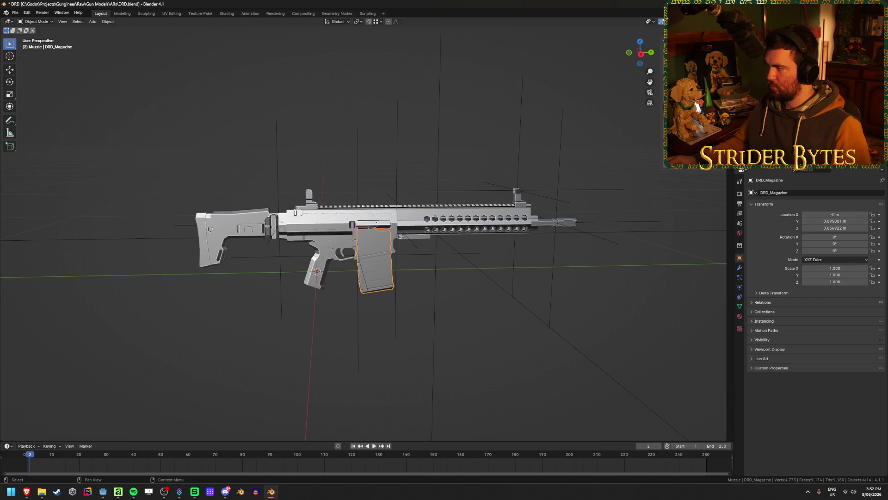
pyautogui.press('Down')
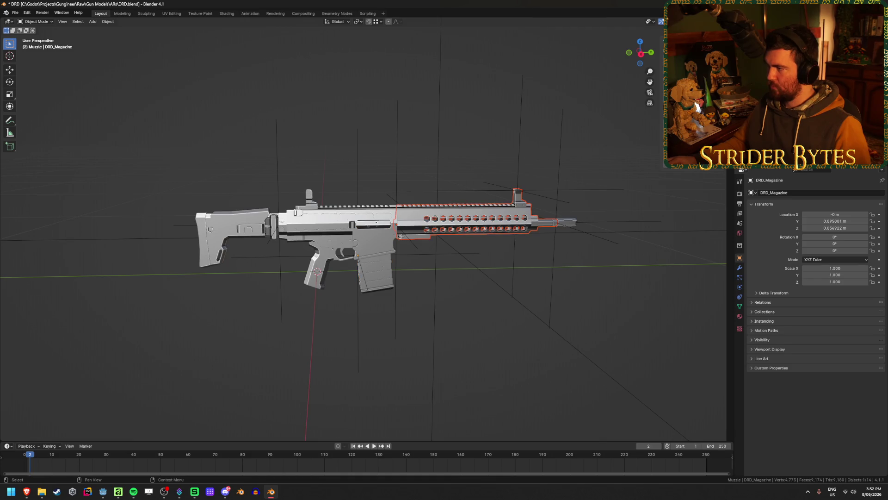
pyautogui.press('Down')
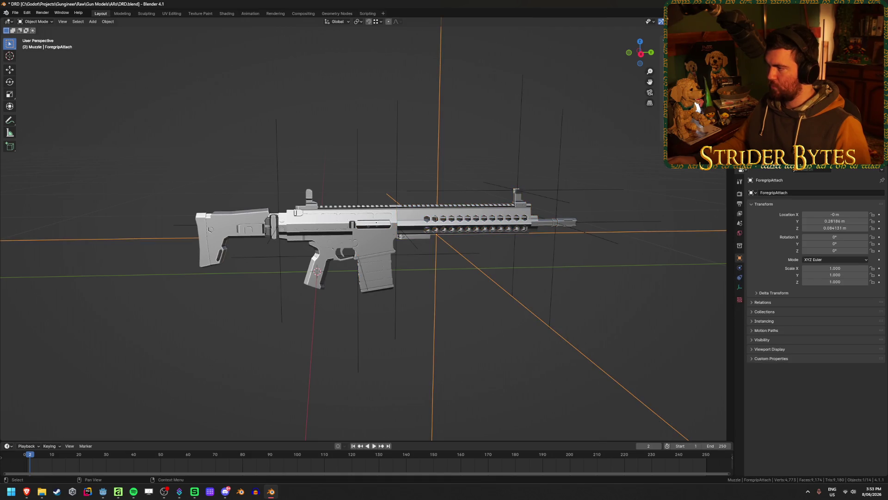
pyautogui.press('Down')
pyautogui.press('Down')
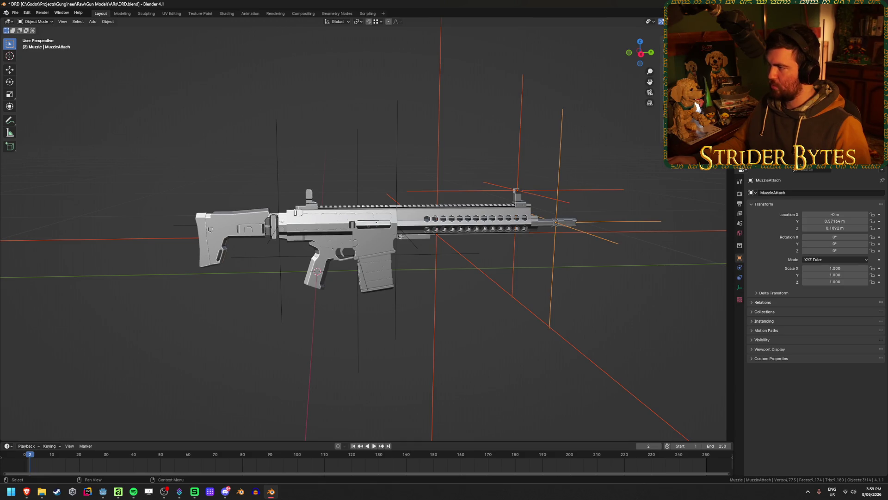
pyautogui.press('Down')
pyautogui.click(563, 222)
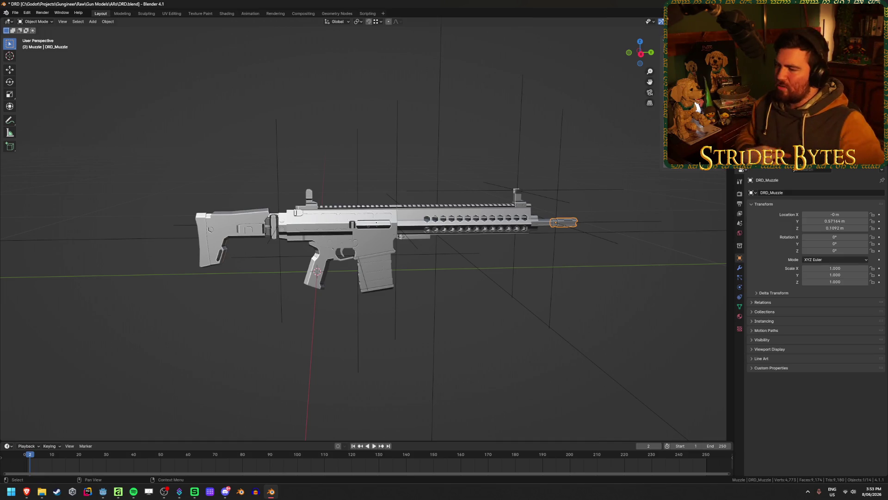
# Shrink the ForegripAttach empty and apply its scale with Ctrl+A.
pyautogui.click(552, 272)
pyautogui.hotkey('ctrl', 's')
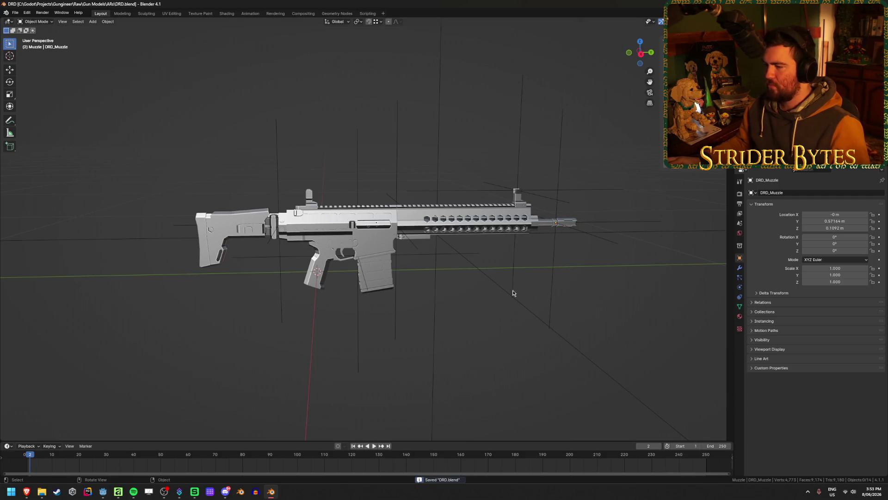
pyautogui.click(444, 284)
pyautogui.moveTo(444, 283); pyautogui.dragTo(516, 321, button='middle')
pyautogui.press('s')
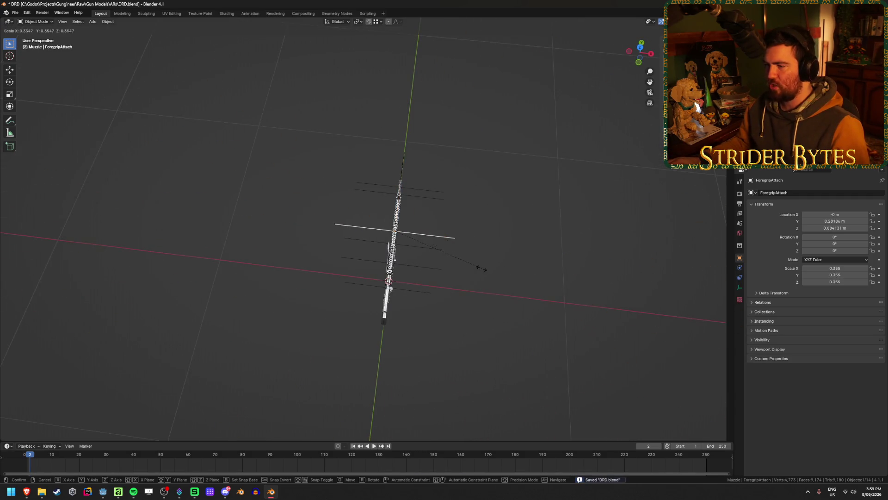
pyautogui.click(470, 267)
pyautogui.hotkey('ctrl', 'a')
pyautogui.click(465, 265)
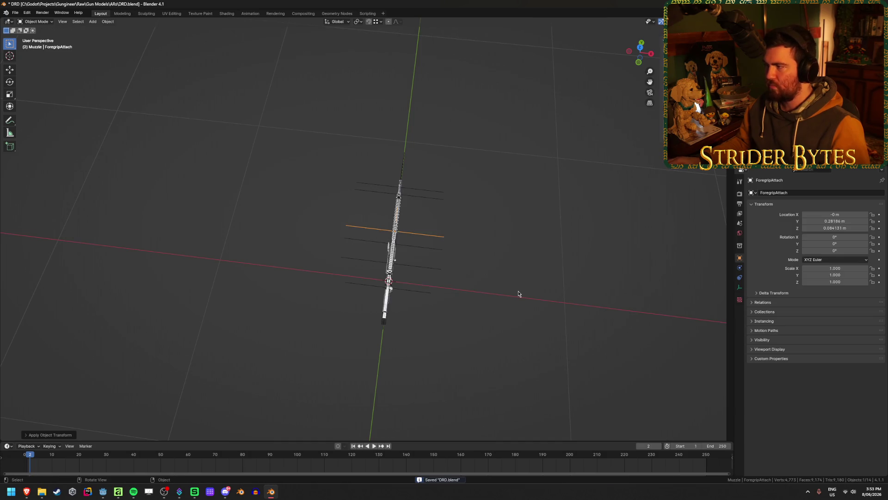
pyautogui.moveTo(518, 293); pyautogui.dragTo(450, 245, button='middle')
pyautogui.scroll(2, 450, 245)
pyautogui.scroll(2, 476, 284)
pyautogui.scroll(3, 525, 284)
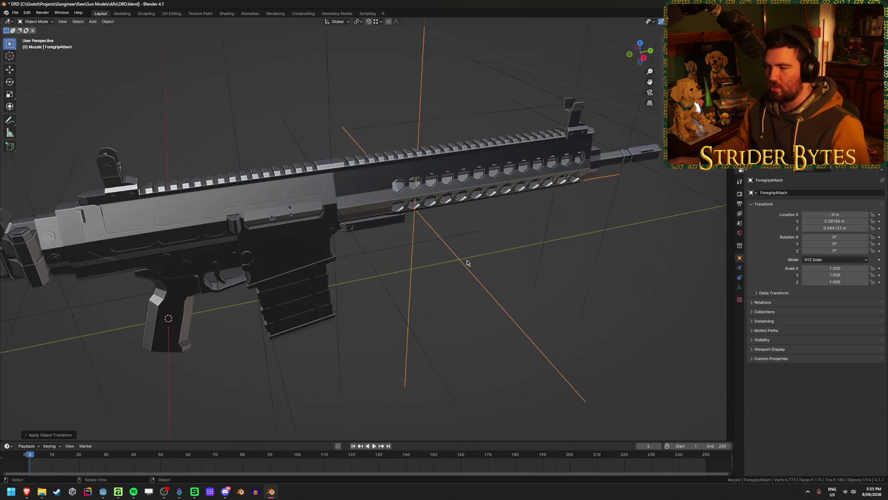
pyautogui.scroll(3, 468, 257)
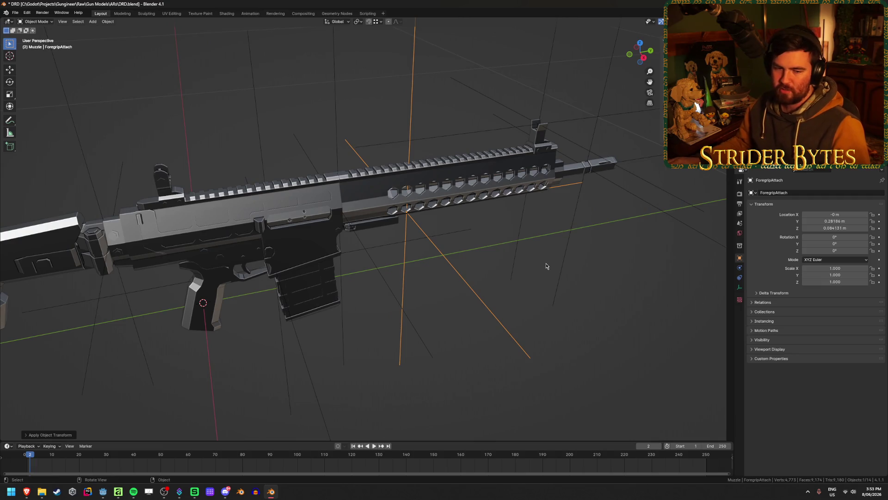
# Save, then parent the selected attach empties to DRD_Barrel as Object.
pyautogui.hotkey('ctrl', 's')
pyautogui.moveTo(561, 222)
pyautogui.mouseDown(button='middle')
pyautogui.moveTo(526, 307)
pyautogui.moveTo(503, 292)
pyautogui.mouseUp(button='middle')
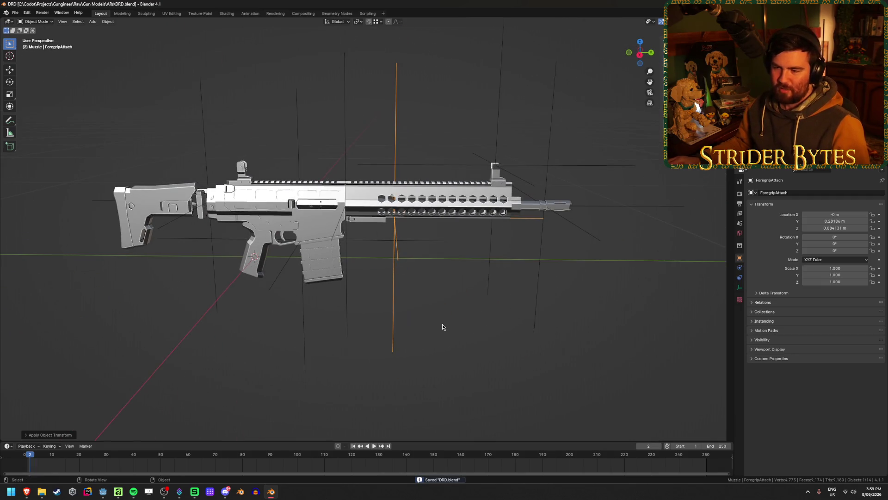
pyautogui.moveTo(431, 311)
pyautogui.mouseDown(button='middle')
pyautogui.moveTo(399, 307)
pyautogui.moveTo(429, 305)
pyautogui.mouseUp(button='middle')
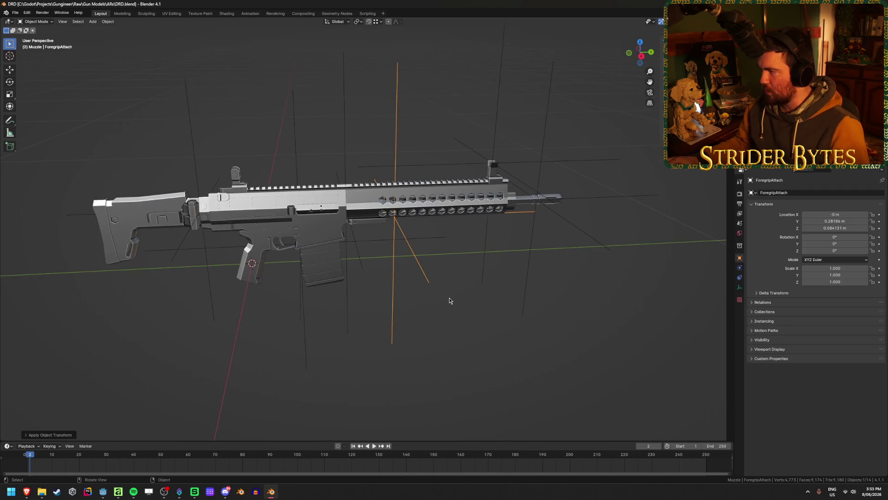
pyautogui.click(525, 273)
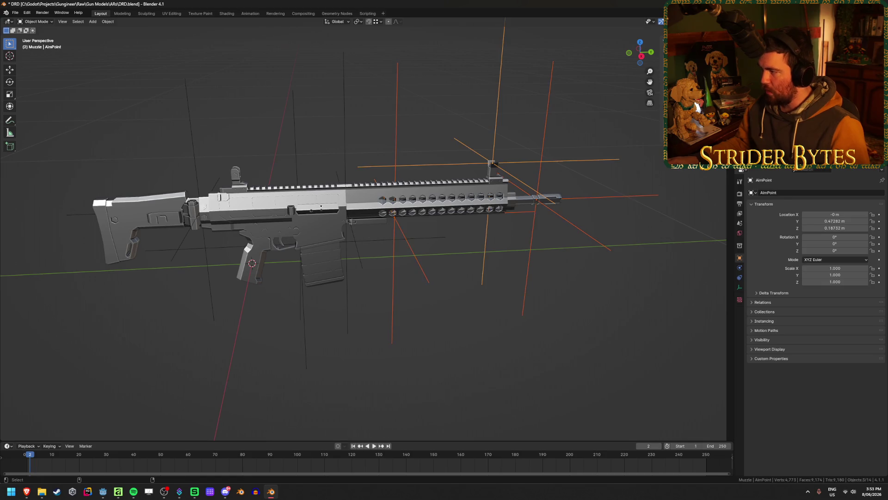
pyautogui.hotkey('ctrl', 'p')
pyautogui.click(525, 273)
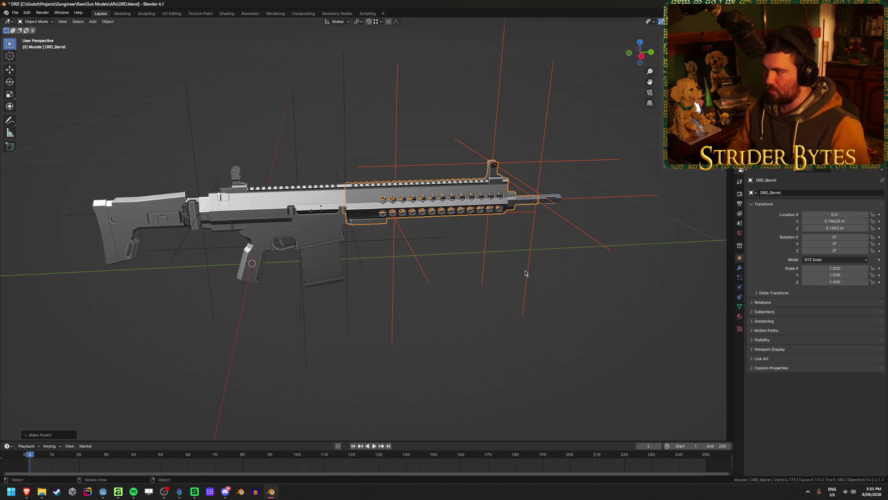
# Parent the receiver and then the magazine into the attach-empty hierarchy and save.
pyautogui.hotkey('ctrl', 's')
pyautogui.press('[')
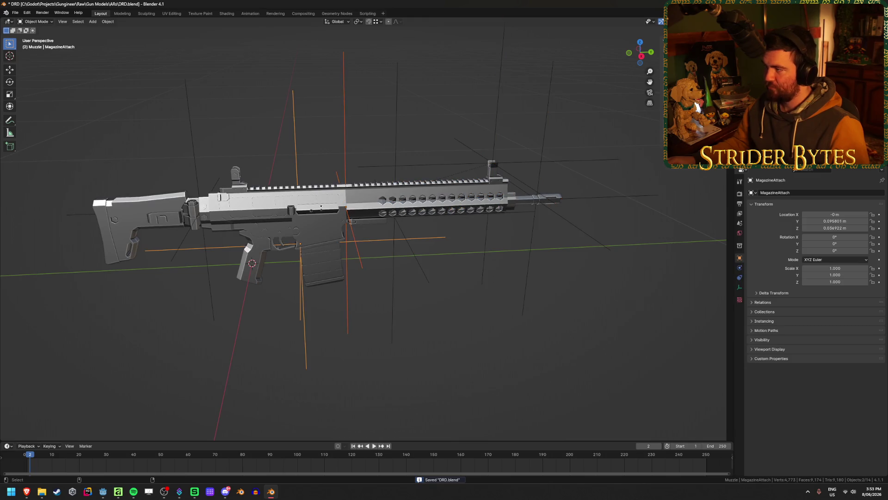
pyautogui.hotkey('ctrl', 'p')
pyautogui.click(518, 211)
pyautogui.hotkey('alt', 'a')
pyautogui.click(321, 251)
pyautogui.hotkey('ctrl', 'p')
pyautogui.click(567, 279)
pyautogui.hotkey('ctrl', 's')
# Test-grab the receiver, handguard, magazine and barrel, leaving each in its assembled place.
pyautogui.hotkey('alt', 'a')
pyautogui.click(277, 229)
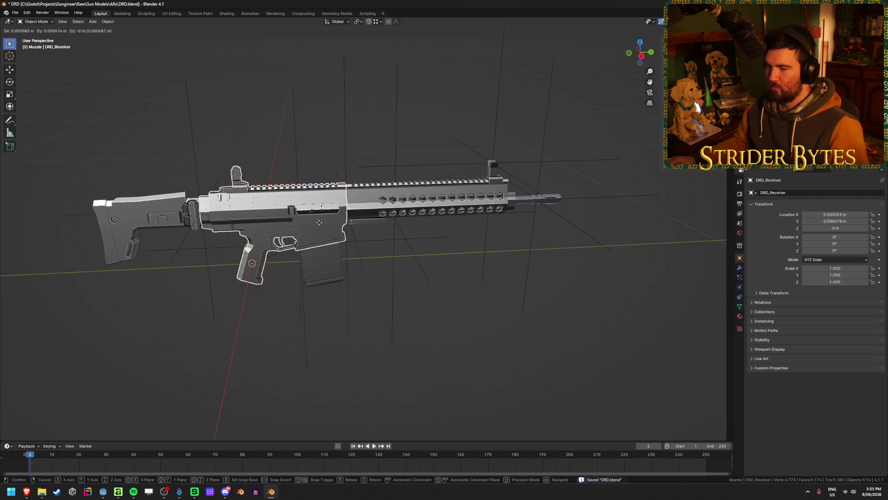
pyautogui.press('g')
pyautogui.click(317, 228)
pyautogui.click(375, 191)
pyautogui.press('g')
pyautogui.rightClick(494, 142)
pyautogui.click(368, 292)
pyautogui.press('g')
pyautogui.click(532, 203)
pyautogui.press('g')
pyautogui.rightClick(430, 74)
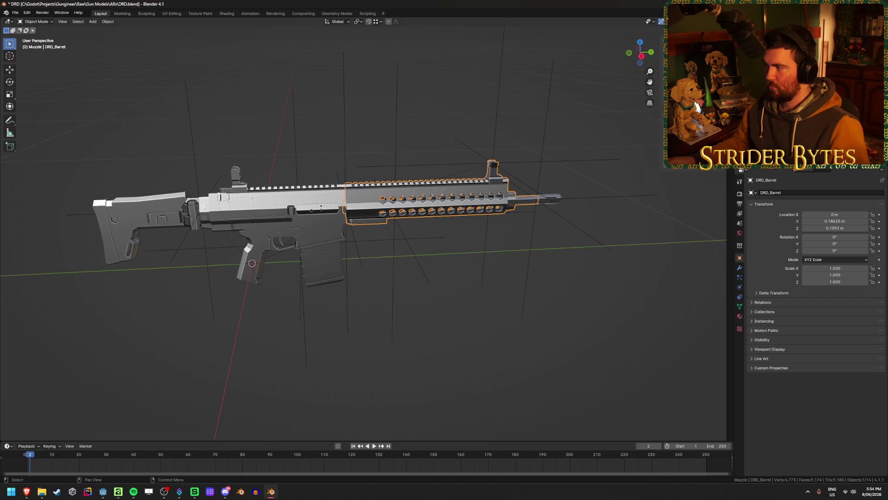
# Save DRD.blend and start a glTF 2.0 export.
pyautogui.moveTo(480, 305); pyautogui.dragTo(593, 311, button='middle')
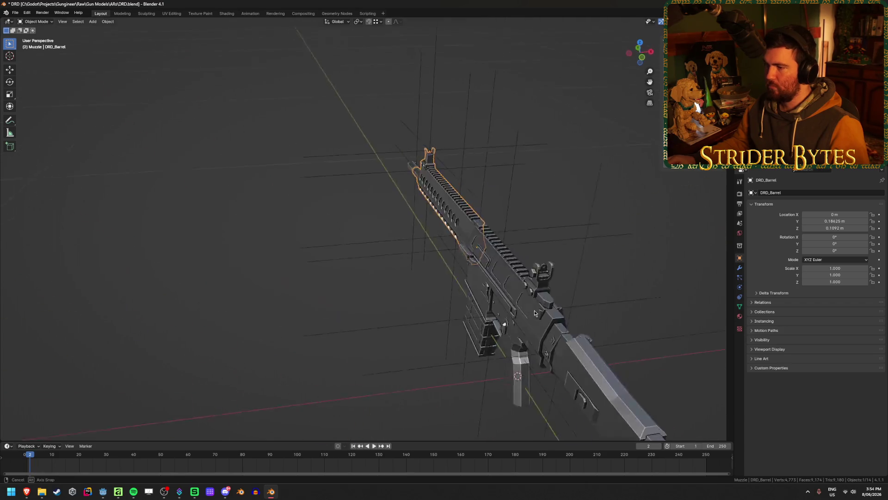
pyautogui.click(593, 311)
pyautogui.hotkey('ctrl', 's')
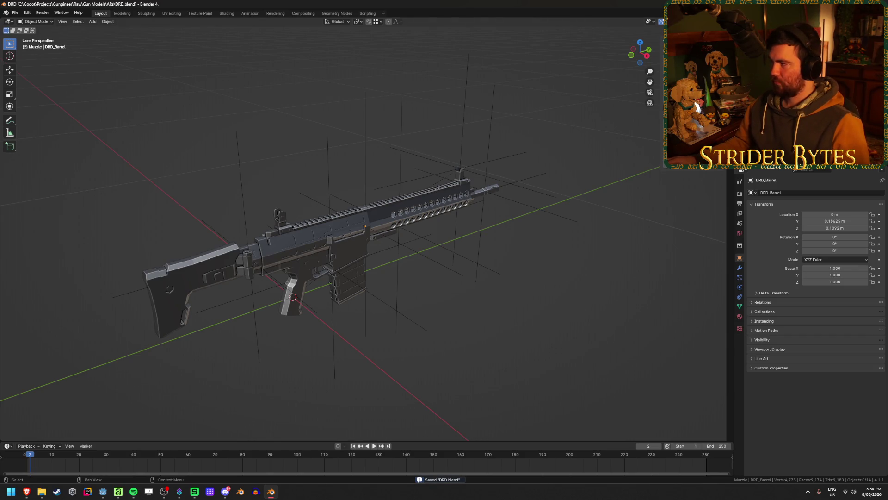
pyautogui.hotkey('shift', 'r')
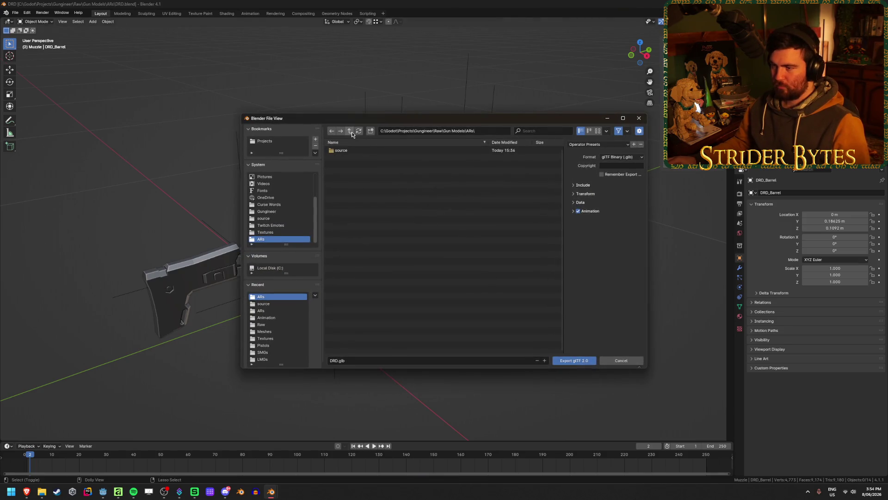
# Export Receiver_DRD.glb into the ARs gun parts folder with animation export off.
pyautogui.click(352, 131)
pyautogui.click(352, 131)
pyautogui.doubleClick(349, 210)
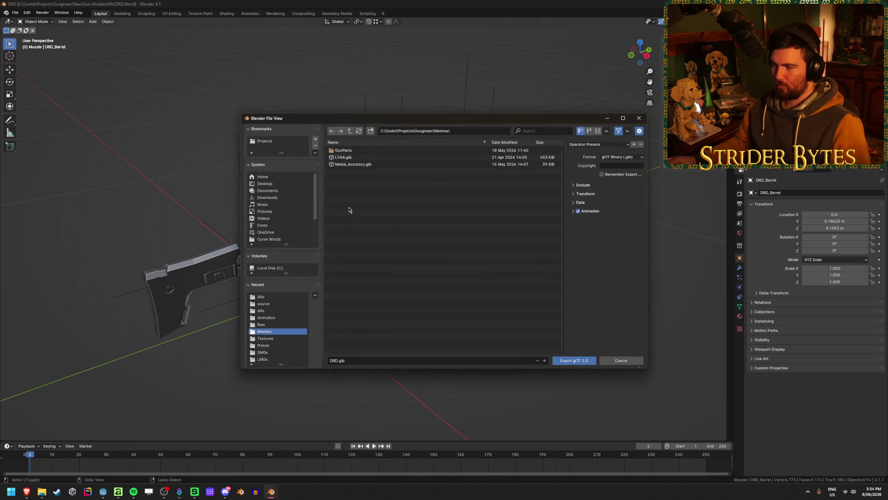
pyautogui.doubleClick(347, 150)
pyautogui.click(607, 149)
pyautogui.click(591, 164)
pyautogui.doubleClick(338, 150)
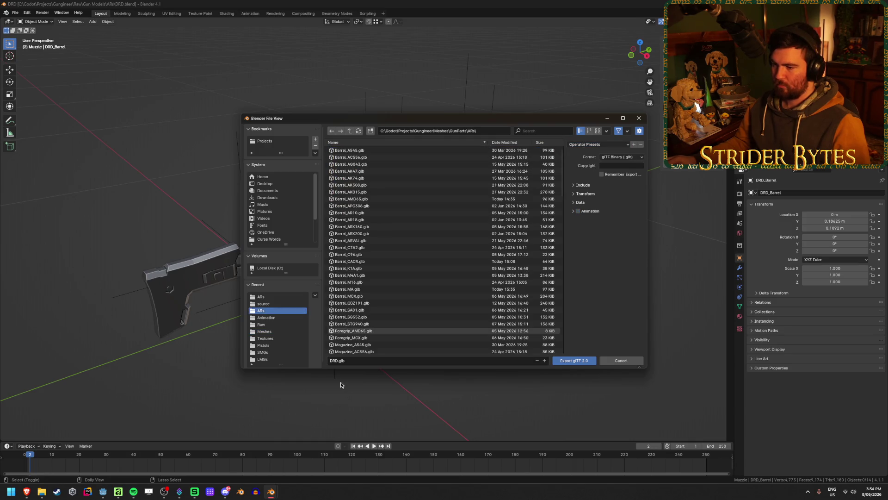
pyautogui.write('Receiver_')
pyautogui.press('Return')
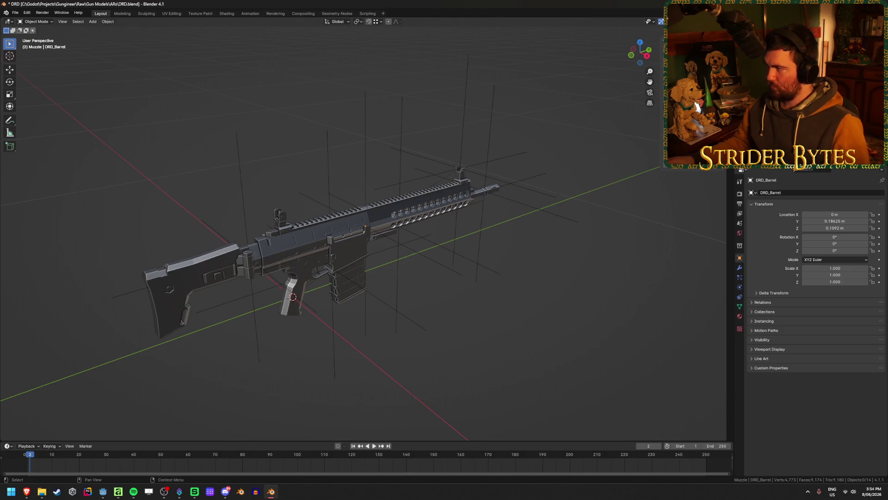
# Export the barrel as Barrel_DRD.glb.
pyautogui.hotkey('ctrl', 'e')
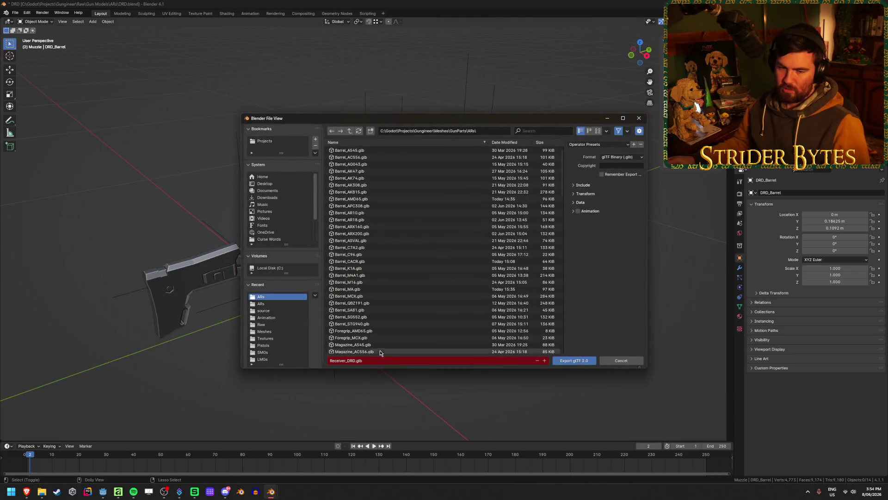
pyautogui.click(346, 361)
pyautogui.doubleClick(339, 360)
pyautogui.write('Barrel')
pyautogui.press('Return')
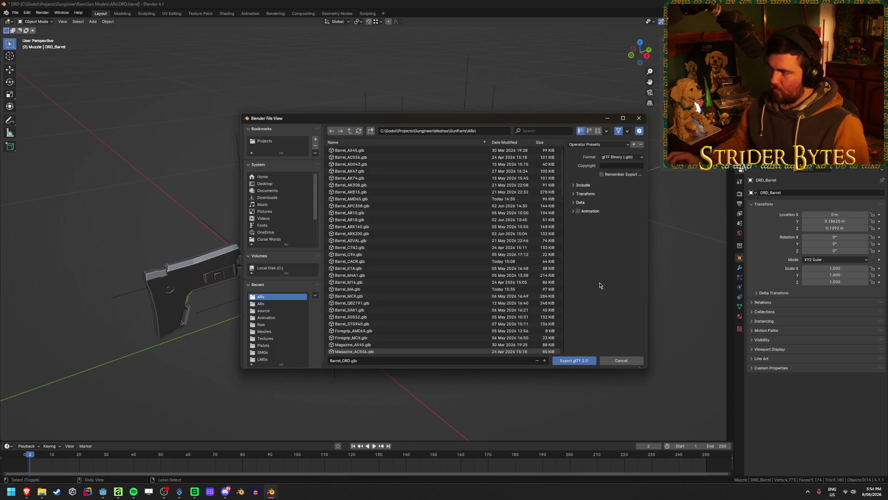
pyautogui.press('Return')
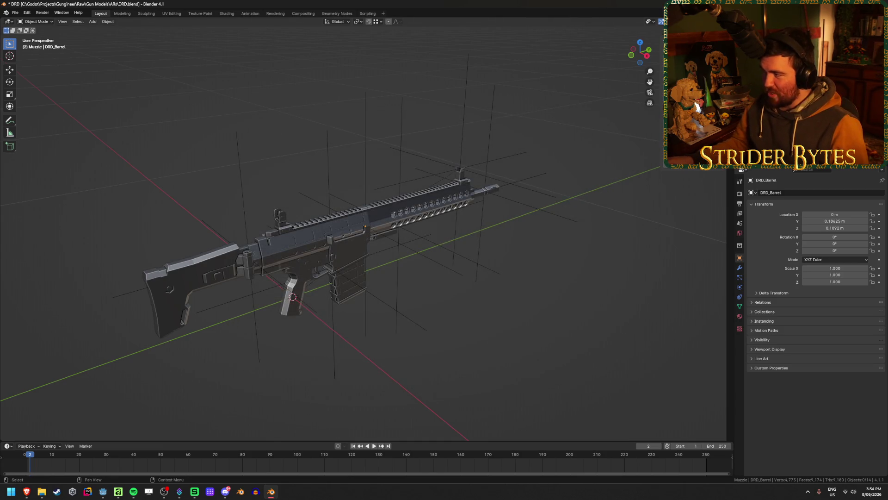
# Export Magazine_DRD.glb and Stock_DRD.glb as separate files.
pyautogui.hotkey('shift', 'r')
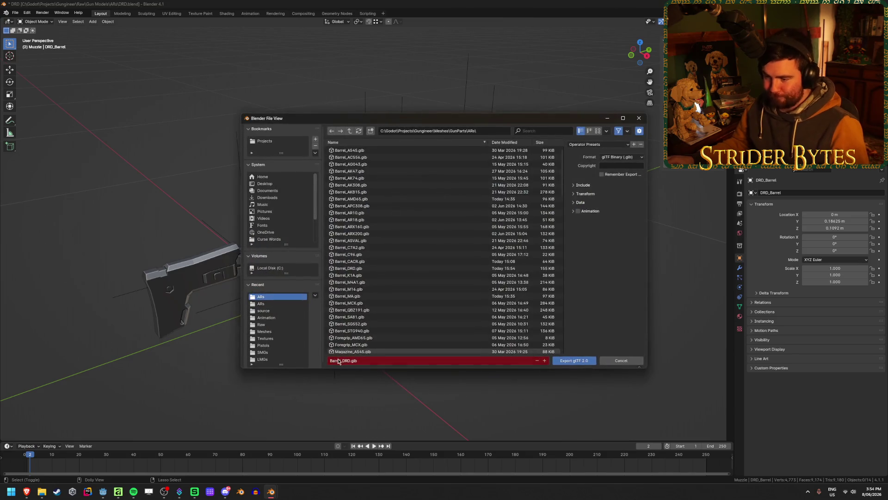
pyautogui.write('Magaz')
pyautogui.write('ine')
pyautogui.press('Return')
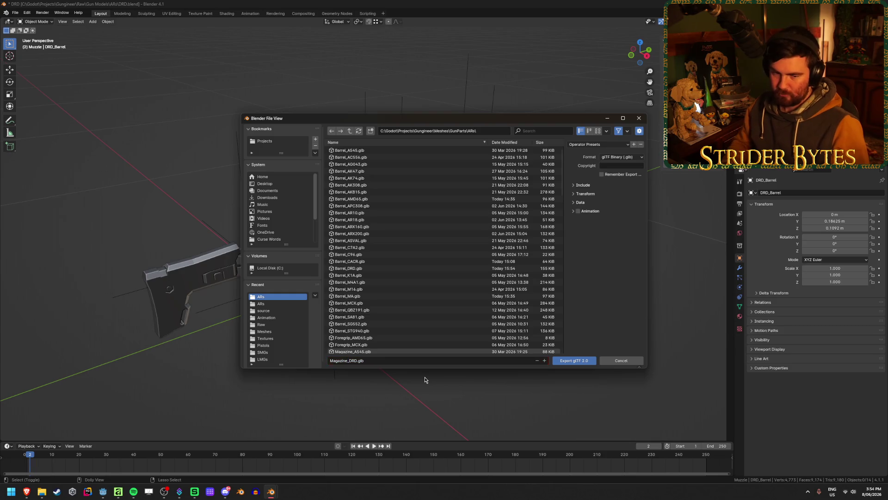
pyautogui.click(576, 361)
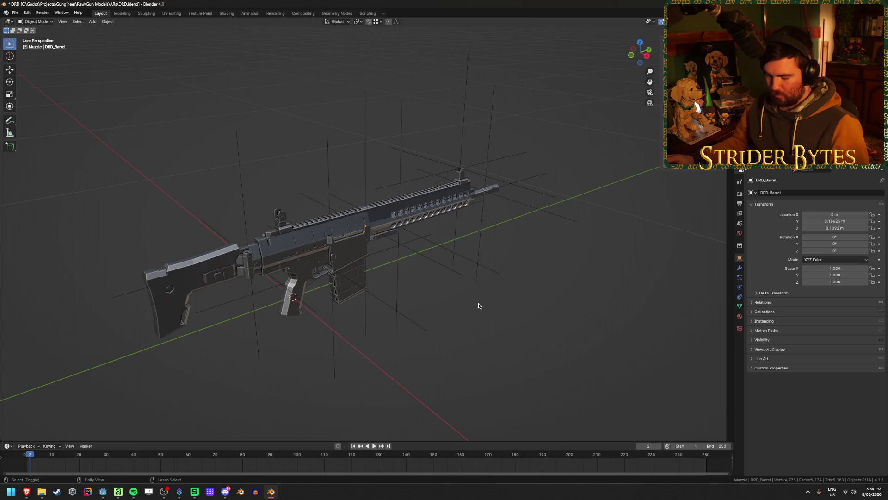
pyautogui.hotkey('shift', 'r')
pyautogui.click(347, 361)
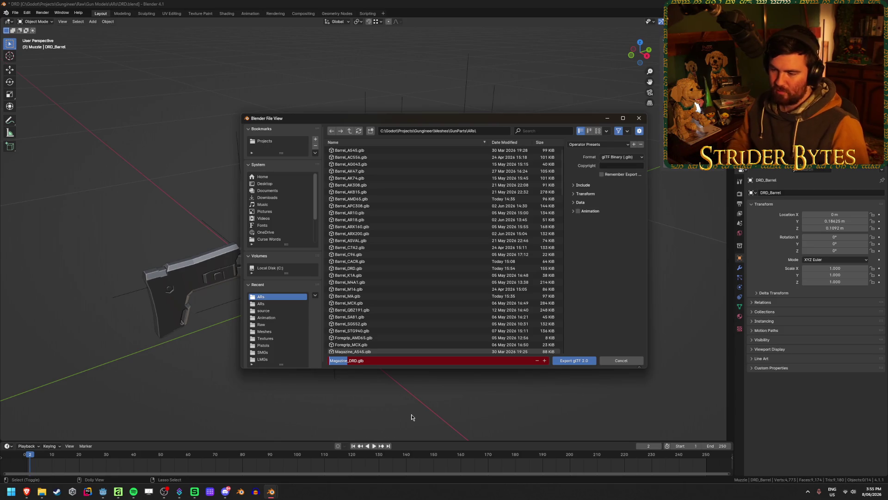
pyautogui.press('BackSpace')
pyautogui.write('Stock')
pyautogui.press('Return')
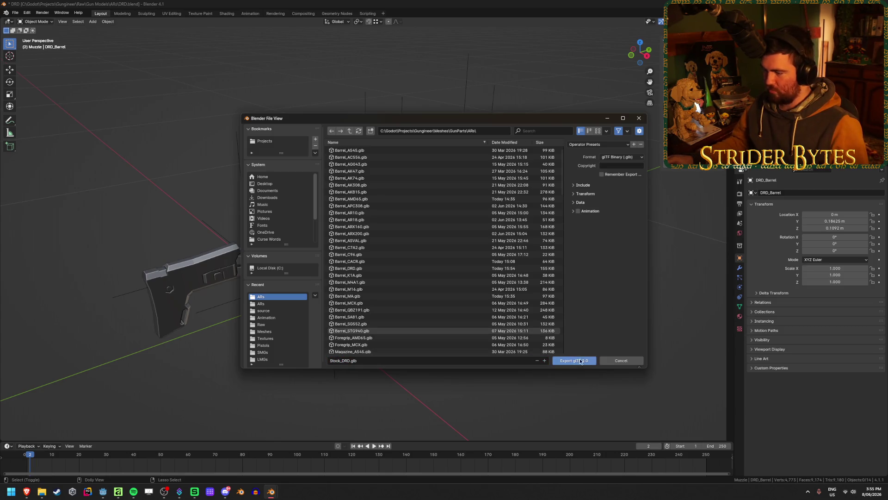
pyautogui.click(575, 361)
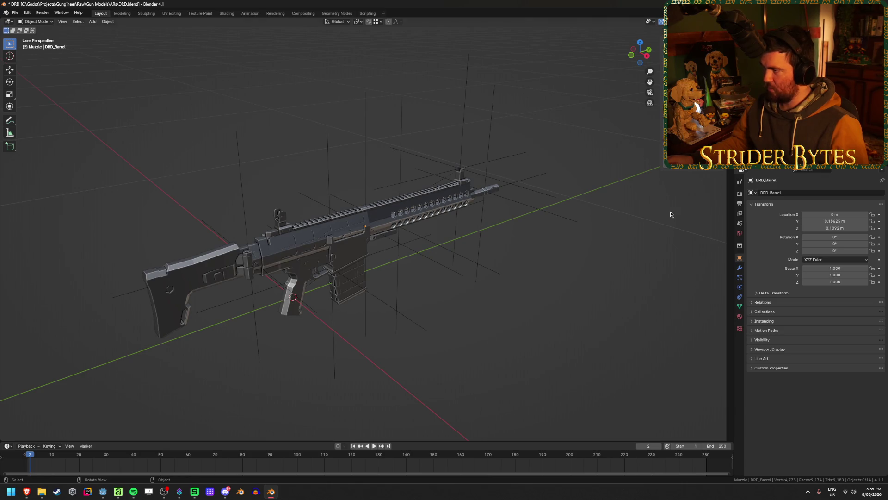
# Export Muzzle_DRD.glb and save DRD.blend.
pyautogui.hotkey('shift', 'r')
pyautogui.doubleClick(341, 361)
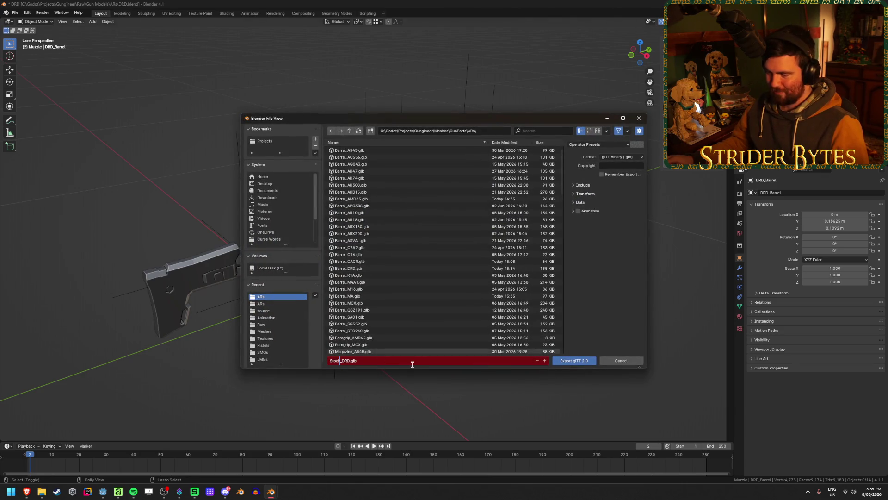
pyautogui.write('Muzzle')
pyautogui.press('Return')
pyautogui.click(574, 360)
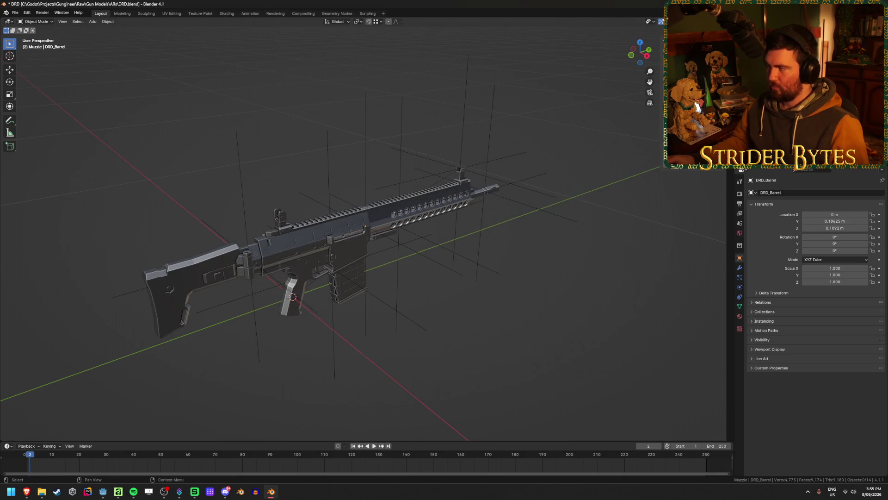
pyautogui.hotkey('ctrl', 's')
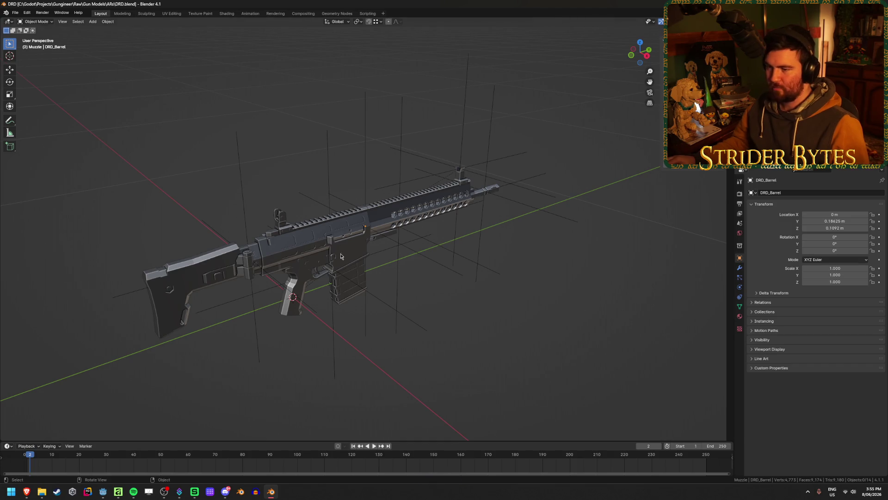
# Check the stock, receiver and barrel stay attached when grabbed, then save.
pyautogui.click(194, 308)
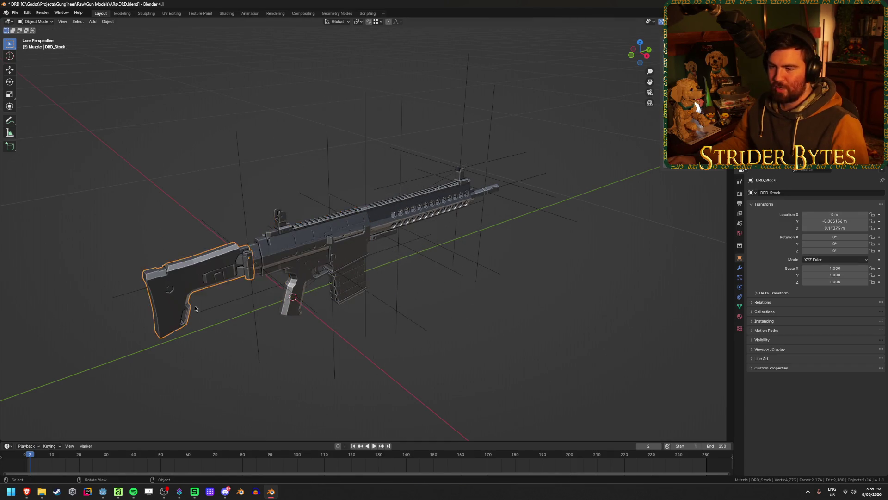
pyautogui.click(246, 236)
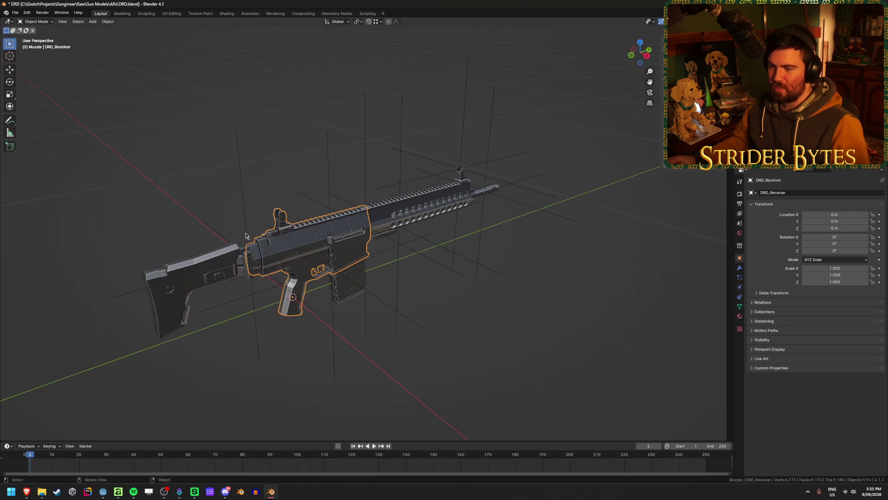
pyautogui.click(386, 215)
pyautogui.press('g')
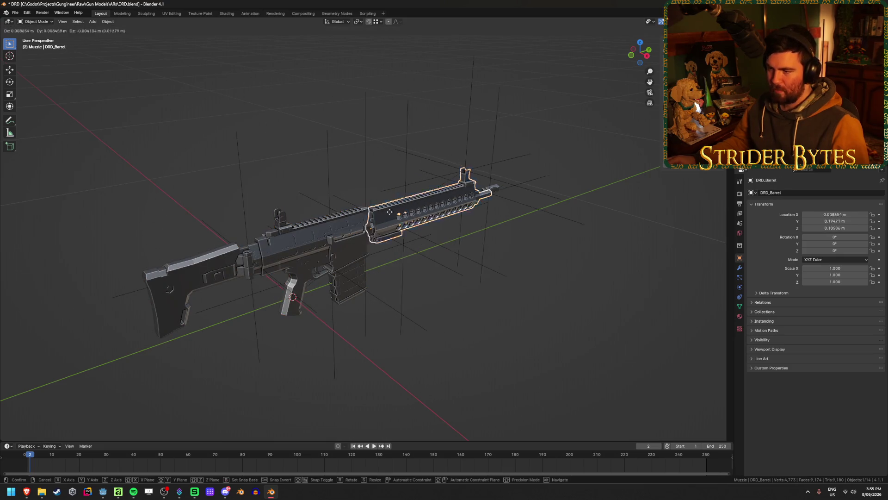
pyautogui.press('Escape')
pyautogui.moveTo(534, 230); pyautogui.dragTo(417, 359, button='middle')
pyautogui.hotkey('ctrl', 's')
# Inspect the assembled rifle from the side, save DRD.blend again and close Blender.
pyautogui.moveTo(301, 313); pyautogui.dragTo(300, 284, button='middle')
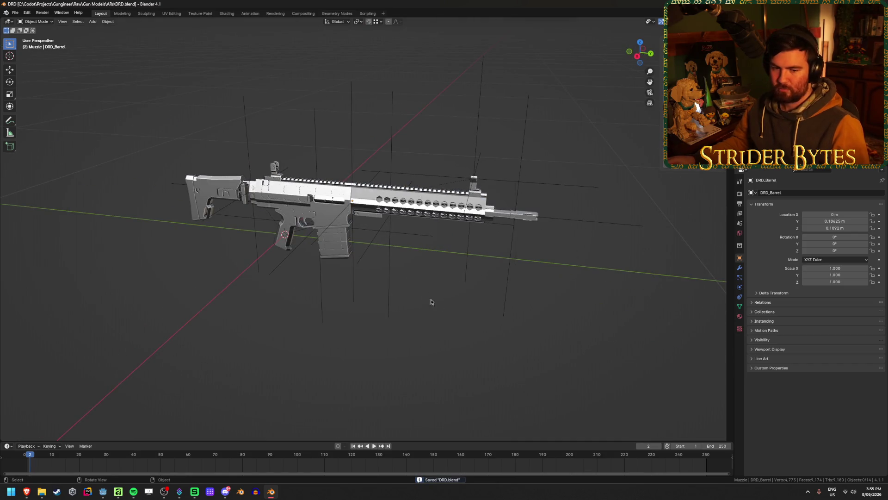
pyautogui.moveTo(432, 302); pyautogui.dragTo(405, 283, button='middle')
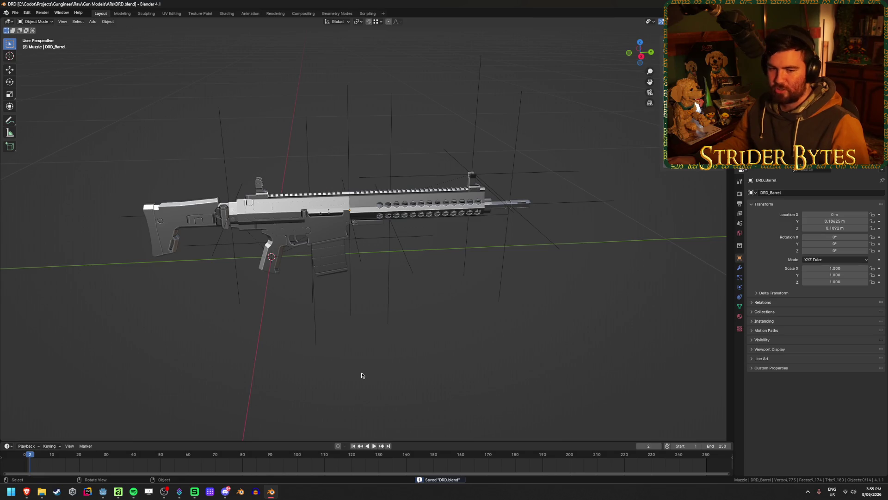
pyautogui.click(189, 220)
pyautogui.click(299, 222)
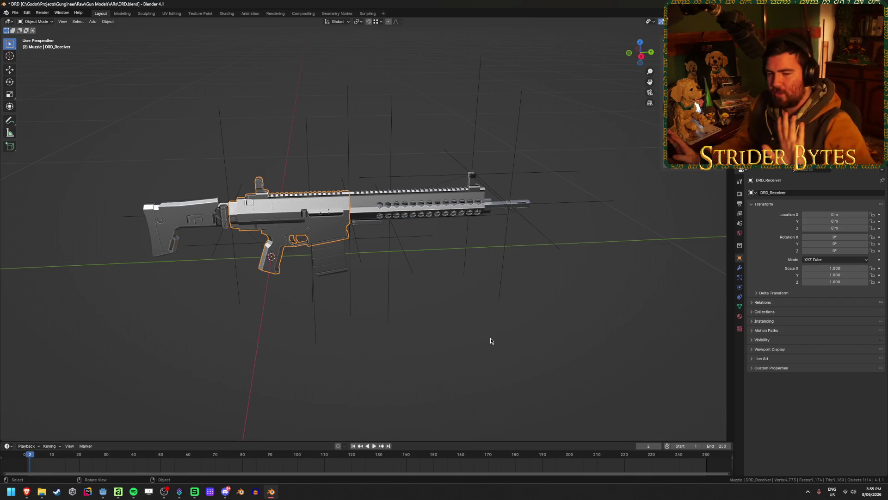
pyautogui.click(474, 326)
pyautogui.hotkey('ctrl', 's')
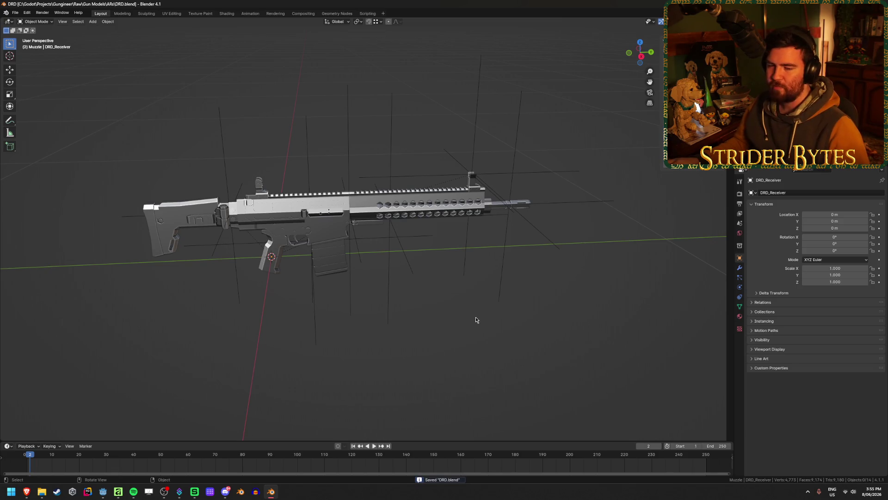
pyautogui.hotkey('ctrl', 'q')
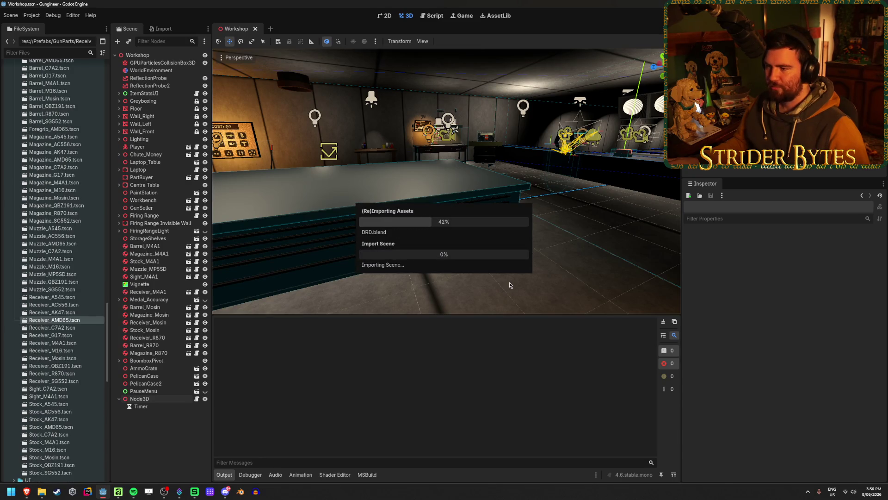
# Clear Godot's Output log and run the project with F5.
pyautogui.click(663, 322)
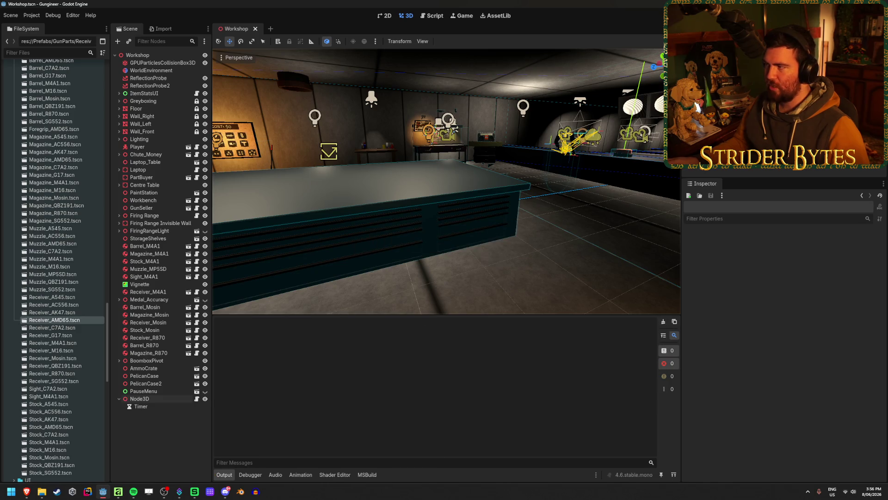
pyautogui.press('F5')
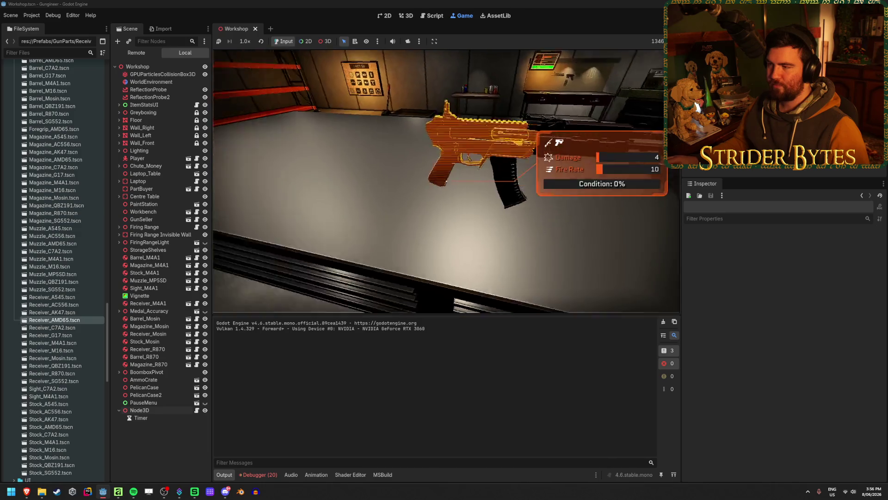
# Walk to the workbench in-game, stop the game, clear Output and review the Debugger errors.
pyautogui.press('w')
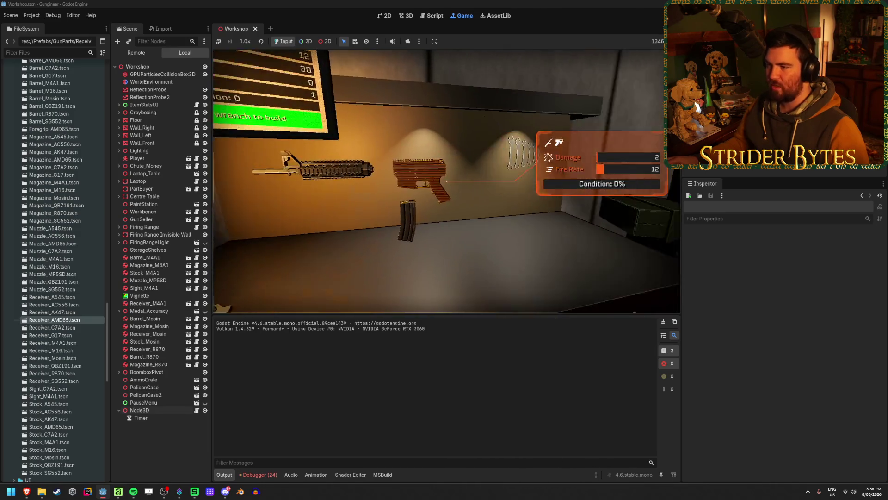
pyautogui.press('s')
pyautogui.press('F8')
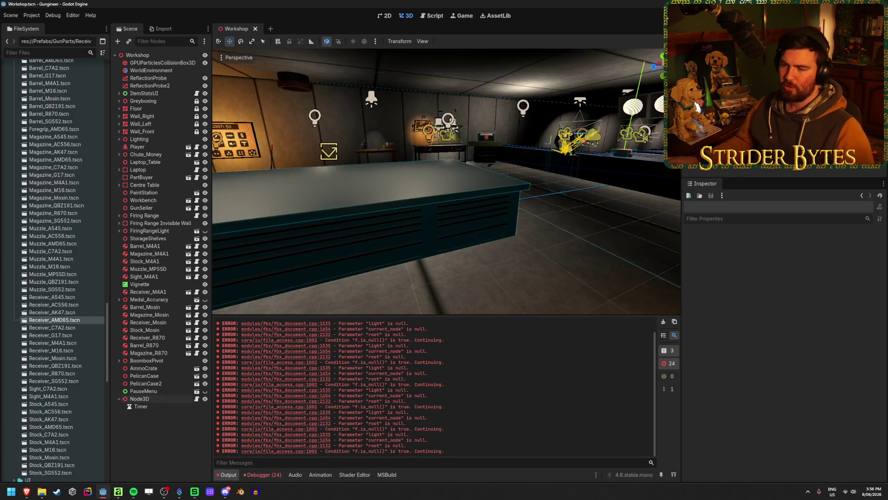
pyautogui.click(663, 321)
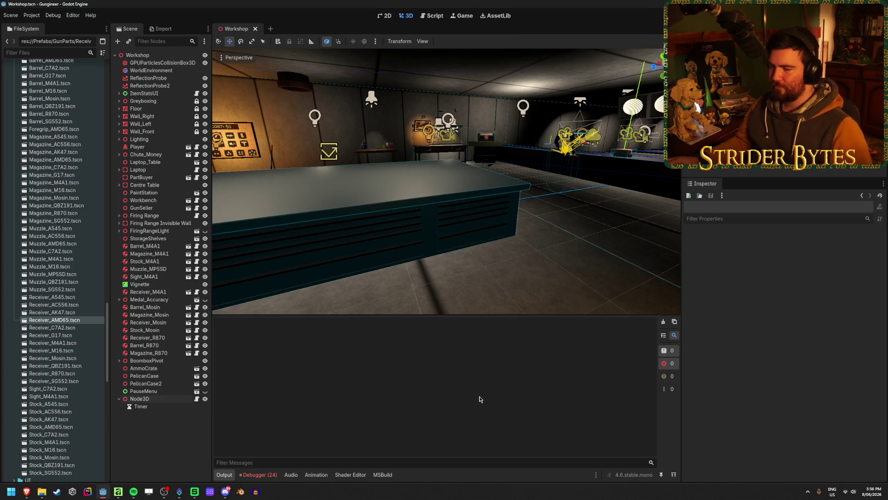
pyautogui.click(258, 474)
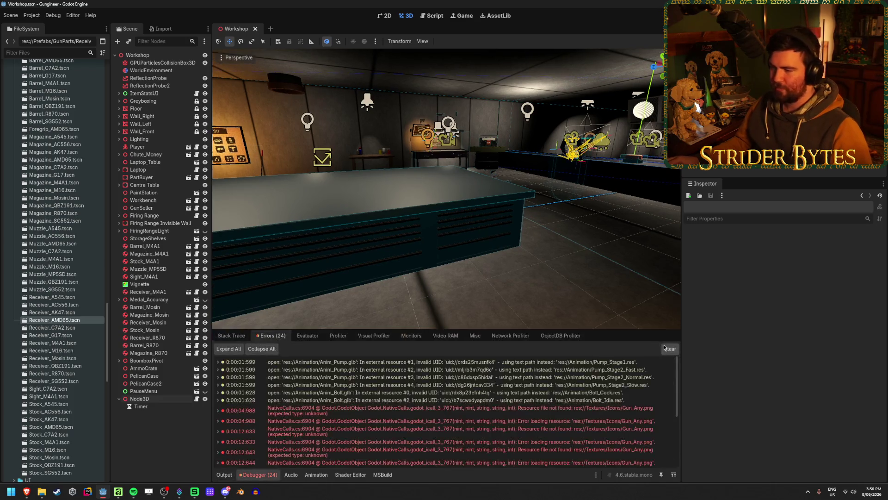
pyautogui.click(223, 474)
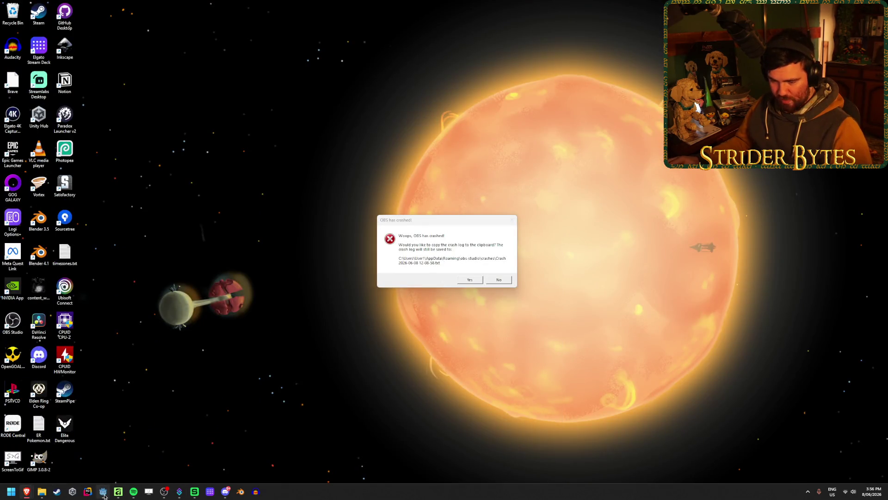
# Clear Godot's error log and launch Blender 4.1 from the taskbar.
pyautogui.click(102, 491)
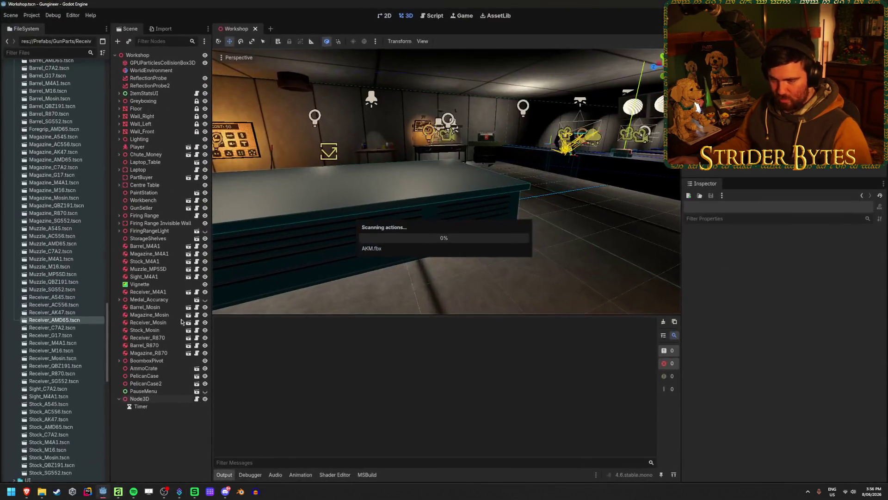
pyautogui.click(663, 321)
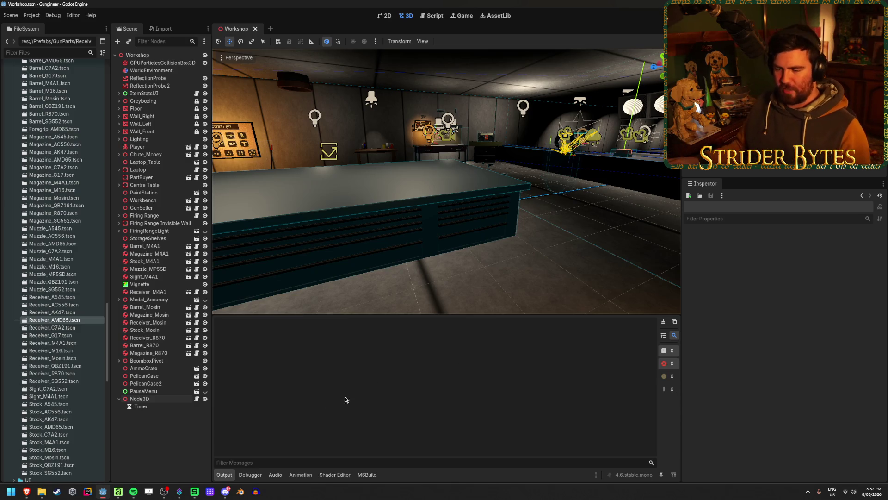
pyautogui.click(240, 492)
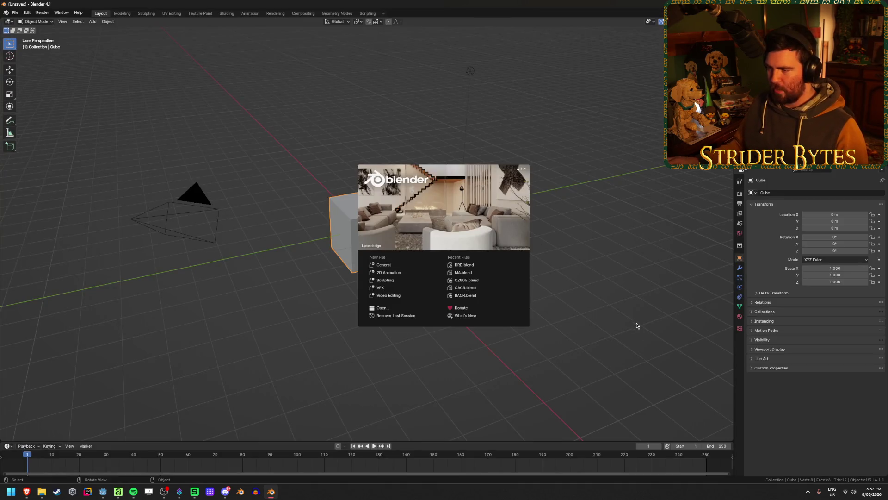
# Dismiss the splash and delete the default cube, camera and light.
pyautogui.click(637, 325)
pyautogui.press('a')
pyautogui.press('x')
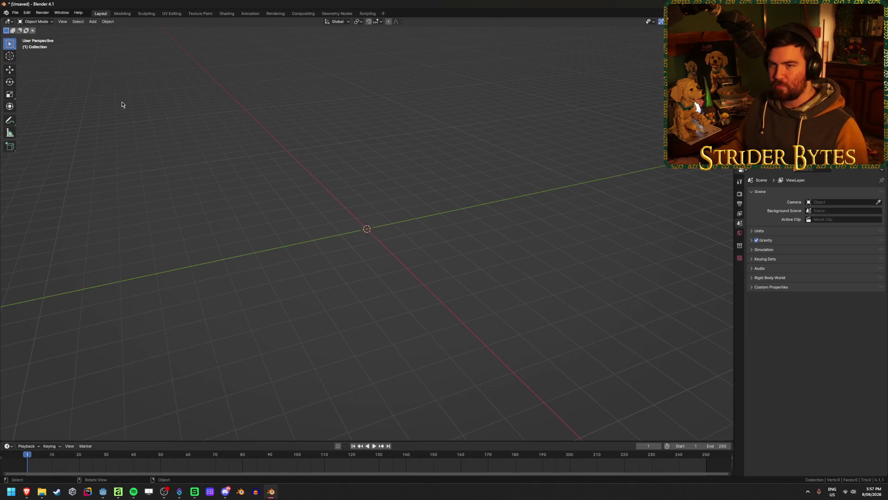
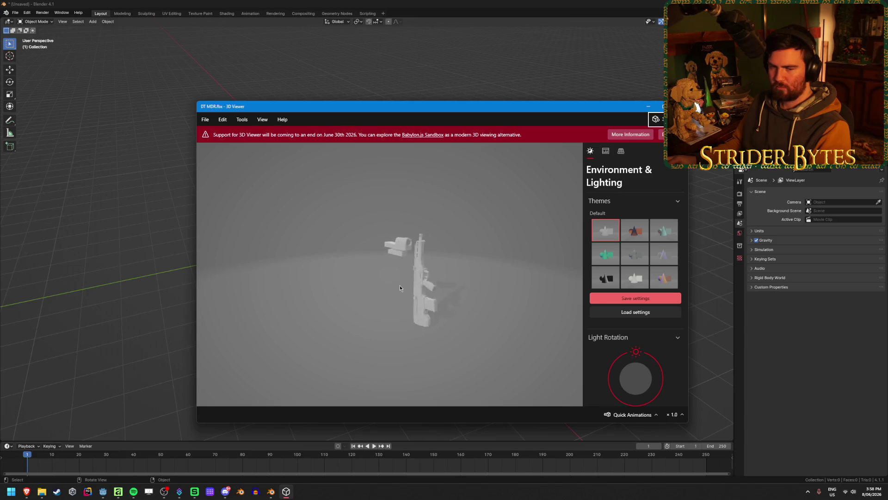
# Close the rifle and bee previews, dismiss the load error, and show Blender's import formats.
pyautogui.hotkey('alt', 'F4')
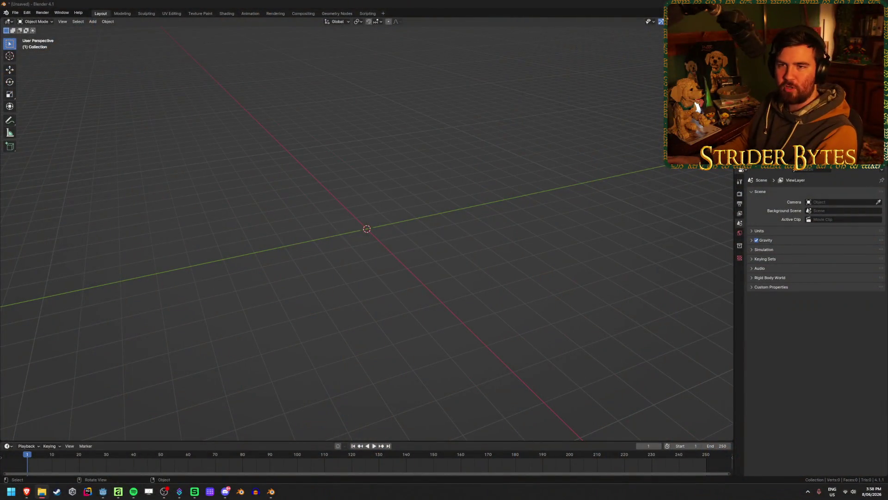
pyautogui.click(300, 4)
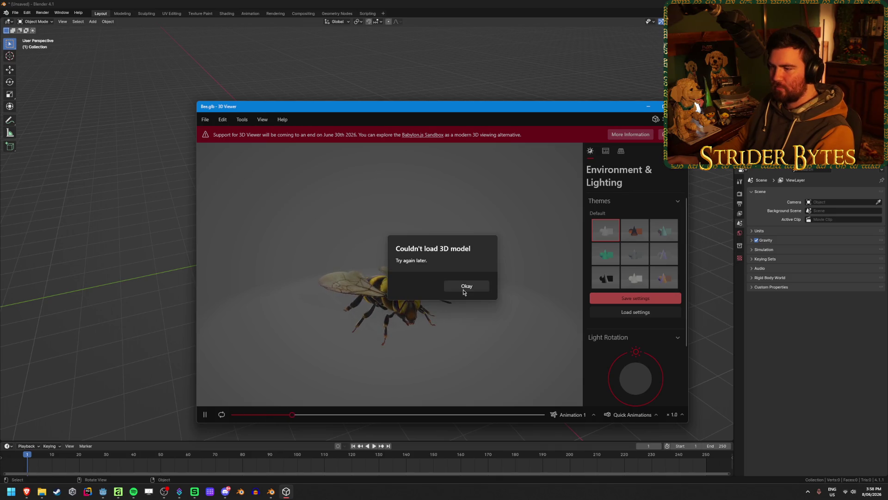
pyautogui.click(463, 290)
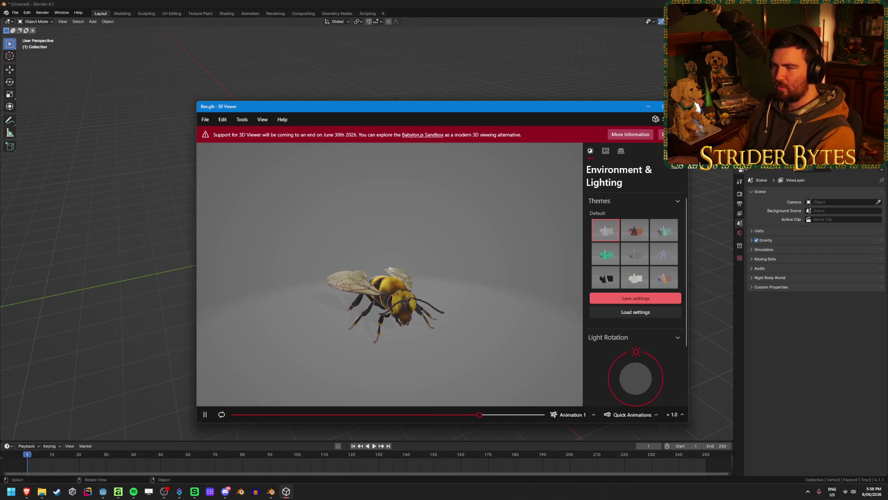
pyautogui.click(683, 107)
pyautogui.click(15, 12)
pyautogui.moveTo(27, 111)
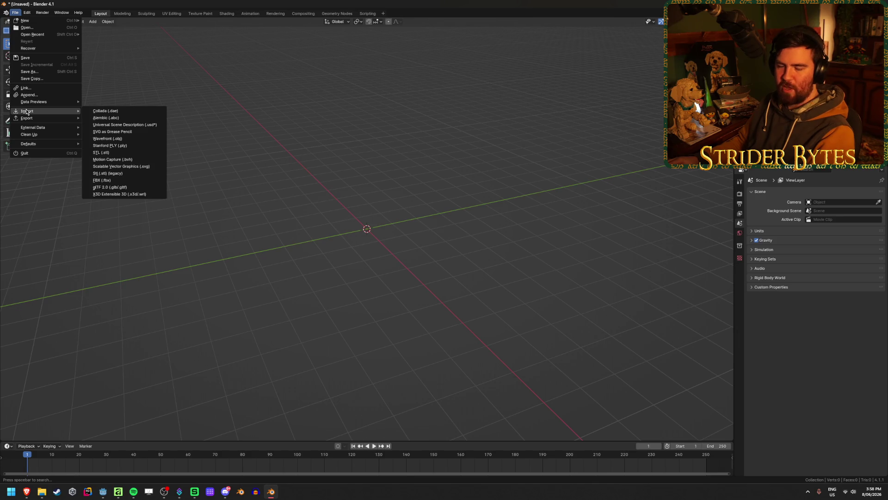
# Import EM2 rifle.fbx from the recent source folder.
pyautogui.click(139, 181)
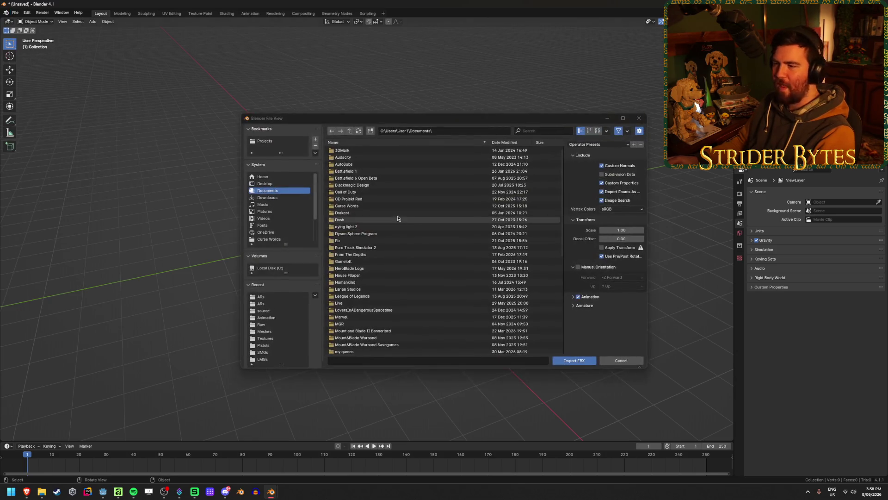
pyautogui.click(265, 304)
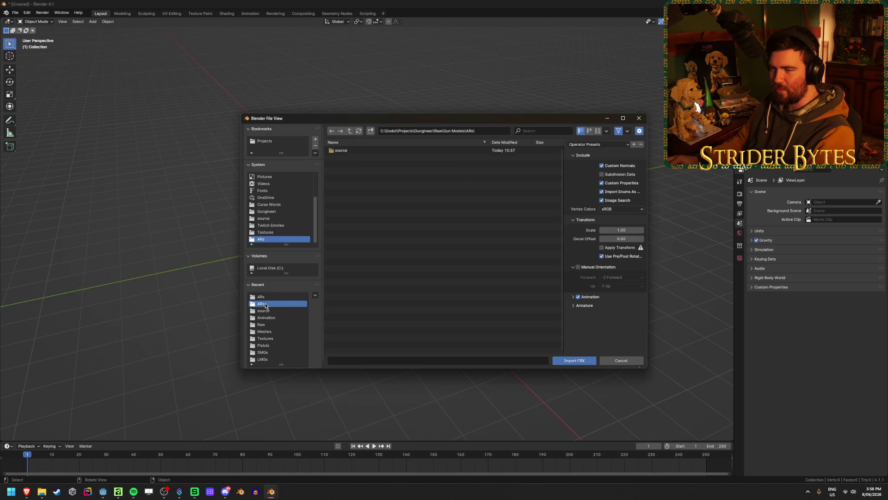
pyautogui.click(265, 310)
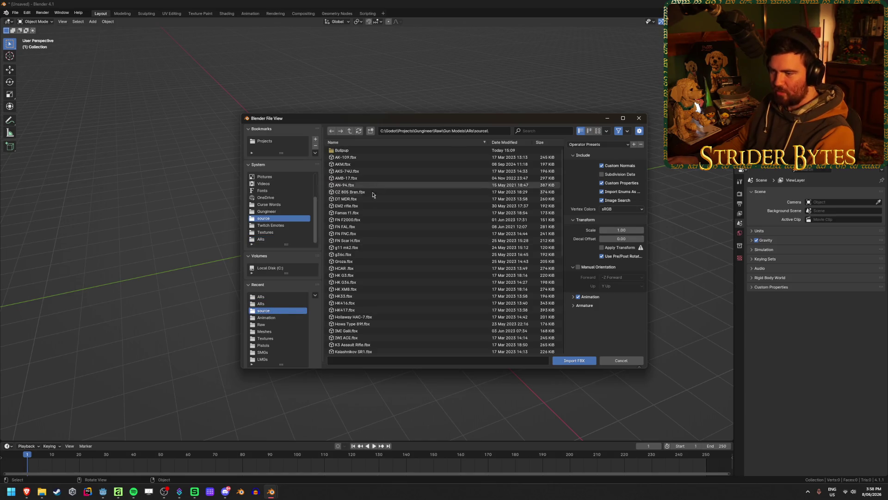
pyautogui.click(365, 206)
pyautogui.click(582, 361)
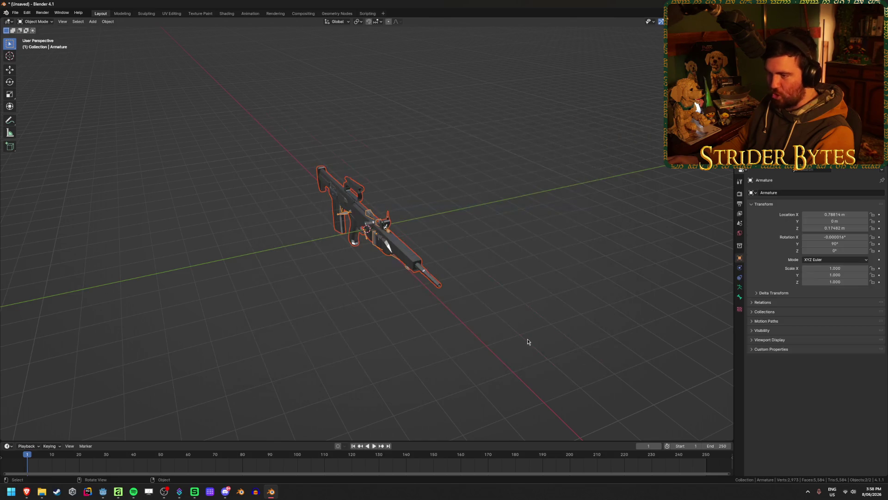
# Inspect the EM2 rifle from the side and delete it again.
pyautogui.moveTo(343, 303); pyautogui.dragTo(383, 280, button='middle')
pyautogui.scroll(3, 386, 274)
pyautogui.scroll(3, 386, 274)
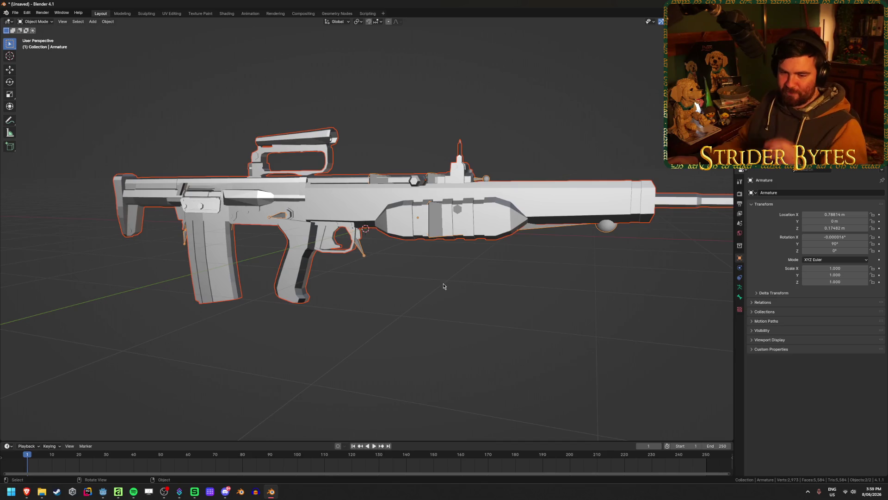
pyautogui.press('Delete')
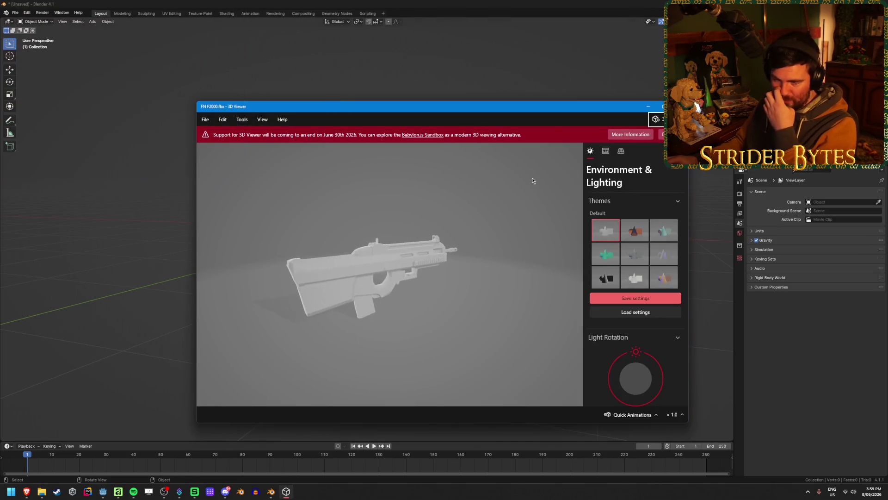
# Close the FN F2000 and FN FAL previews in 3D Viewer.
pyautogui.hotkey('alt', 'F4')
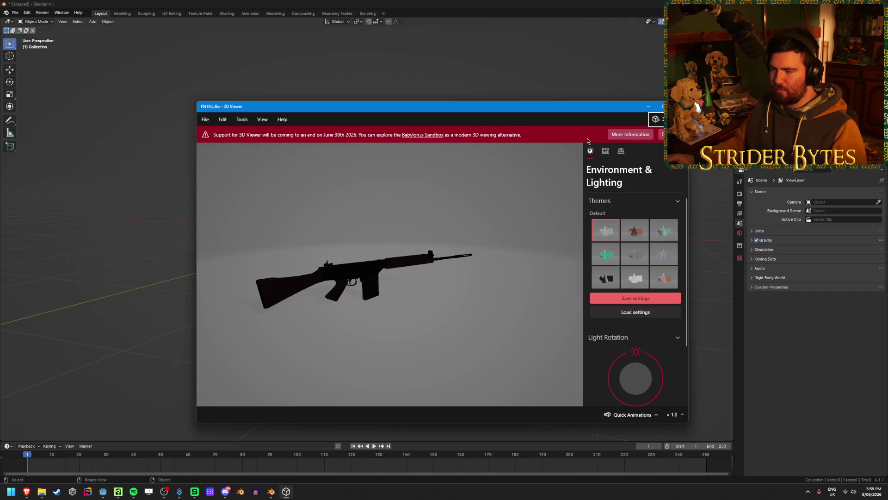
pyautogui.click(679, 106)
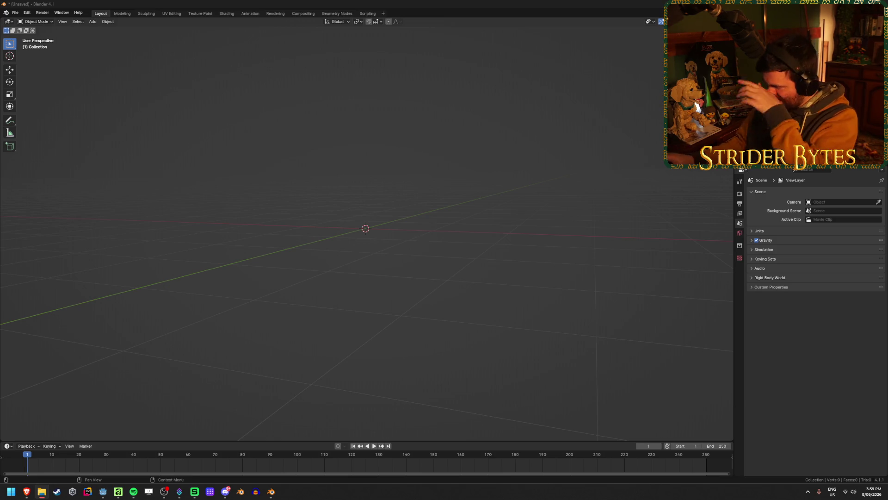
# Import FN FAL.fbx from the source folder into the empty Blender scene.
pyautogui.click(168, 137)
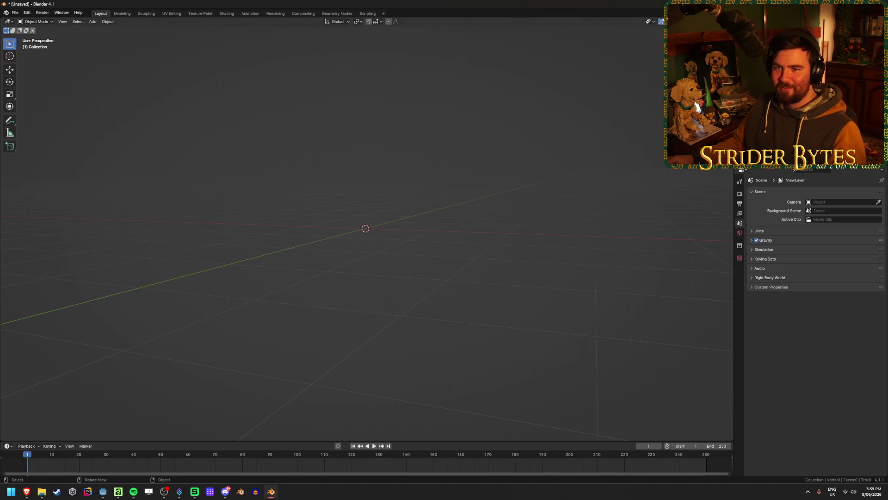
pyautogui.click(14, 13)
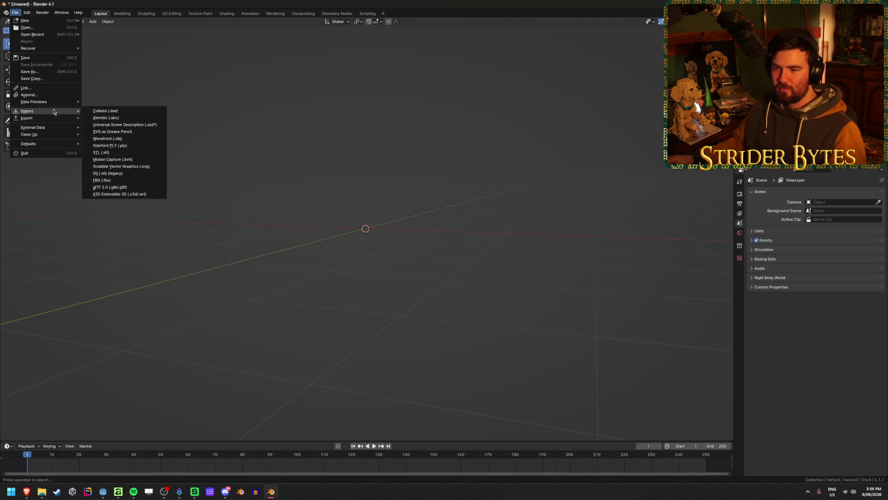
pyautogui.click(139, 179)
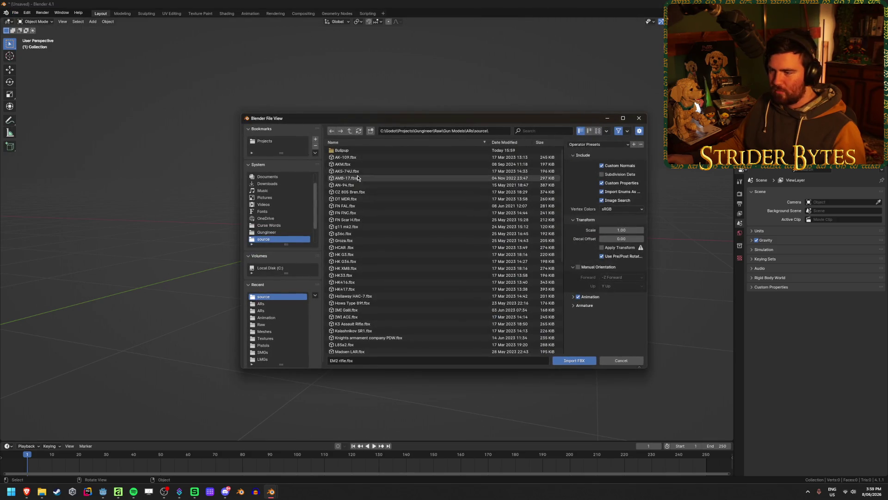
pyautogui.click(353, 207)
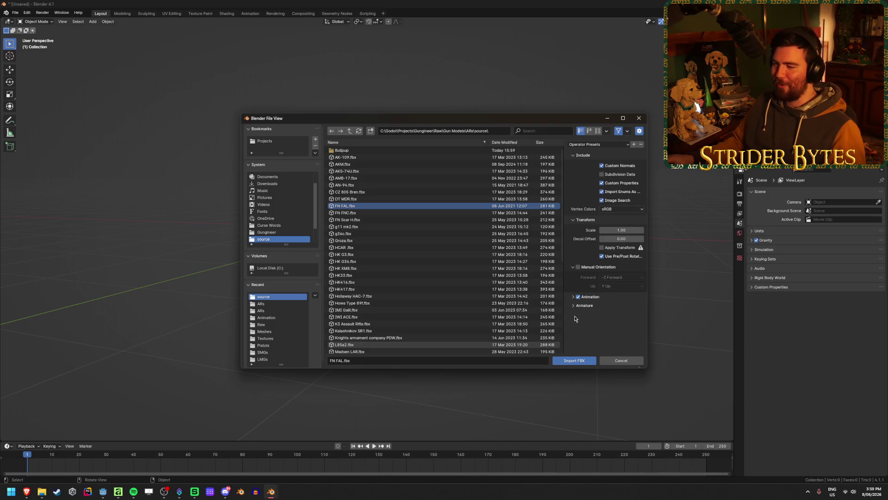
pyautogui.click(579, 359)
pyautogui.scroll(8, 368, 296)
pyautogui.scroll(2, 416, 237)
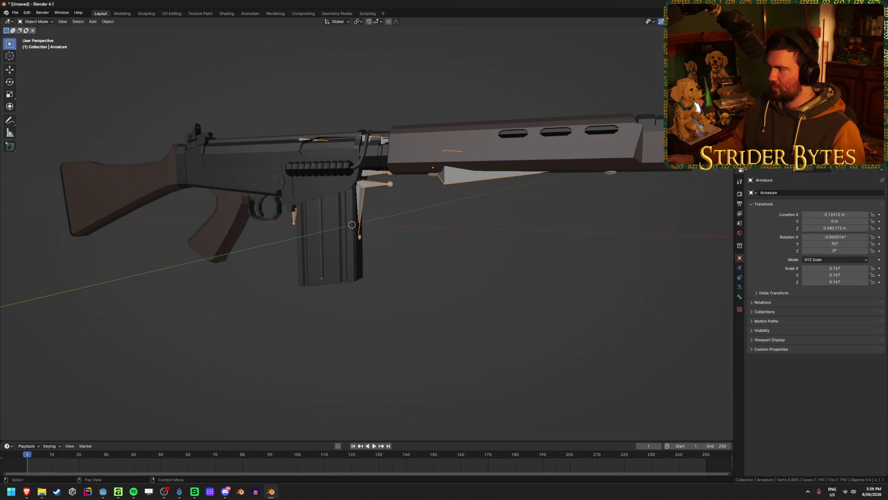
# Unparent the Cube mesh keeping its transform and delete the FN FAL armature.
pyautogui.press('Delete')
pyautogui.click(417, 138)
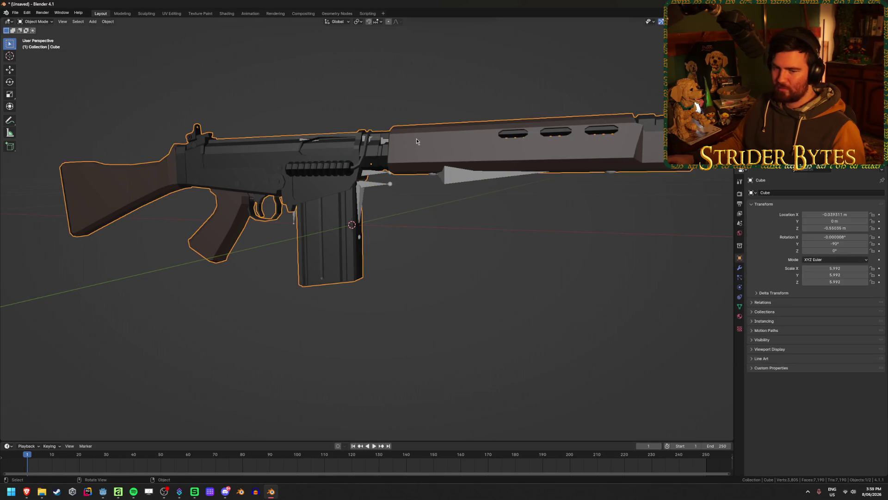
pyautogui.hotkey('alt', 'p')
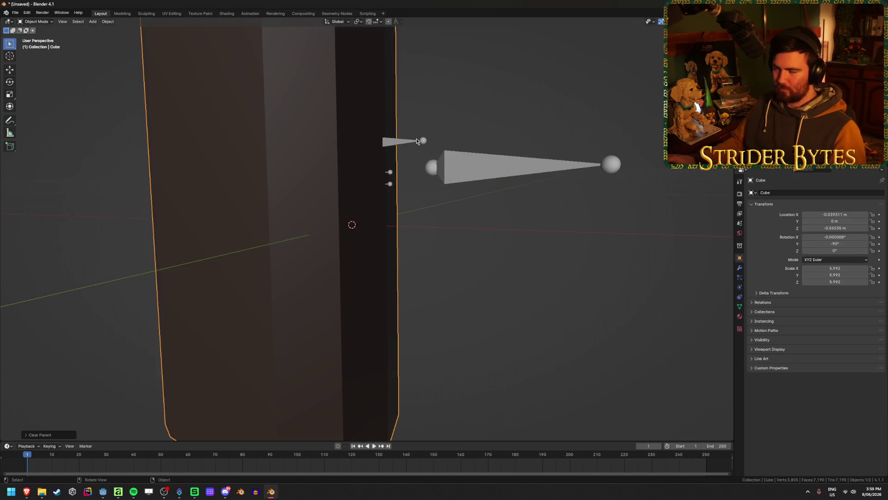
pyautogui.hotkey('alt', 'p')
pyautogui.click(389, 147)
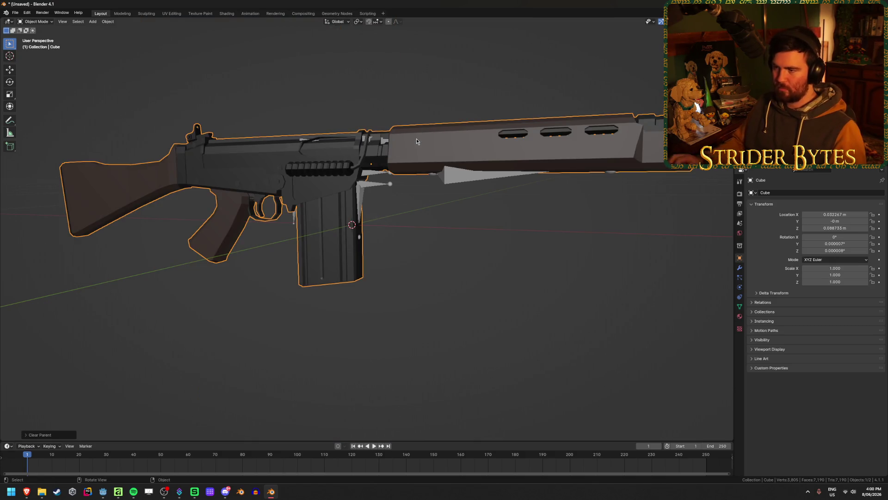
pyautogui.press('Delete')
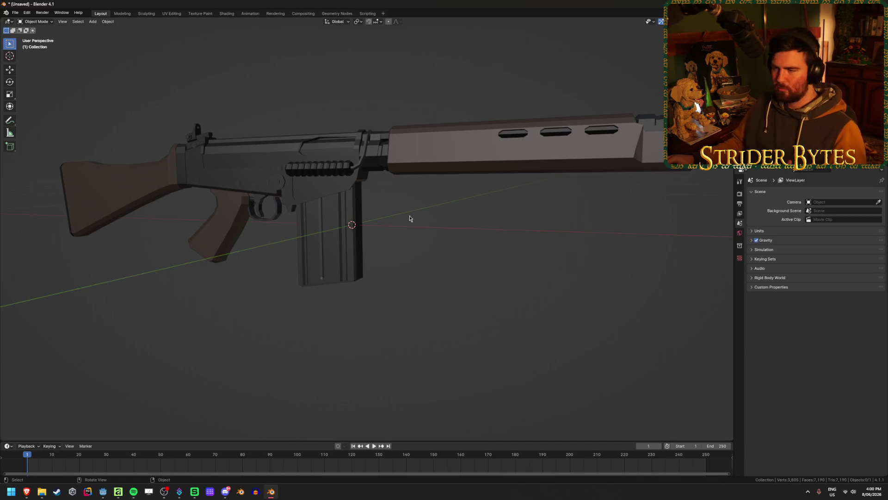
pyautogui.click(302, 229)
pyautogui.scroll(3, 352, 232)
pyautogui.keyDown('shift'); pyautogui.moveTo(352, 232); pyautogui.dragTo(427, 246, button='middle'); pyautogui.keyUp('shift')
pyautogui.scroll(-4, 427, 246)
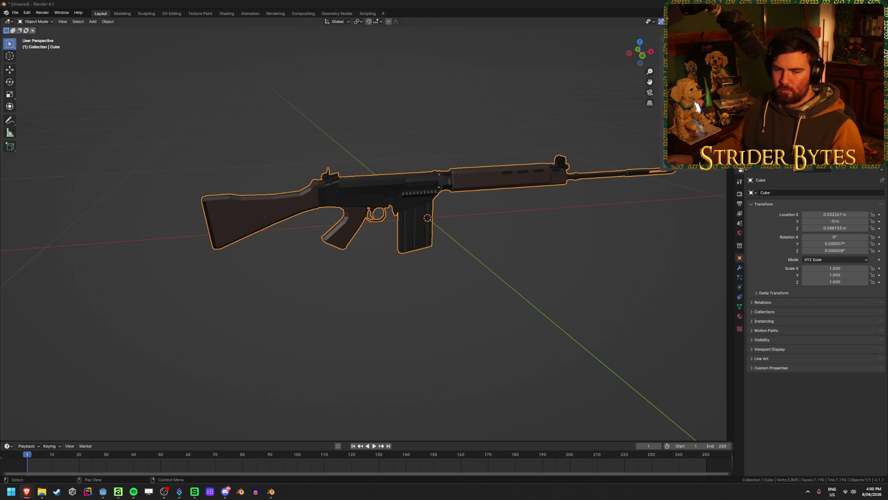
# Reselect the rifle and try edge operations in edit mode, undoing the changes.
pyautogui.click(133, 491)
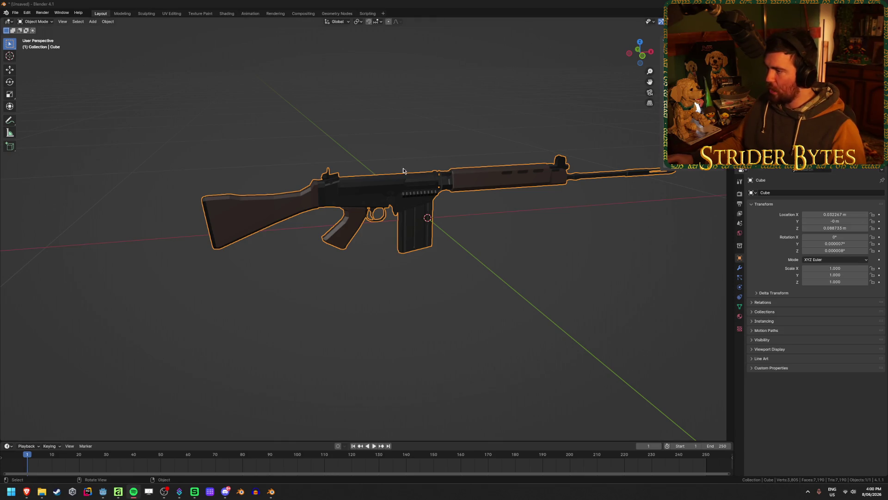
pyautogui.click(233, 3)
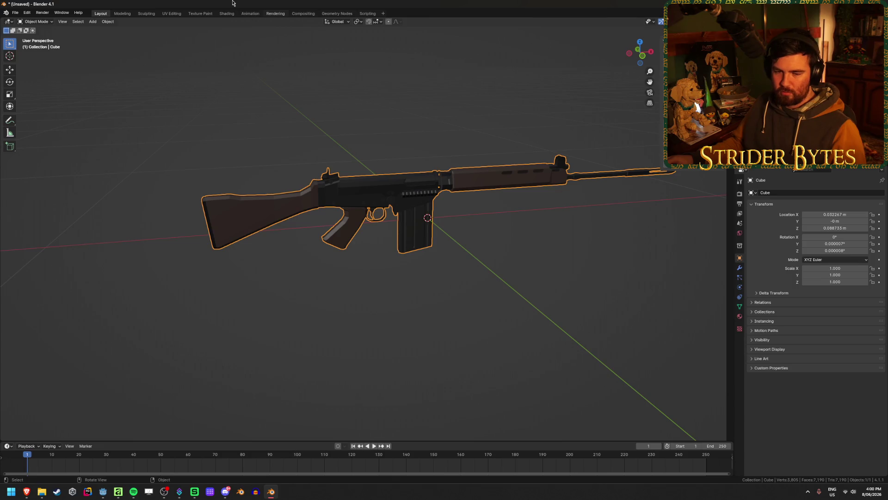
pyautogui.click(432, 275)
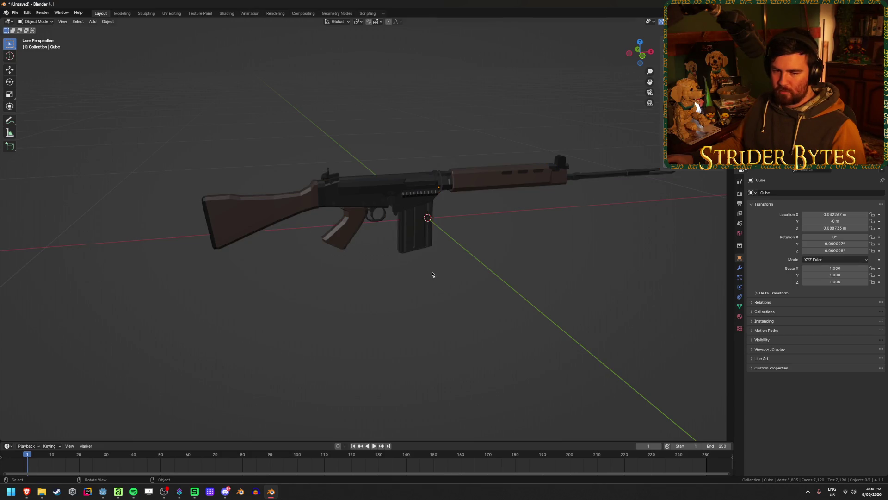
pyautogui.click(427, 211)
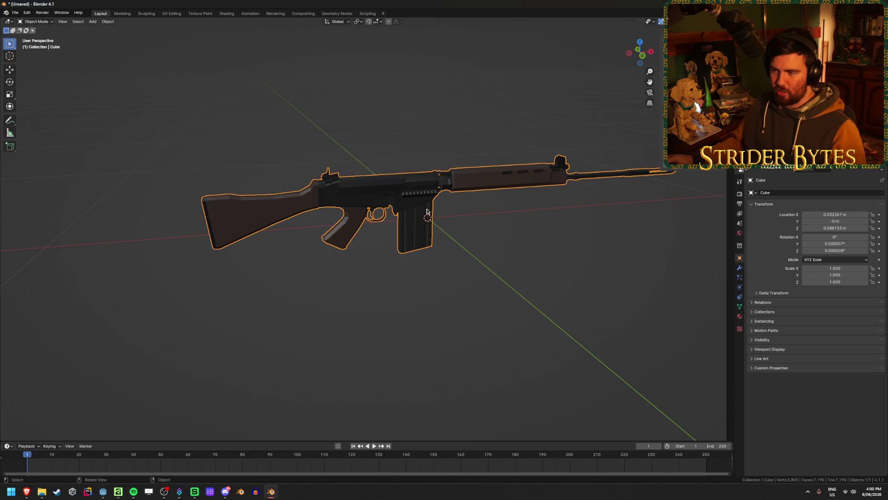
pyautogui.click(544, 258)
pyautogui.click(379, 212)
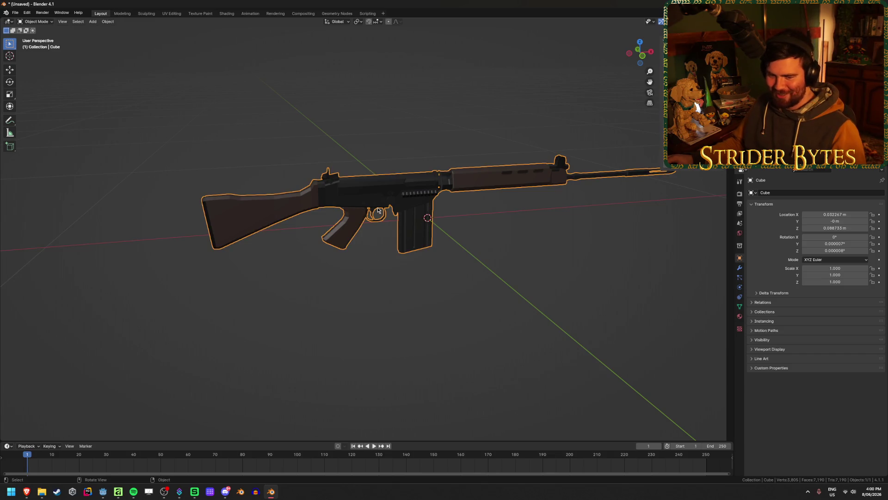
pyautogui.scroll(2, 379, 212)
pyautogui.scroll(3, 403, 230)
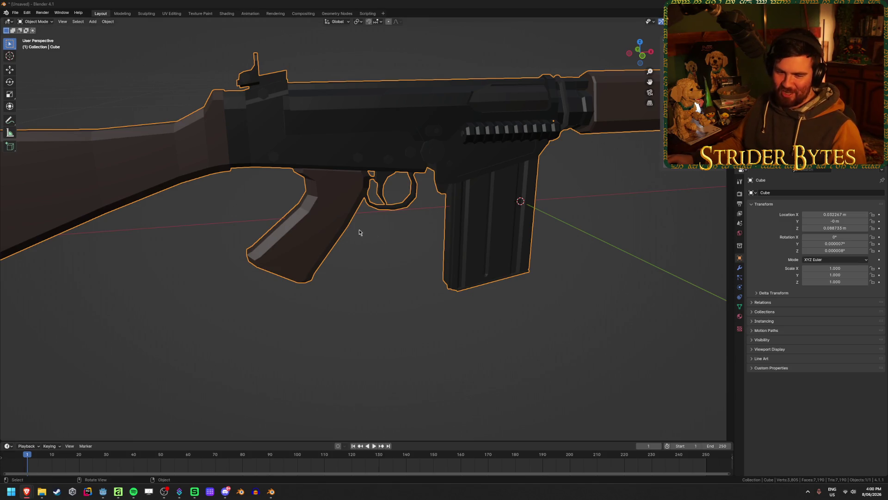
pyautogui.click(363, 321)
pyautogui.hotkey('ctrl', 'z')
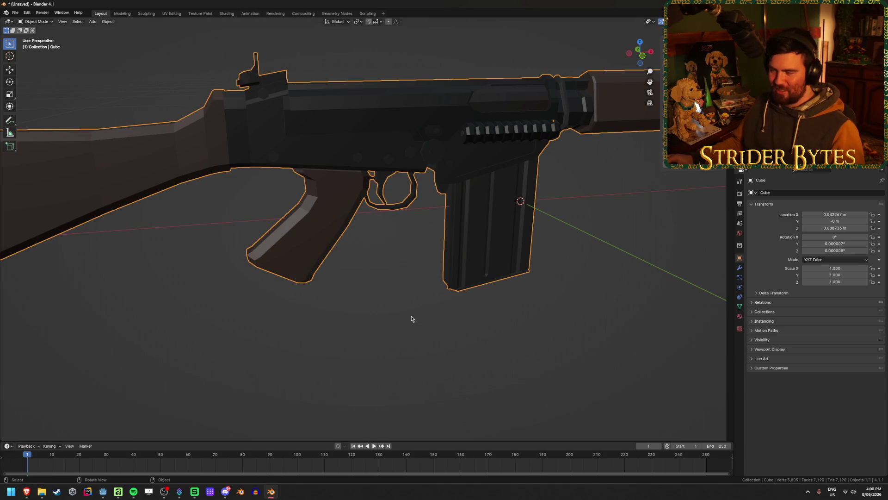
pyautogui.press('Tab')
pyautogui.rightClick(384, 271)
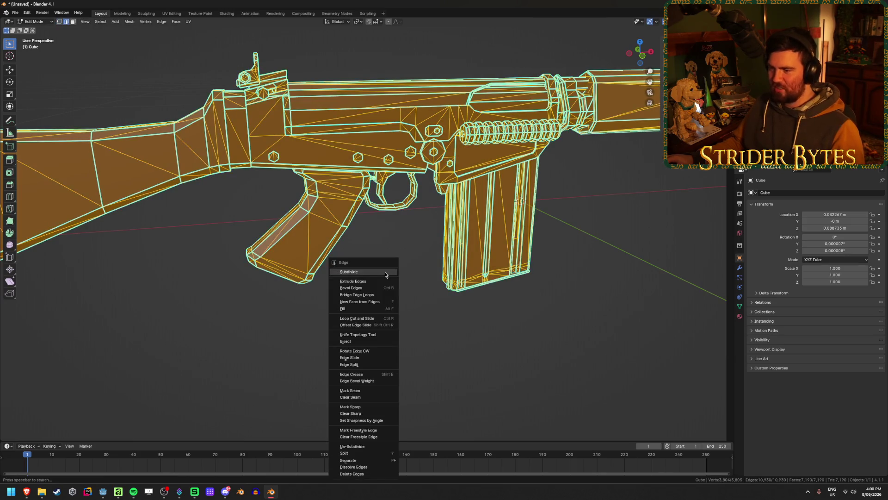
pyautogui.click(367, 406)
pyautogui.click(431, 299)
pyautogui.scroll(-4, 430, 299)
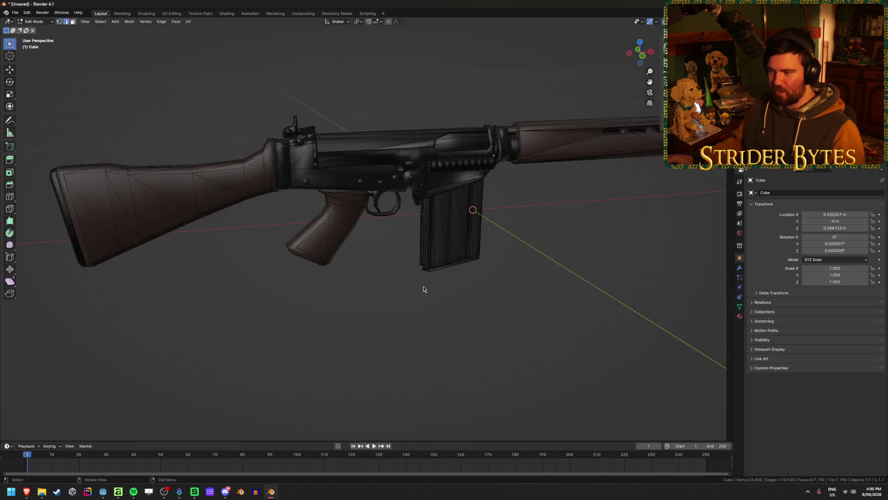
pyautogui.press('Tab')
# Give the rifle flat shading and turn on viewport cavity shading.
pyautogui.rightClick(403, 281)
pyautogui.click(413, 301)
pyautogui.moveTo(412, 298); pyautogui.dragTo(426, 265, button='middle')
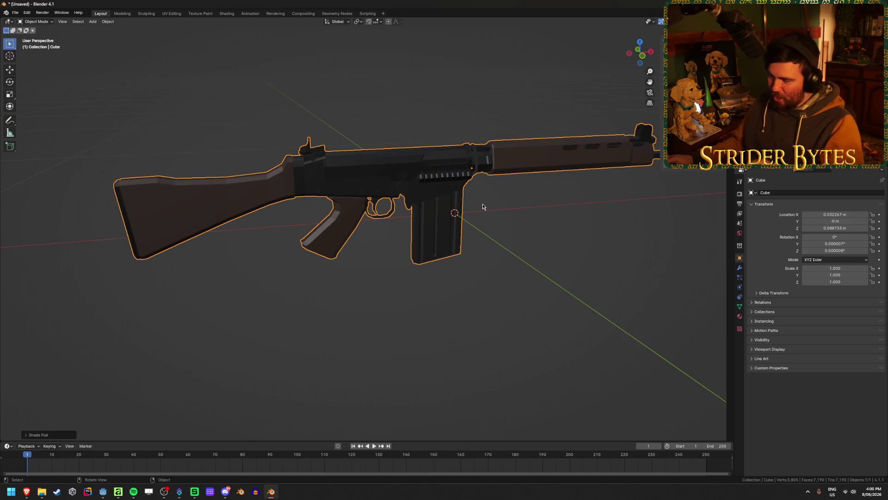
pyautogui.click(722, 20)
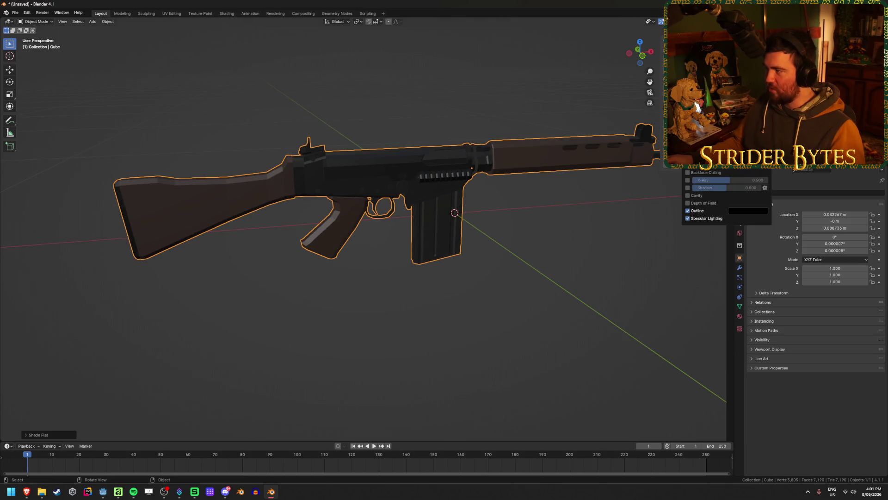
pyautogui.click(695, 196)
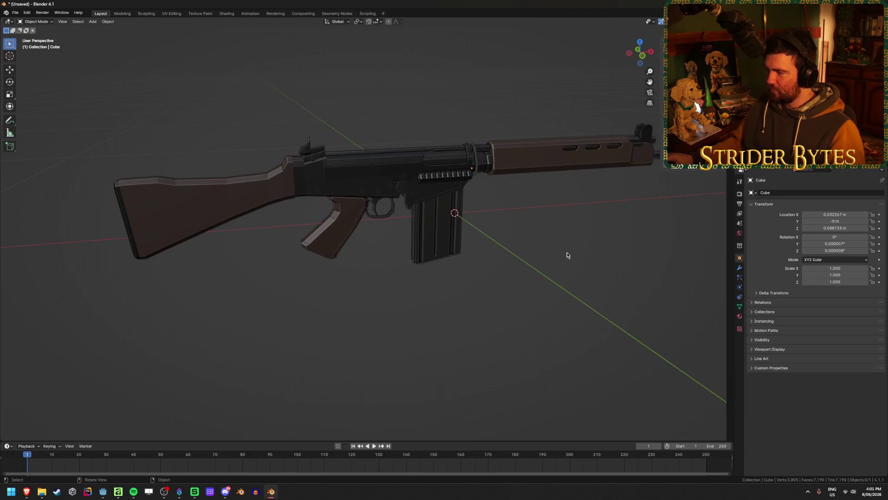
pyautogui.scroll(4, 334, 262)
# In front wireframe view, circle-select the pistol grip's vertices in edit mode.
pyautogui.press('KP_1')
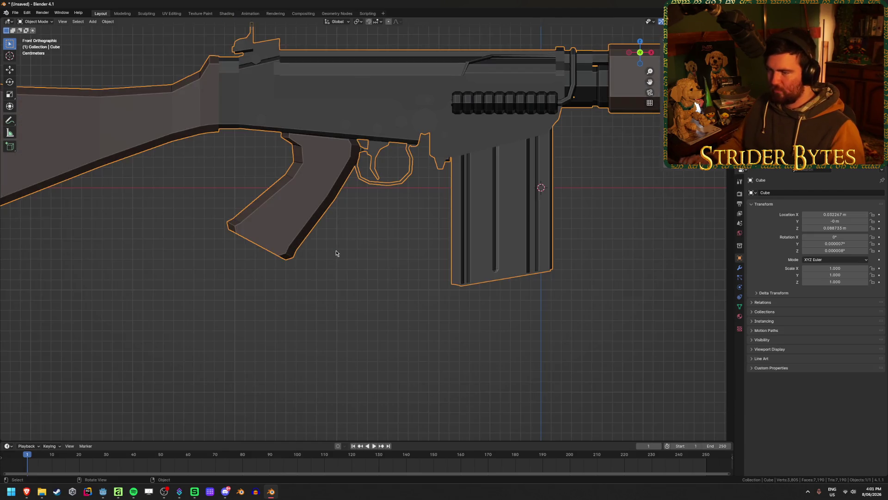
pyautogui.press('Tab')
pyautogui.hotkey('alt', 'z')
pyautogui.scroll(2, 336, 253)
pyautogui.scroll(2, 300, 208)
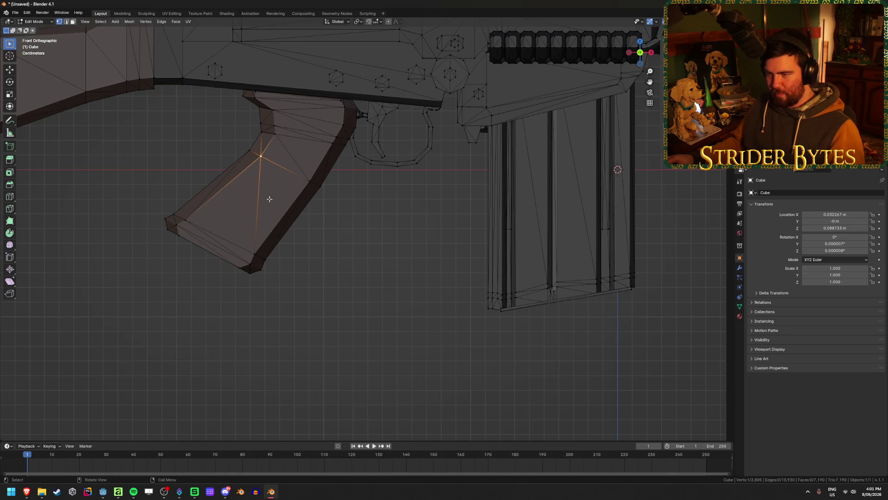
pyautogui.hotkey('shift', 'z')
pyautogui.press('c')
pyautogui.moveTo(206, 220)
pyautogui.mouseDown()
pyautogui.moveTo(187, 218)
pyautogui.moveTo(250, 248)
pyautogui.moveTo(283, 185)
pyautogui.moveTo(303, 178)
pyautogui.moveTo(260, 163)
pyautogui.mouseUp()
pyautogui.press('Escape')
# Set the rifle's origin to the pistol grip and reset its position to the world origin.
pyautogui.hotkey('ctrl', 'Tab')
pyautogui.click(341, 280)
pyautogui.press('KP_Decimal')
pyautogui.hotkey('shift', 'z')
pyautogui.rightClick(311, 289)
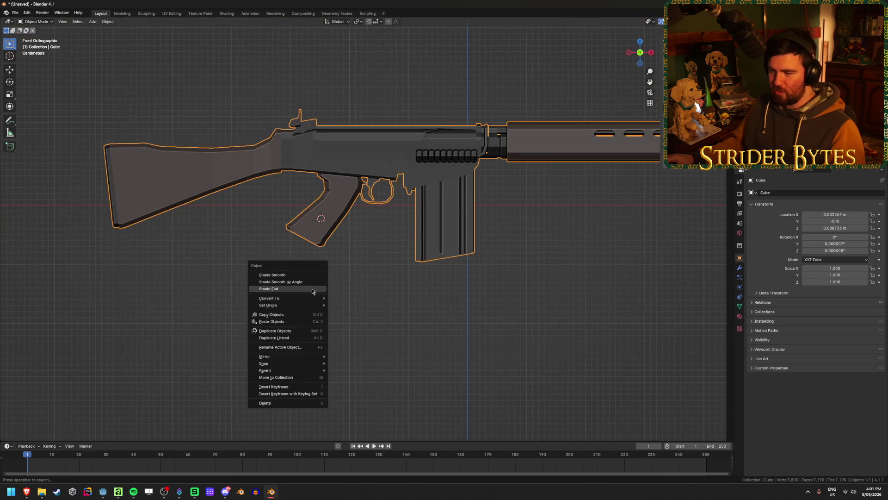
pyautogui.moveTo(268, 304)
pyautogui.click(371, 321)
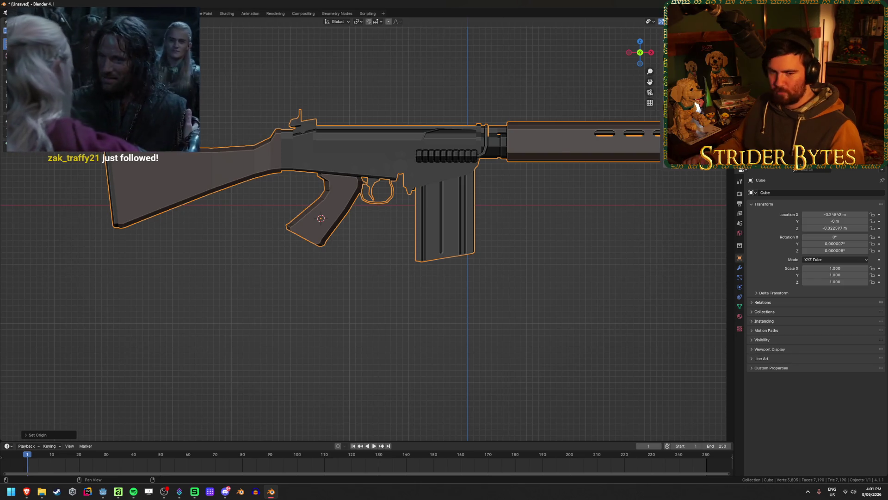
pyautogui.press('BackSpace')
pyautogui.press('BackSpace')
pyautogui.moveTo(414, 239)
pyautogui.mouseDown(button='middle')
pyautogui.moveTo(452, 250)
pyautogui.moveTo(357, 281)
pyautogui.moveTo(569, 308)
pyautogui.mouseUp(button='middle')
pyautogui.hotkey('shift', 's')
pyautogui.click(310, 307)
# Rotate the rifle 90° about Z and apply the rotation.
pyautogui.press('r')
pyautogui.press('z')
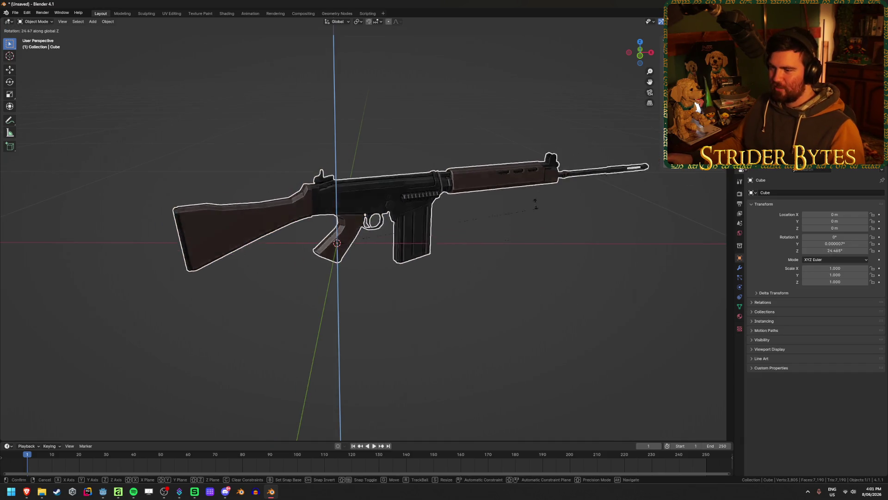
pyautogui.write('90')
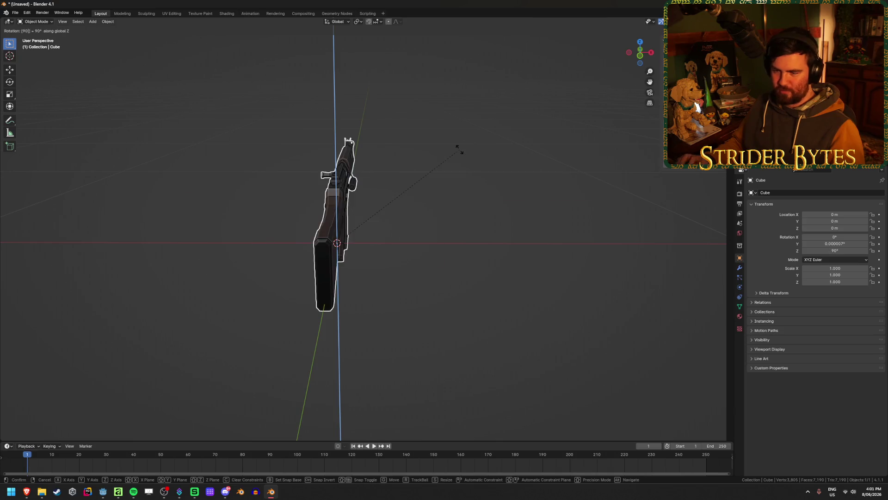
pyautogui.press('Return')
pyautogui.moveTo(460, 153); pyautogui.dragTo(438, 215, button='middle')
pyautogui.hotkey('ctrl', 'a')
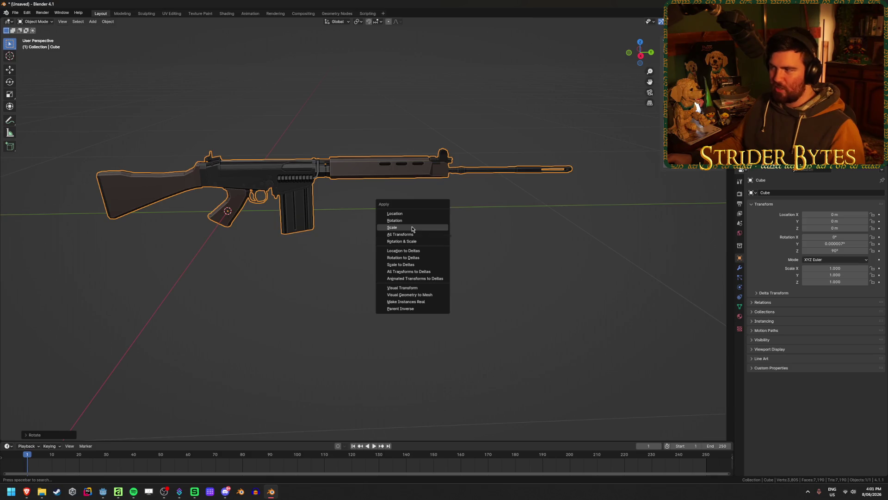
pyautogui.click(412, 221)
pyautogui.click(379, 246)
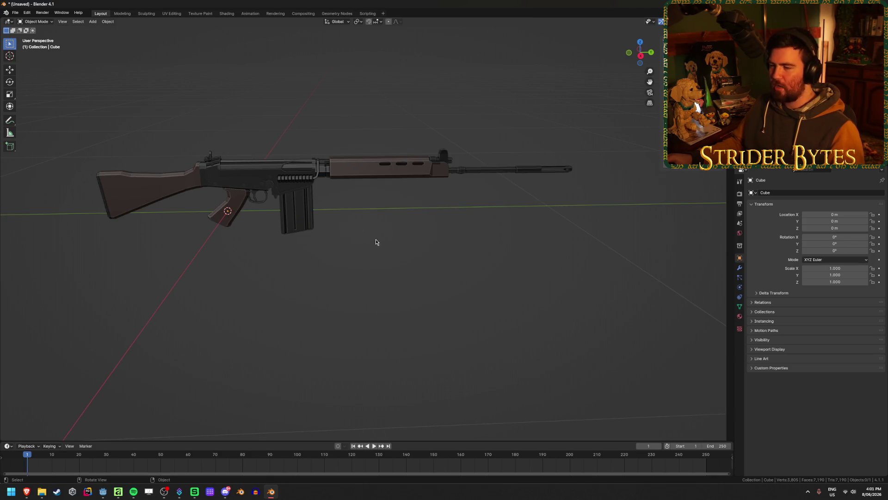
pyautogui.press('a')
pyautogui.press('KP_Decimal')
# Save the rifle as FAL.blend in the ARs gun models folder.
pyautogui.hotkey('ctrl', 's')
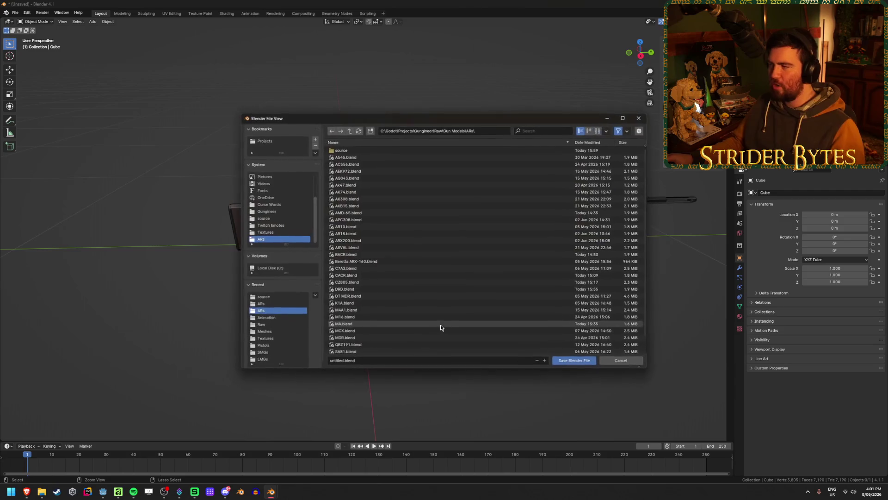
pyautogui.click(400, 360)
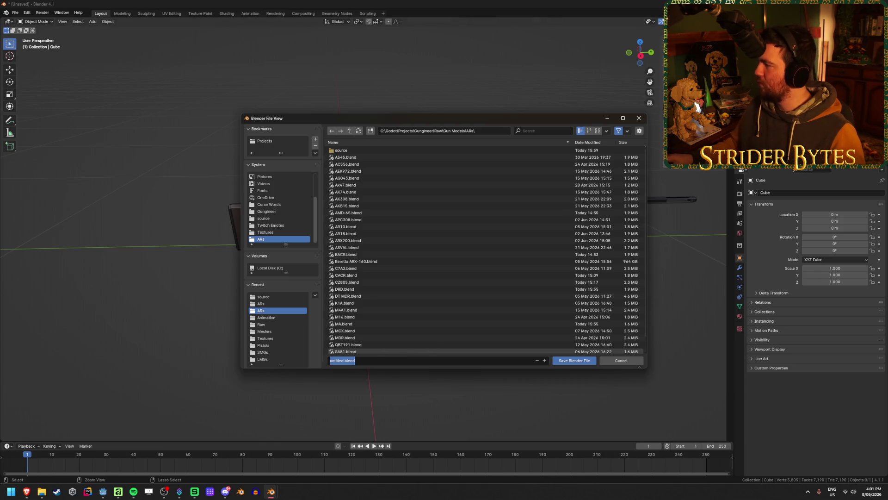
pyautogui.click(387, 361)
pyautogui.hotkey('ctrl', 'a')
pyautogui.write('FAL')
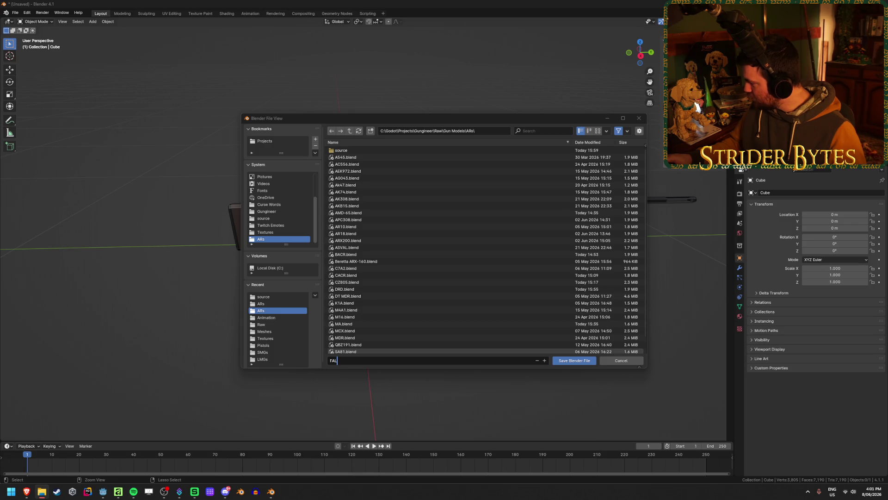
pyautogui.click(377, 361)
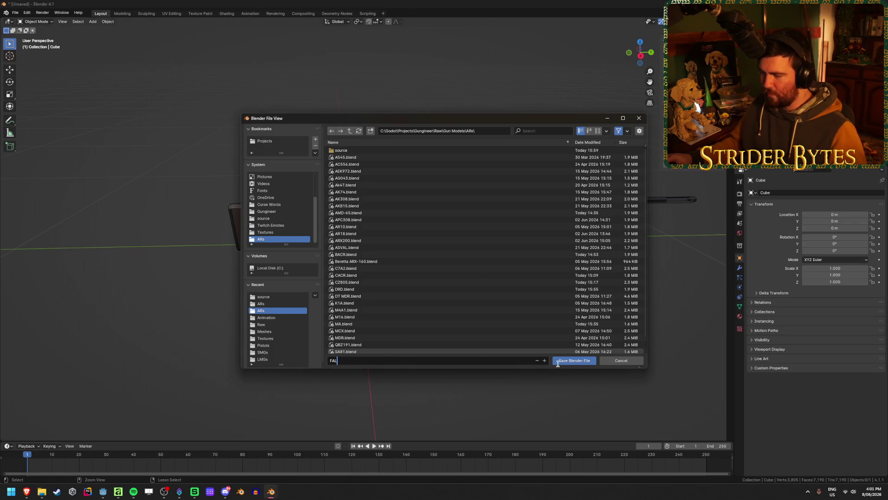
pyautogui.click(574, 362)
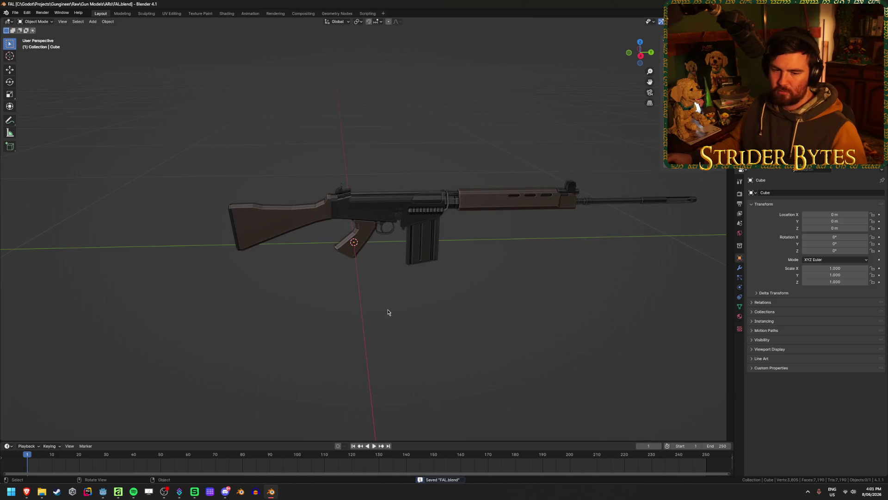
pyautogui.moveTo(397, 324)
pyautogui.mouseDown(button='middle')
pyautogui.moveTo(400, 268)
pyautogui.moveTo(454, 275)
pyautogui.mouseUp(button='middle')
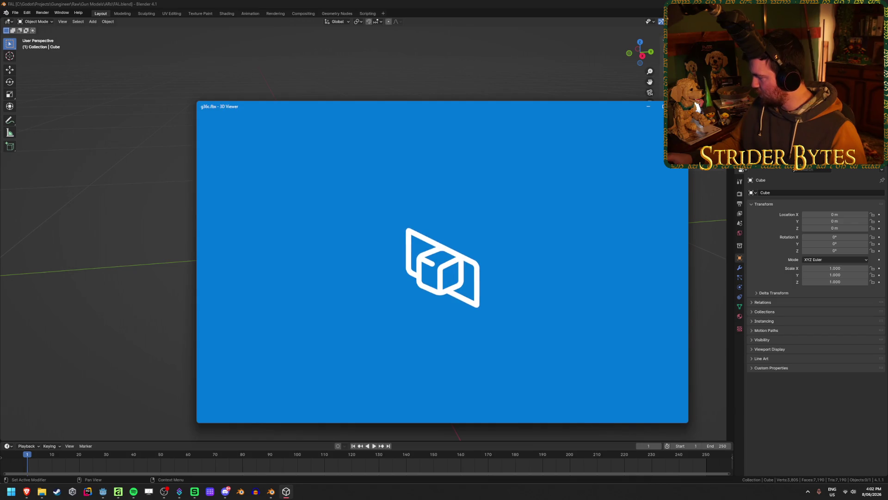
pyautogui.moveTo(384, 259)
pyautogui.mouseDown()
pyautogui.moveTo(388, 266)
pyautogui.moveTo(360, 260)
pyautogui.mouseUp()
pyautogui.click(635, 254)
pyautogui.click(635, 237)
pyautogui.click(663, 235)
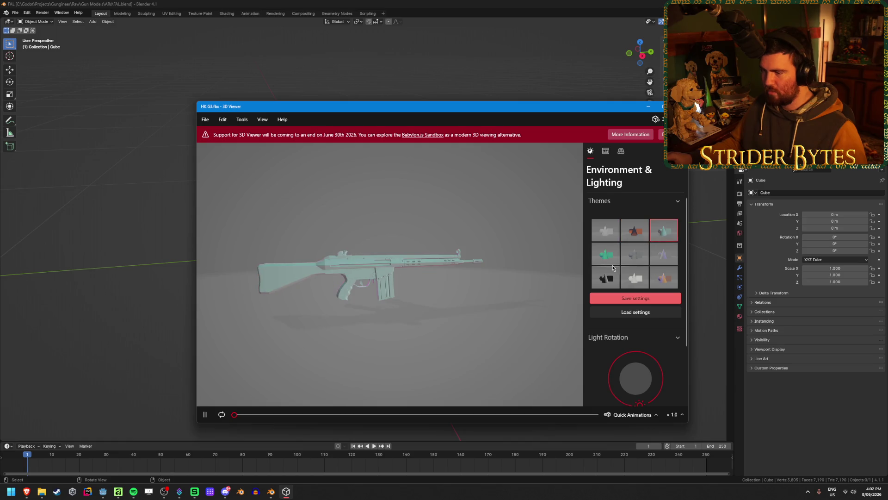
pyautogui.click(606, 278)
pyautogui.moveTo(307, 277); pyautogui.dragTo(365, 263)
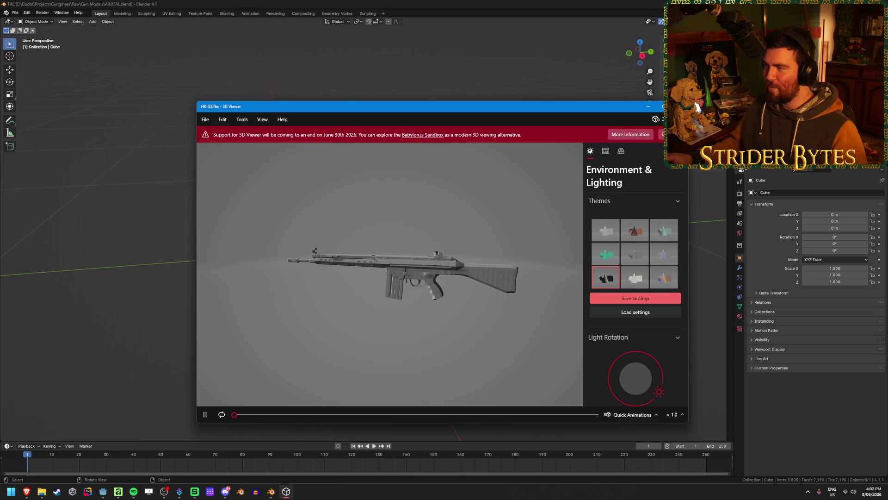
pyautogui.click(678, 106)
pyautogui.moveTo(347, 298)
pyautogui.mouseDown(button='middle')
pyautogui.moveTo(481, 230)
pyautogui.moveTo(361, 243)
pyautogui.moveTo(353, 258)
pyautogui.moveTo(244, 246)
pyautogui.mouseUp(button='middle')
pyautogui.click(481, 230)
pyautogui.hotkey('ctrl', 's')
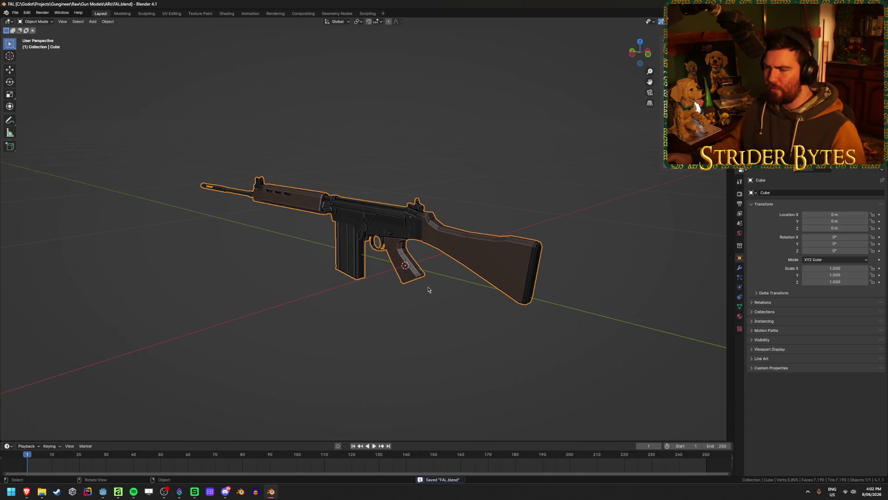
pyautogui.scroll(2, 429, 292)
pyautogui.scroll(2, 440, 299)
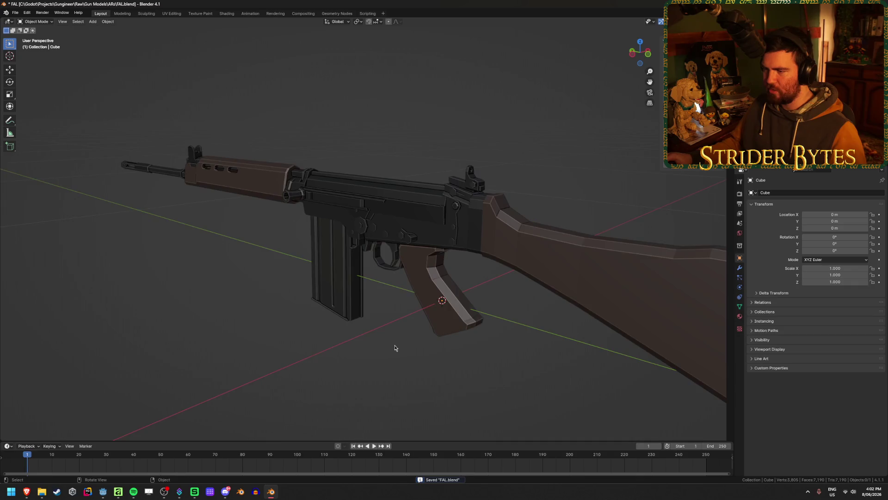
# Save the file and select the whole magazine part in edit mode.
pyautogui.moveTo(392, 349); pyautogui.dragTo(364, 288, button='middle')
pyautogui.moveTo(431, 320)
pyautogui.mouseDown(button='middle')
pyautogui.moveTo(391, 306)
pyautogui.moveTo(308, 301)
pyautogui.moveTo(502, 321)
pyautogui.moveTo(471, 353)
pyautogui.mouseUp(button='middle')
pyautogui.hotkey('ctrl', 's')
pyautogui.press('Tab')
pyautogui.hotkey('alt', 'a')
pyautogui.hotkey('alt', 'z')
pyautogui.moveTo(583, 337)
pyautogui.mouseDown(button='middle')
pyautogui.moveTo(500, 314)
pyautogui.moveTo(504, 326)
pyautogui.mouseUp(button='middle')
pyautogui.hotkey('alt', 'z')
pyautogui.press('l')
pyautogui.moveTo(430, 319)
pyautogui.mouseDown(button='middle')
pyautogui.moveTo(448, 333)
pyautogui.moveTo(500, 274)
pyautogui.moveTo(486, 291)
pyautogui.moveTo(491, 311)
pyautogui.mouseUp(button='middle')
pyautogui.hotkey('alt', 'z')
# Separate the magazine into its own object, Cube.001, and hide it.
pyautogui.press('p')
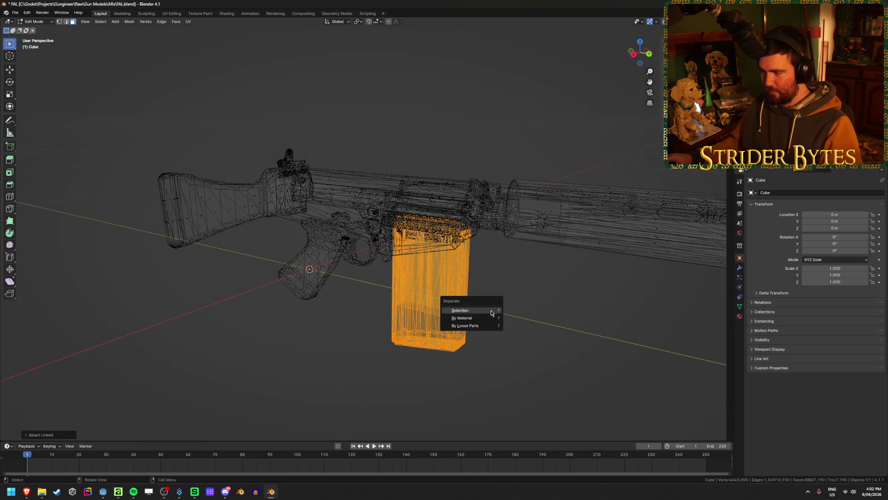
pyautogui.click(450, 306)
pyautogui.press('Tab')
pyautogui.click(448, 347)
pyautogui.moveTo(447, 359); pyautogui.dragTo(454, 350, button='middle')
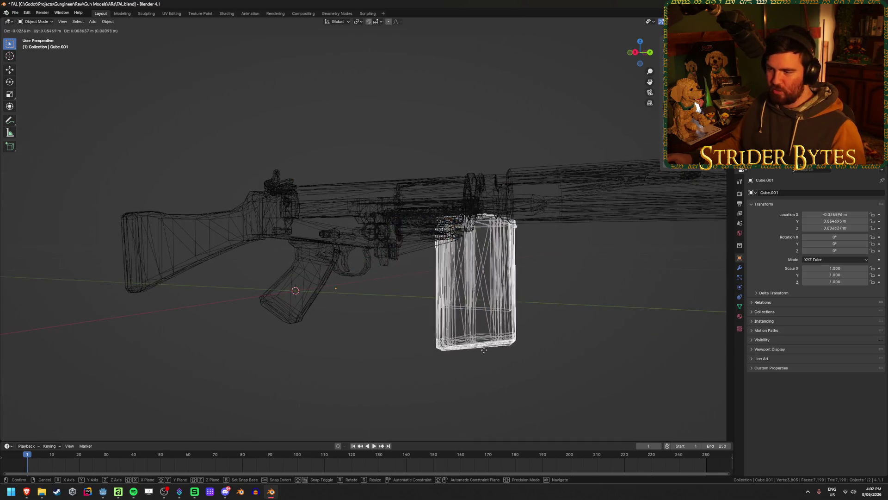
pyautogui.press('h')
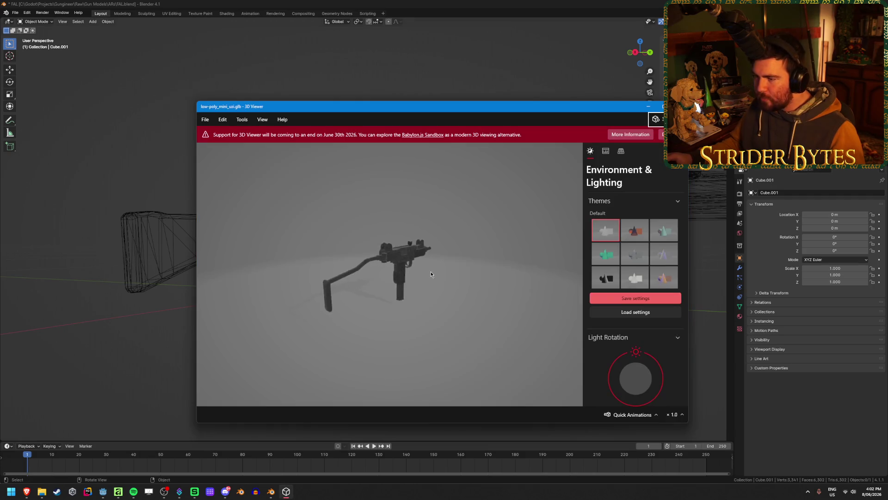
pyautogui.scroll(3, 426, 295)
# Orbit the Uzi and MAC-10 reference models, then close 3D Viewer.
pyautogui.moveTo(436, 267)
pyautogui.mouseDown()
pyautogui.moveTo(369, 267)
pyautogui.moveTo(428, 265)
pyautogui.mouseUp()
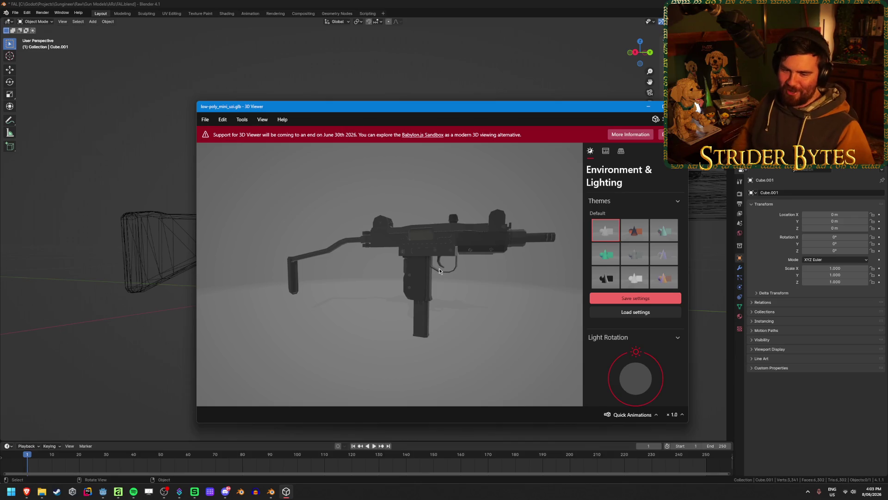
pyautogui.moveTo(430, 254); pyautogui.dragTo(396, 248, button='right')
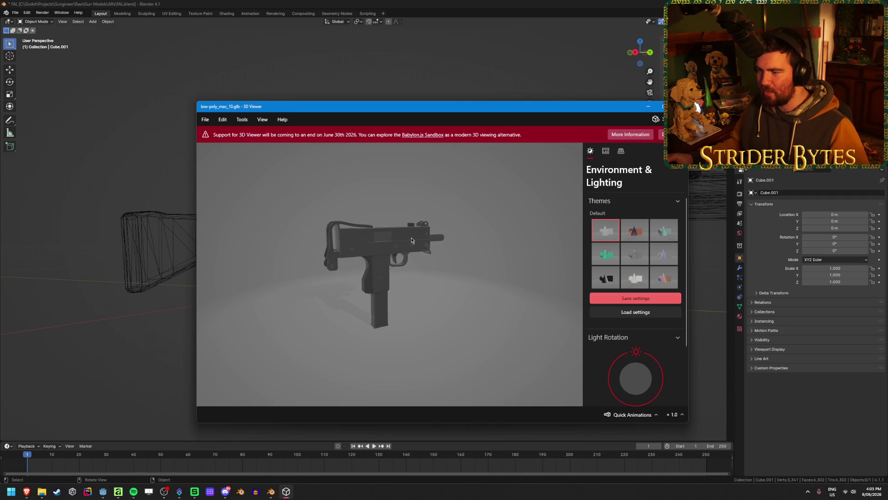
pyautogui.moveTo(430, 244)
pyautogui.mouseDown()
pyautogui.moveTo(407, 246)
pyautogui.moveTo(432, 240)
pyautogui.mouseUp()
pyautogui.click(677, 106)
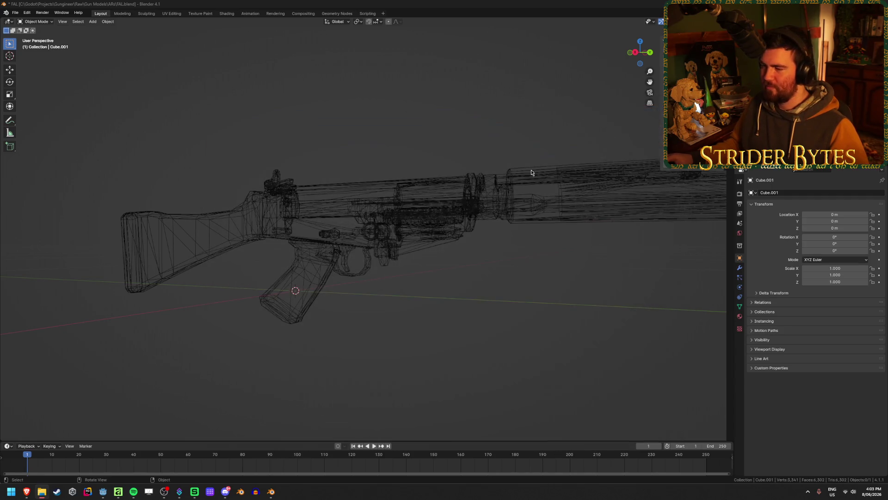
# Unhide everything, return to solid shading, then hide only the separated magazine again.
pyautogui.hotkey('alt', 'h')
pyautogui.hotkey('alt', 'a')
pyautogui.hotkey('shift', 'z')
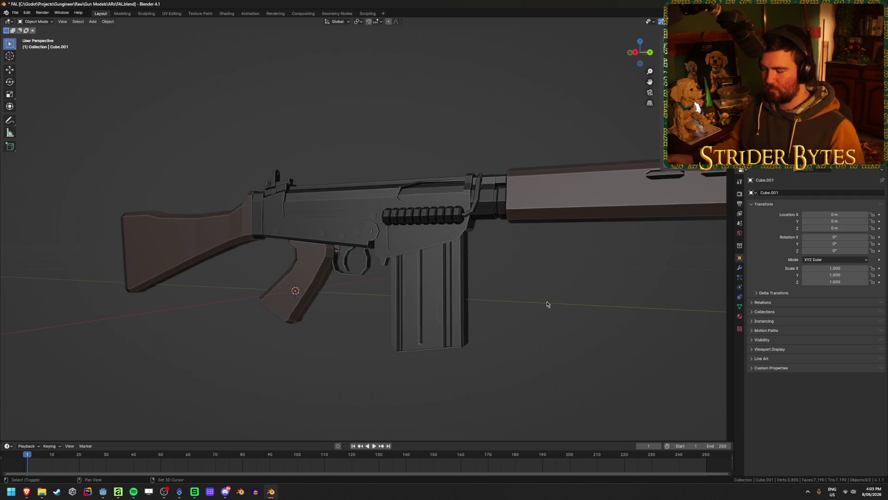
pyautogui.press('a')
pyautogui.click(437, 290)
pyautogui.press('h')
pyautogui.moveTo(444, 286)
pyautogui.mouseDown(button='middle')
pyautogui.moveTo(467, 227)
pyautogui.moveTo(408, 255)
pyautogui.moveTo(420, 237)
pyautogui.mouseUp(button='middle')
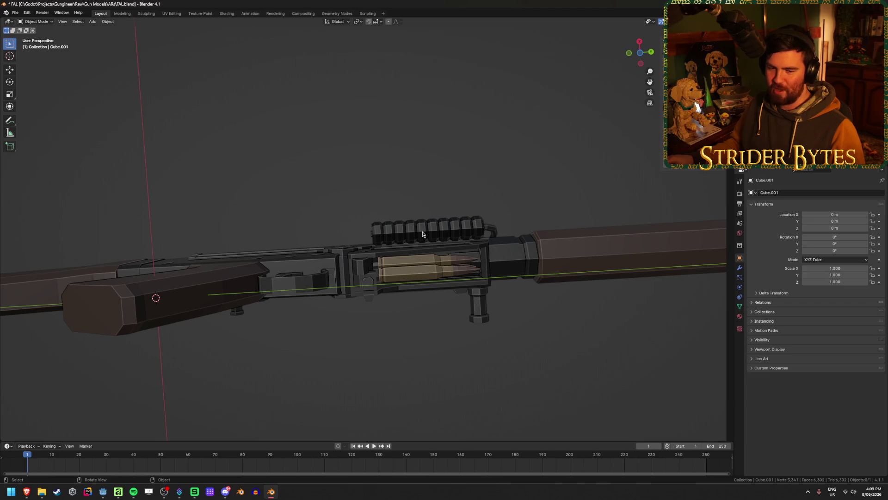
pyautogui.click(390, 249)
pyautogui.click(413, 320)
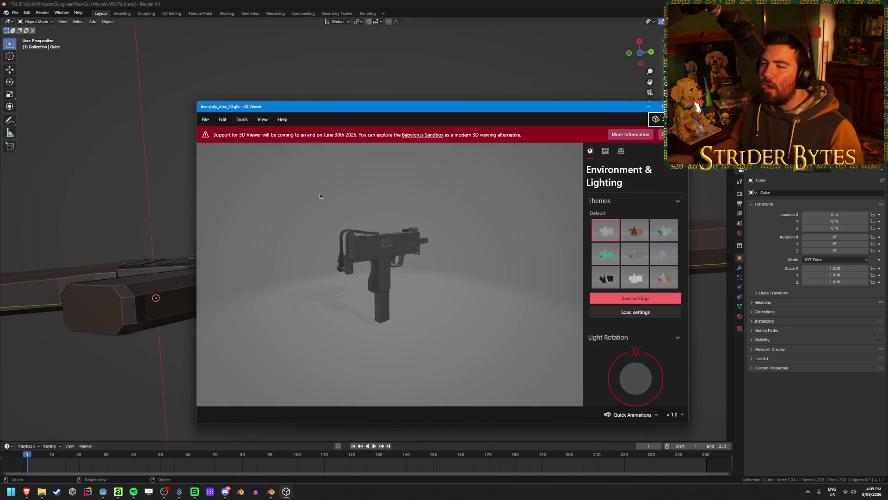
# Close the MAC-10 reference in 3D Viewer and reselect the rifle in Blender.
pyautogui.moveTo(287, 134); pyautogui.dragTo(334, 135)
pyautogui.click(334, 135)
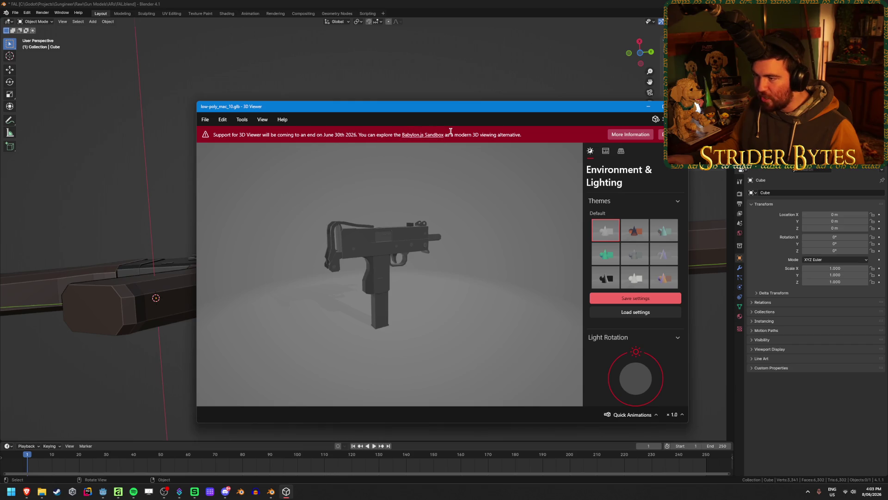
pyautogui.click(677, 106)
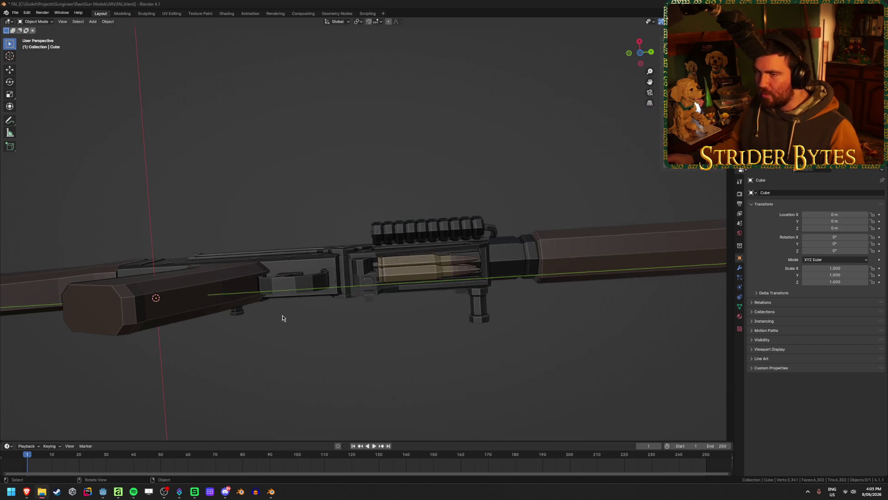
pyautogui.click(404, 273)
# Separate the linked cartridge geometry in the receiver from the rifle body into new objects.
pyautogui.moveTo(411, 338); pyautogui.dragTo(418, 337, button='middle')
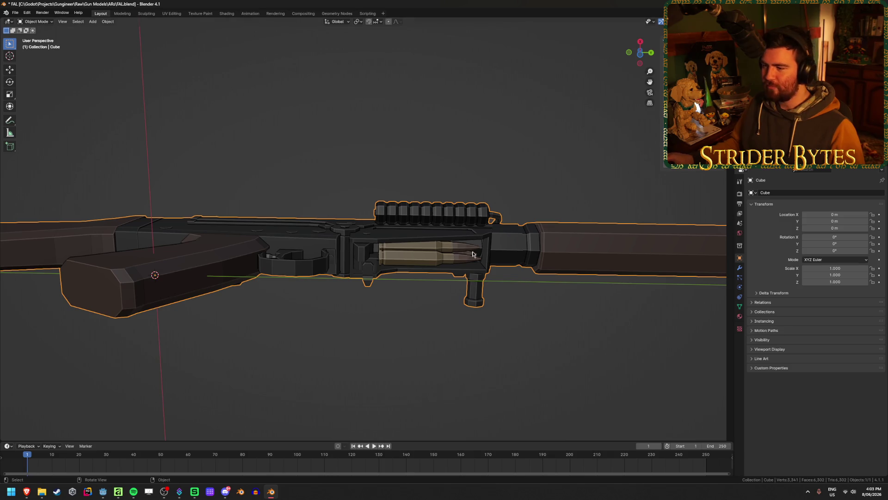
pyautogui.press('Tab')
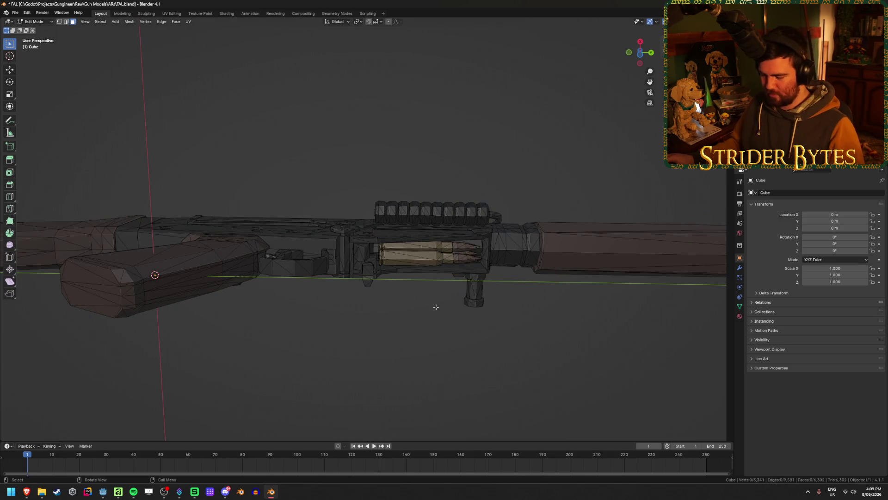
pyautogui.press('l')
pyautogui.press('l')
pyautogui.press('p')
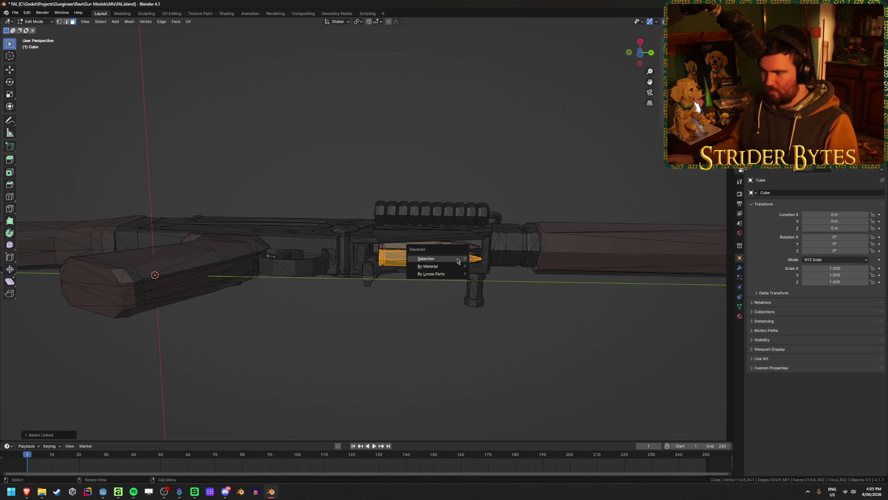
pyautogui.click(425, 256)
pyautogui.press('Tab')
pyautogui.click(438, 269)
pyautogui.press('Tab')
pyautogui.moveTo(423, 253); pyautogui.dragTo(437, 250, button='middle')
pyautogui.press('l')
pyautogui.press('l')
pyautogui.press('p')
pyautogui.click(458, 253)
pyautogui.press('Tab')
# Separate the cartridge casing without the bullet tip into its own object and hide it.
pyautogui.click(424, 248)
pyautogui.click(420, 257)
pyautogui.press('Tab')
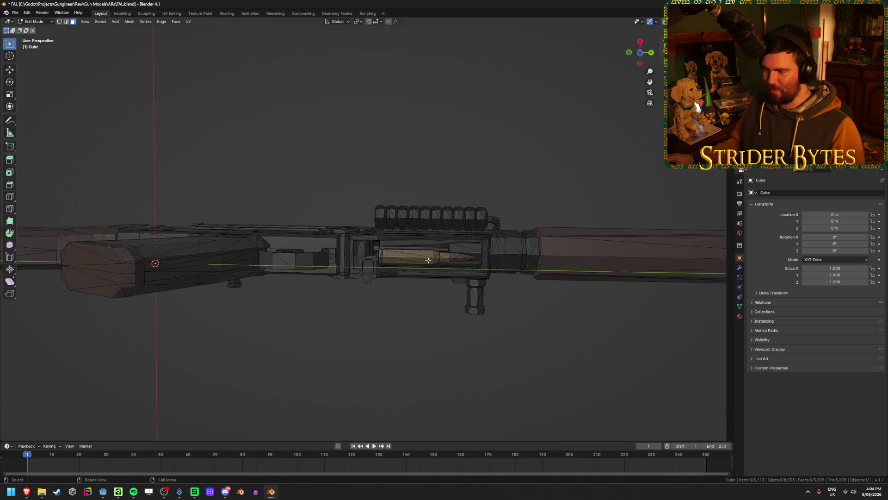
pyautogui.press('l')
pyautogui.press('l')
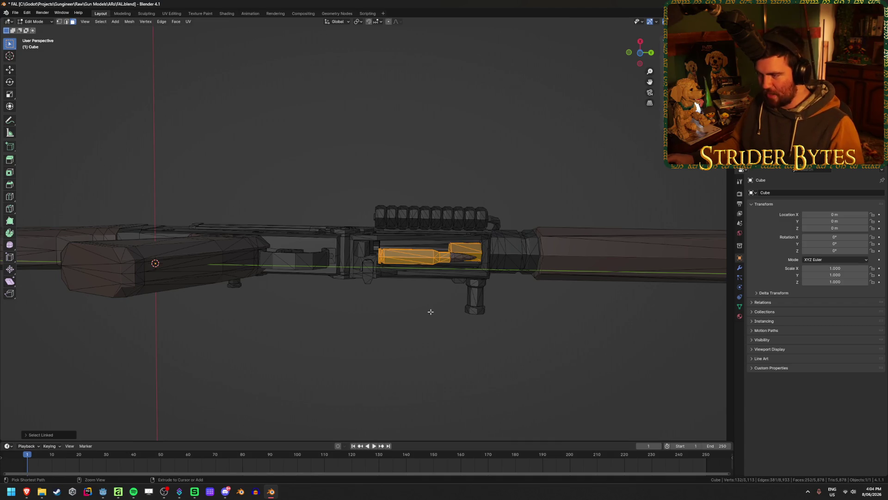
pyautogui.hotkey('shift', 'l')
pyautogui.press('l')
pyautogui.hotkey('shift', 'l')
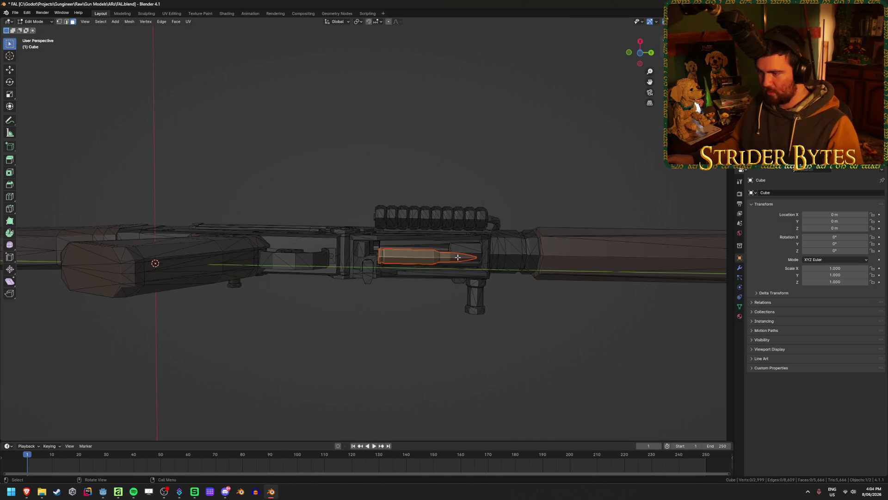
pyautogui.press('Tab')
pyautogui.click(427, 263)
pyautogui.press('h')
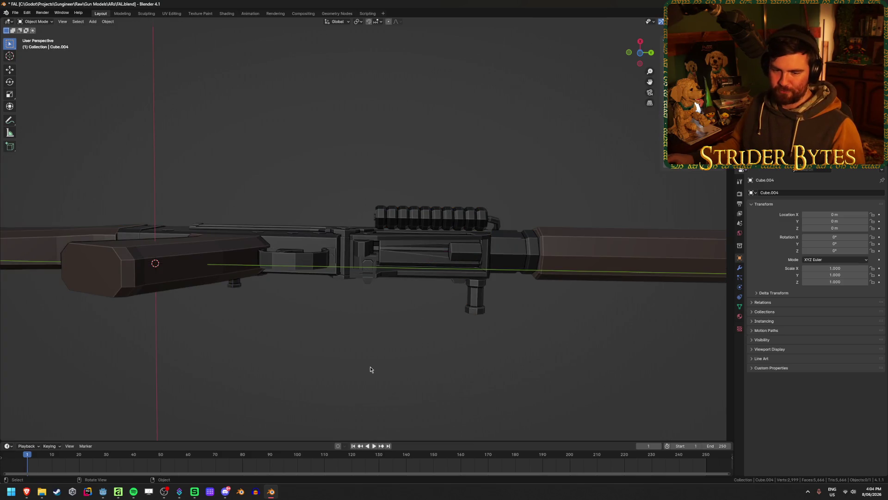
pyautogui.scroll(3, 399, 306)
# Unhide all parts so the magazine shows beneath the receiver again and select the whole rifle.
pyautogui.moveTo(403, 298)
pyautogui.mouseDown(button='middle')
pyautogui.moveTo(407, 383)
pyautogui.moveTo(419, 364)
pyautogui.mouseUp(button='middle')
pyautogui.scroll(-6, 408, 383)
pyautogui.hotkey('alt', 'h')
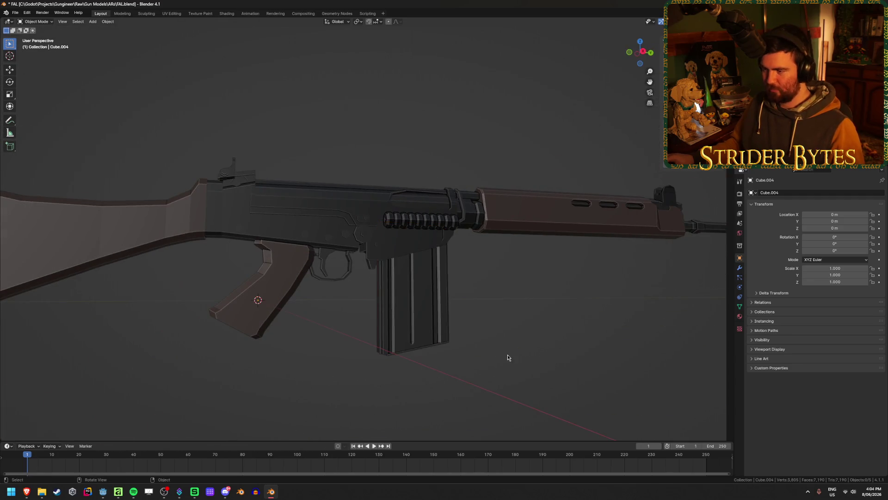
pyautogui.scroll(-4, 467, 281)
pyautogui.moveTo(464, 294); pyautogui.dragTo(430, 291, button='middle')
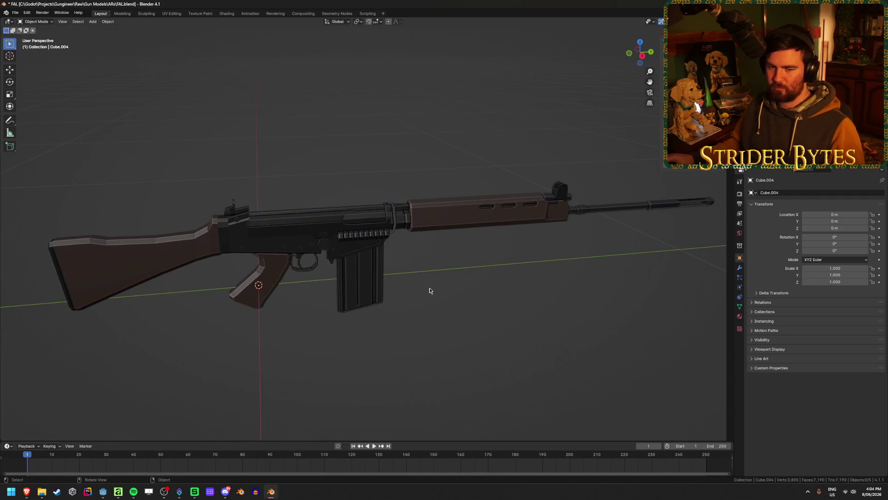
pyautogui.press('a')
pyautogui.moveTo(514, 288); pyautogui.dragTo(479, 239, button='middle')
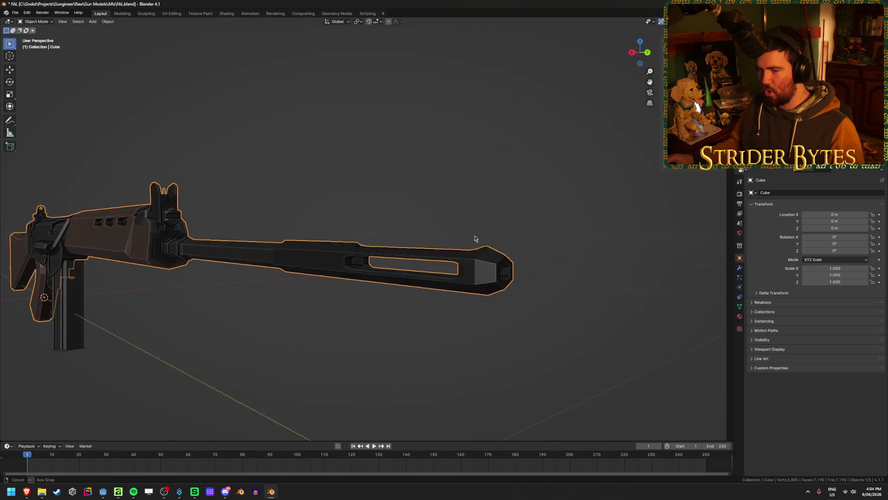
# Inspect the rifle and magazine from side and perspective views, toggling wireframe display.
pyautogui.press('Tab')
pyautogui.press('KP_3')
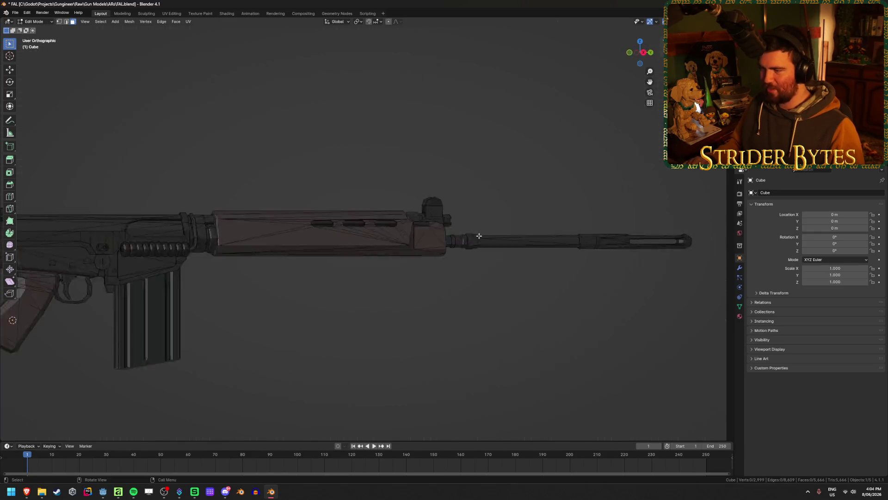
pyautogui.press('Tab')
pyautogui.scroll(-2, 479, 237)
pyautogui.scroll(-2, 477, 238)
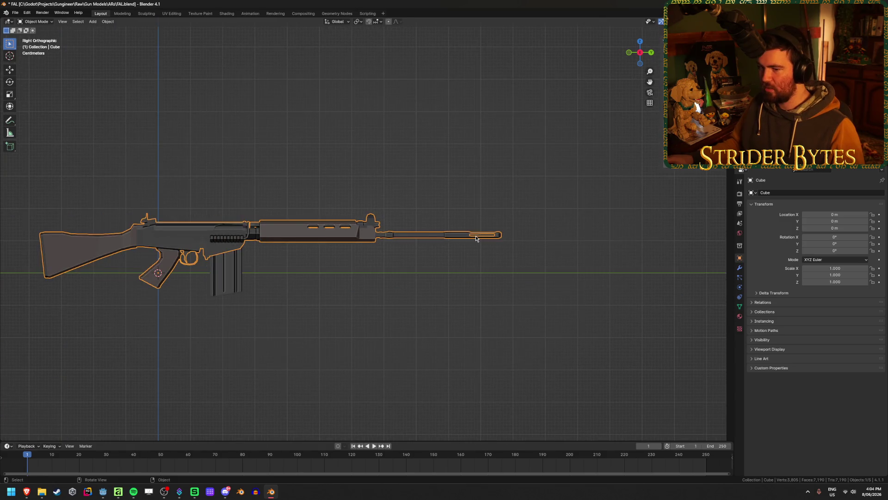
pyautogui.click(225, 279)
pyautogui.click(181, 248)
pyautogui.moveTo(180, 245)
pyautogui.mouseDown(button='middle')
pyautogui.moveTo(377, 273)
pyautogui.moveTo(376, 281)
pyautogui.mouseUp(button='middle')
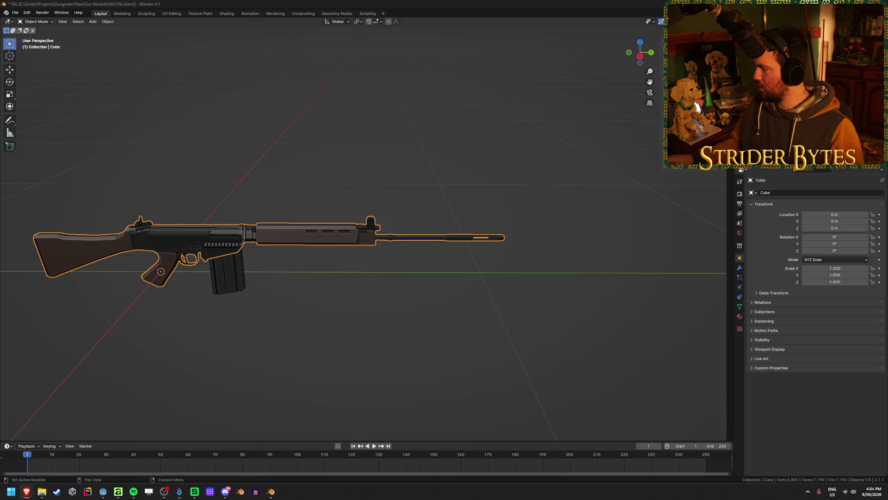
pyautogui.click(422, 314)
pyautogui.moveTo(423, 313); pyautogui.dragTo(378, 251, button='middle')
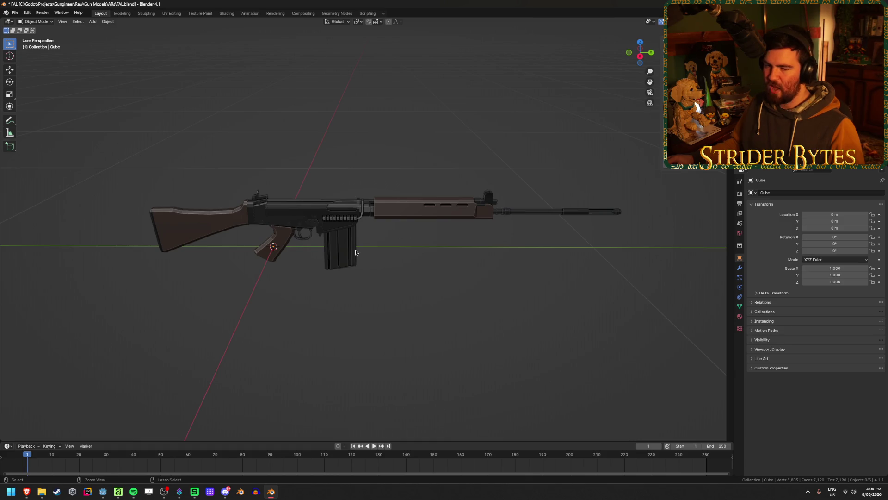
pyautogui.scroll(2, 403, 293)
pyautogui.scroll(2, 406, 291)
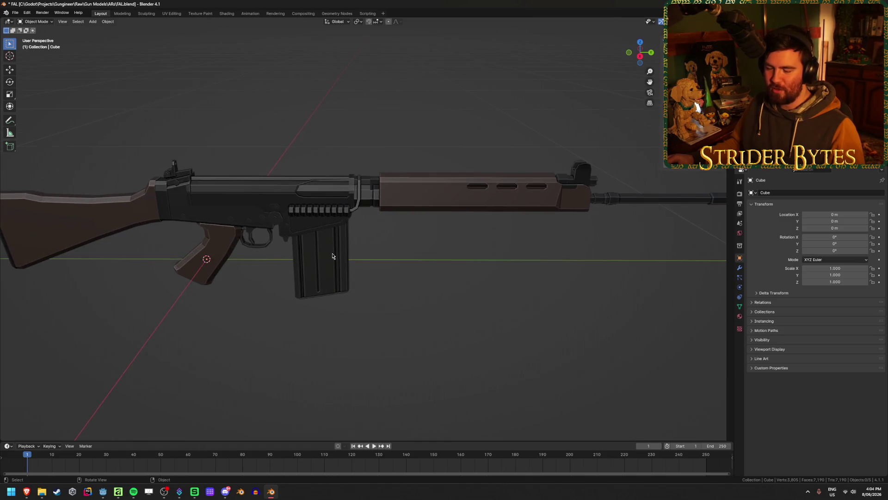
pyautogui.click(332, 257)
pyautogui.hotkey('shift', 'z')
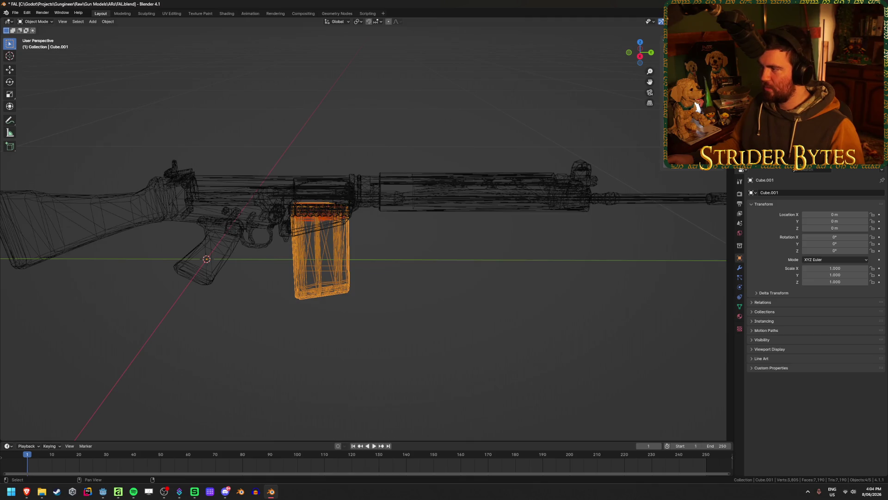
pyautogui.keyDown('shift'); pyautogui.click(447, 203); pyautogui.keyUp('shift')
pyautogui.hotkey('shift', 'z')
pyautogui.scroll(-3, 360, 257)
pyautogui.scroll(-1, 425, 245)
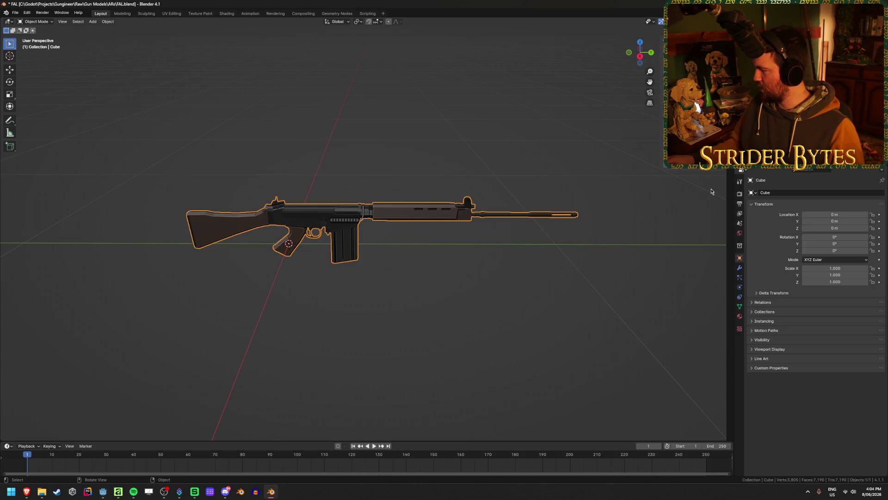
# Scale the rifle to 0.760, save FAL.blend, and apply the scale so it reads 1.000.
pyautogui.press('s')
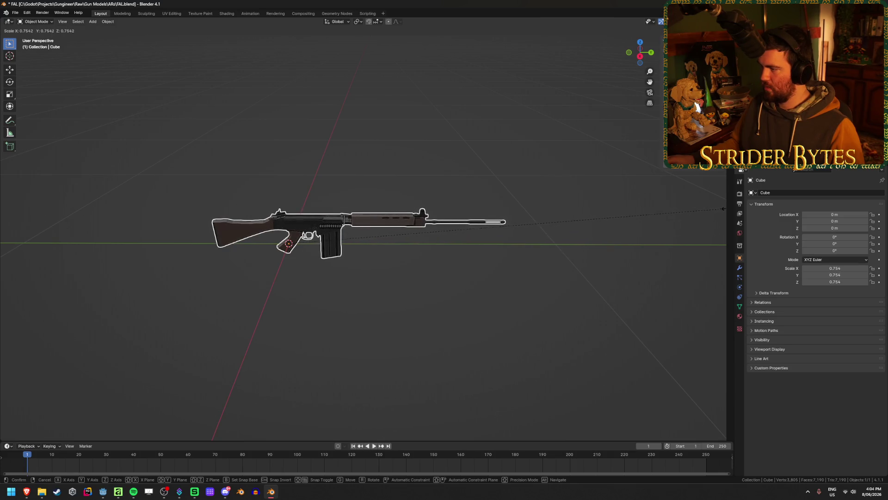
pyautogui.click(19, 206)
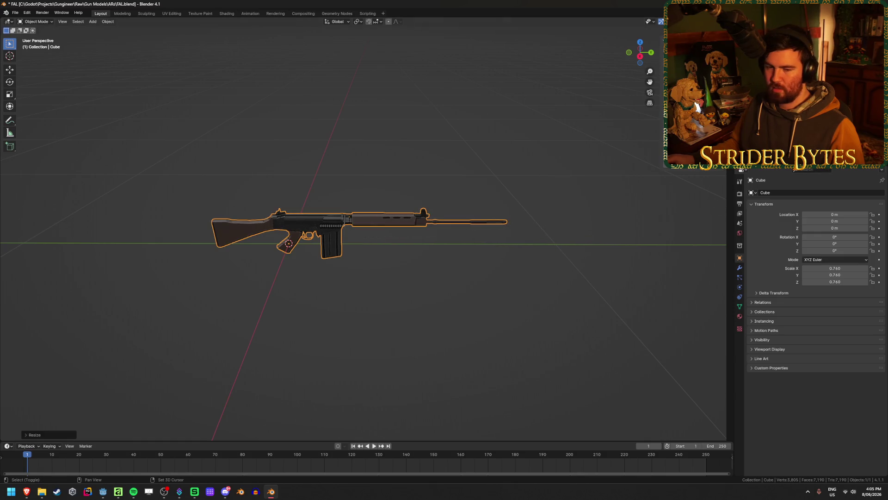
pyautogui.hotkey('ctrl', 's')
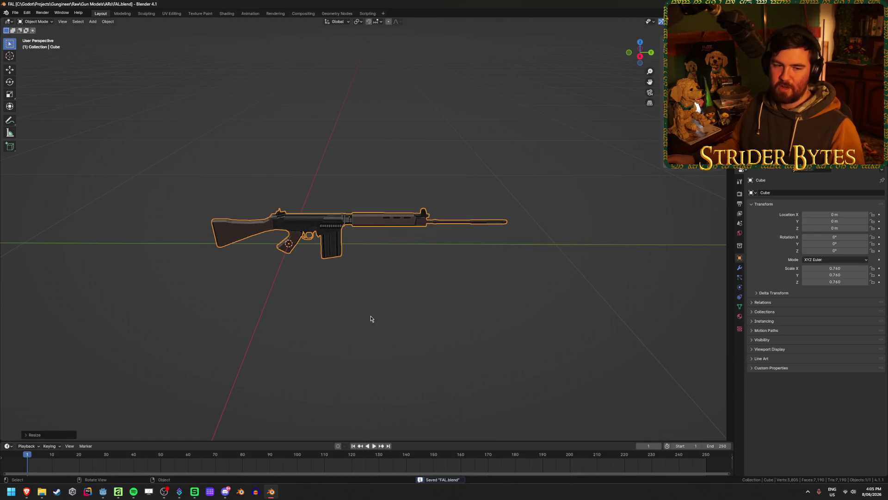
pyautogui.hotkey('ctrl', 'a')
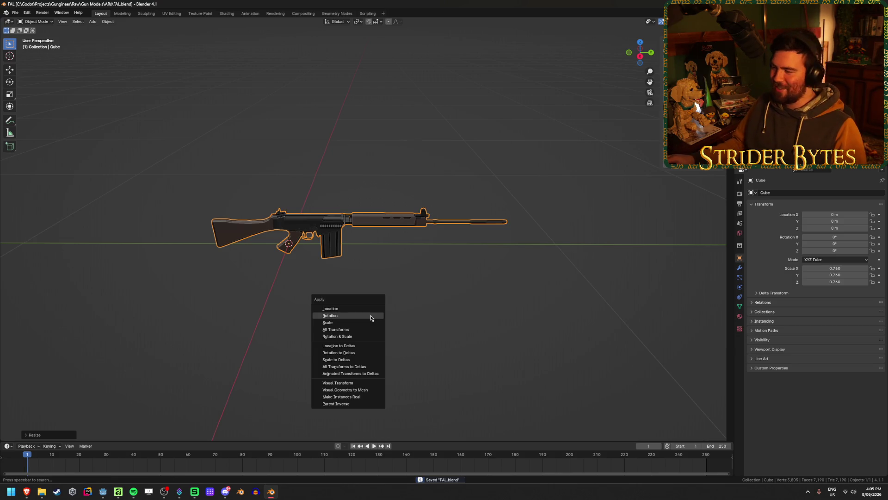
pyautogui.click(372, 322)
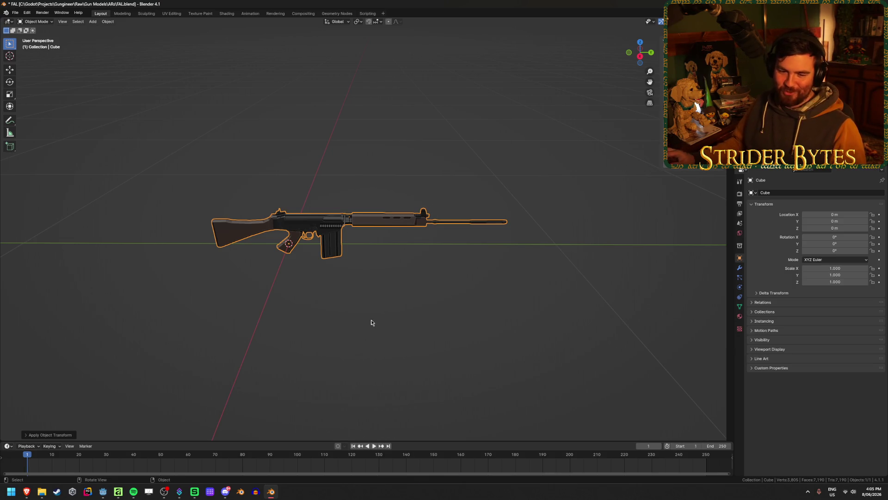
pyautogui.scroll(4, 372, 320)
pyautogui.moveTo(333, 321)
pyautogui.mouseDown(button='middle')
pyautogui.moveTo(382, 294)
pyautogui.moveTo(393, 323)
pyautogui.moveTo(450, 331)
pyautogui.mouseUp(button='middle')
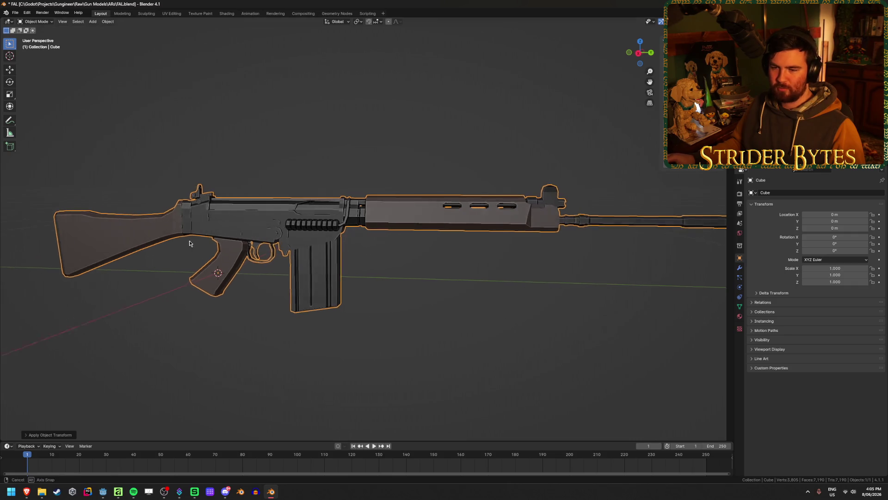
# Separate the linked magazine geometry from the rifle body into its own object and hide it.
pyautogui.press('Tab')
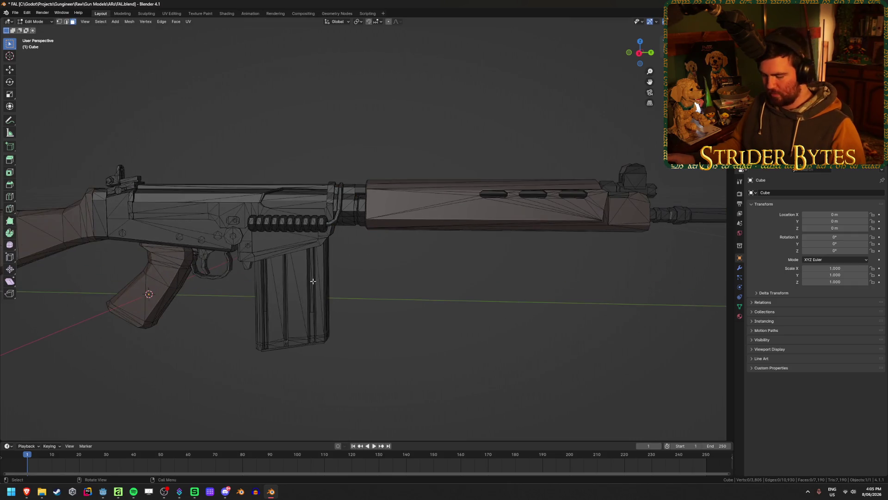
pyautogui.press('l')
pyautogui.moveTo(312, 281); pyautogui.dragTo(294, 335, button='middle')
pyautogui.press('p')
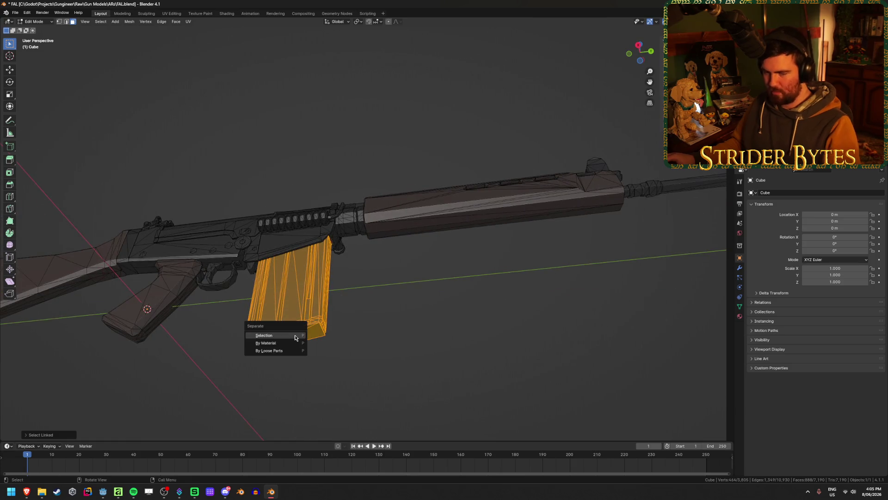
pyautogui.click(295, 335)
pyautogui.press('Tab')
pyautogui.click(299, 313)
pyautogui.moveTo(299, 313)
pyautogui.mouseDown(button='middle')
pyautogui.moveTo(281, 266)
pyautogui.moveTo(348, 306)
pyautogui.moveTo(382, 276)
pyautogui.mouseUp(button='middle')
pyautogui.press('h')
# In see-through display, separate the receiver cartridges, undoing one bad bullet split.
pyautogui.hotkey('alt', 'z')
pyautogui.click(338, 299)
pyautogui.press('Tab')
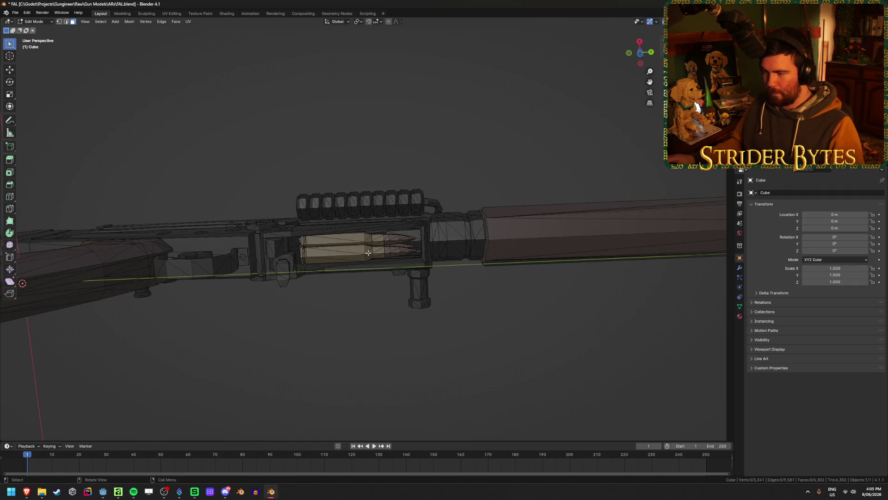
pyautogui.press('p')
pyautogui.press('Tab')
pyautogui.click(368, 256)
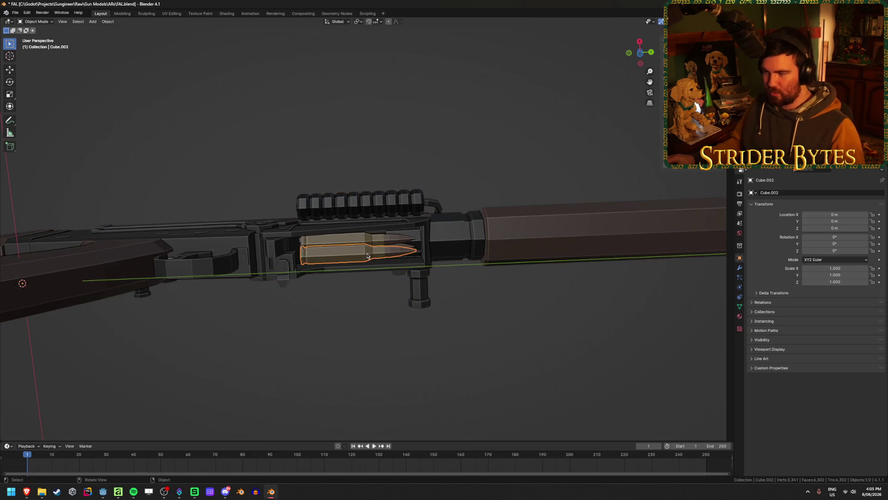
pyautogui.click(360, 244)
pyautogui.press('Tab')
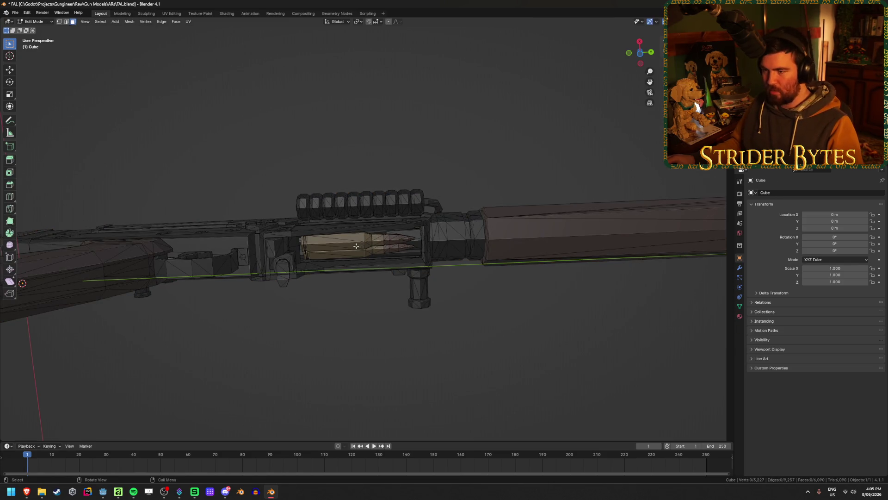
pyautogui.hotkey('ctrl', 'l')
pyautogui.press('p')
pyautogui.press('Tab')
pyautogui.click(373, 242)
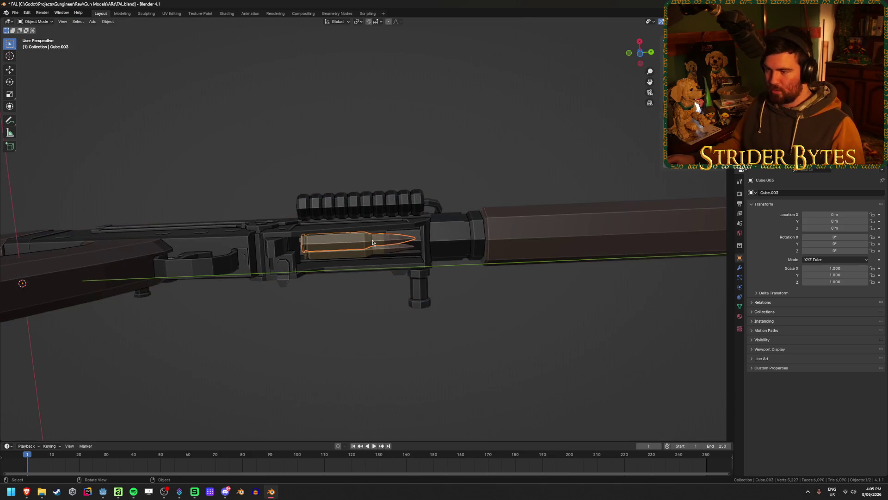
pyautogui.hotkey('ctrl', 'z')
pyautogui.hotkey('ctrl', 'z')
pyautogui.hotkey('ctrl', 'z')
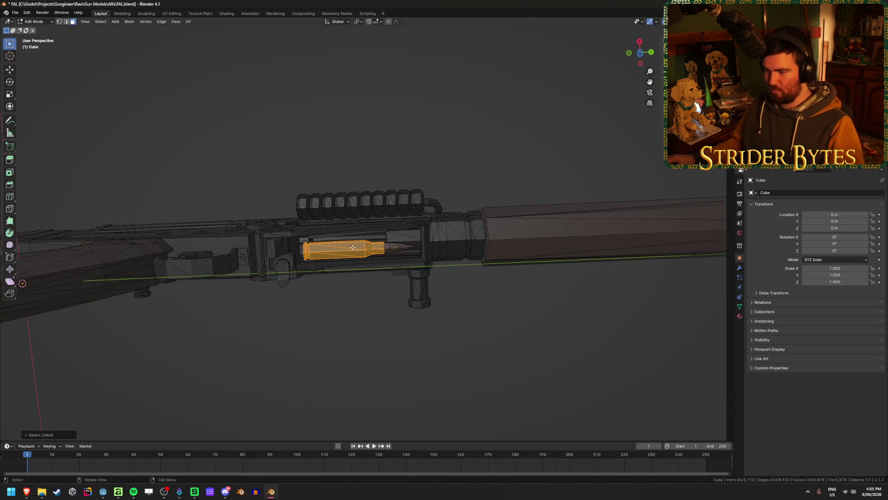
# Separate the bullet into its own object (Cube.004) and hide it, leaving the receiver empty.
pyautogui.press('p')
pyautogui.press('Tab')
pyautogui.click(364, 252)
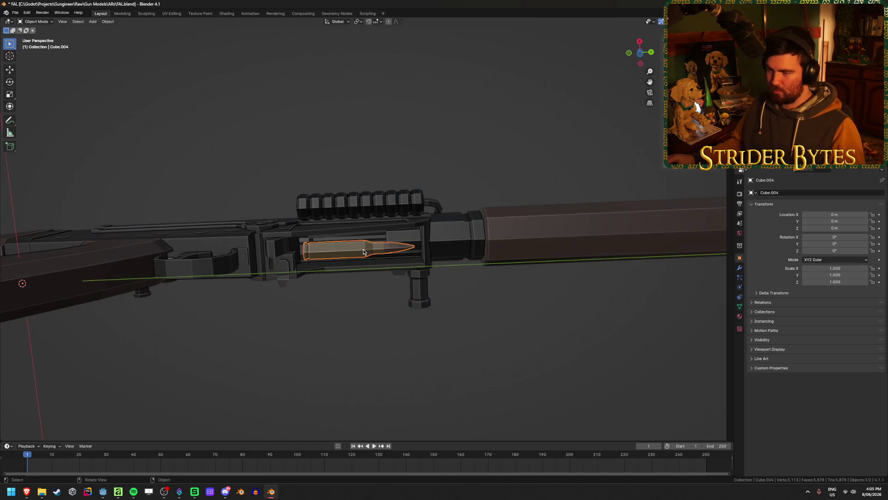
pyautogui.press('h')
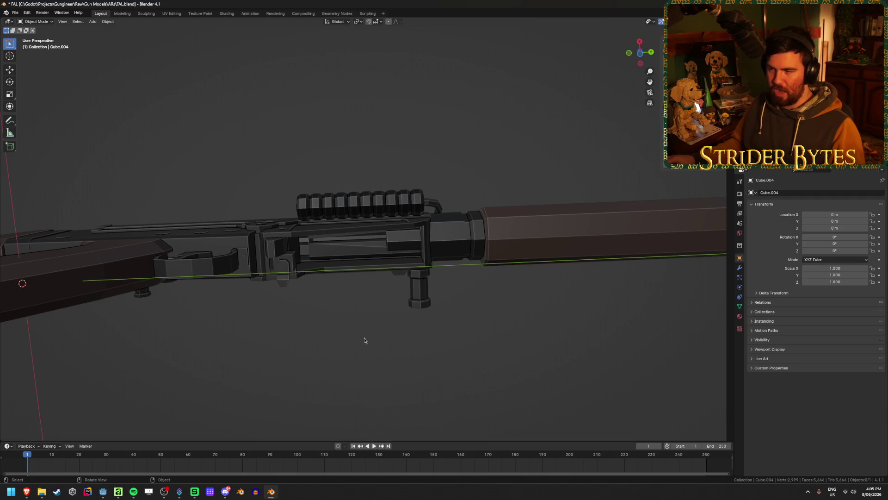
pyautogui.scroll(-3, 355, 356)
pyautogui.scroll(-3, 354, 356)
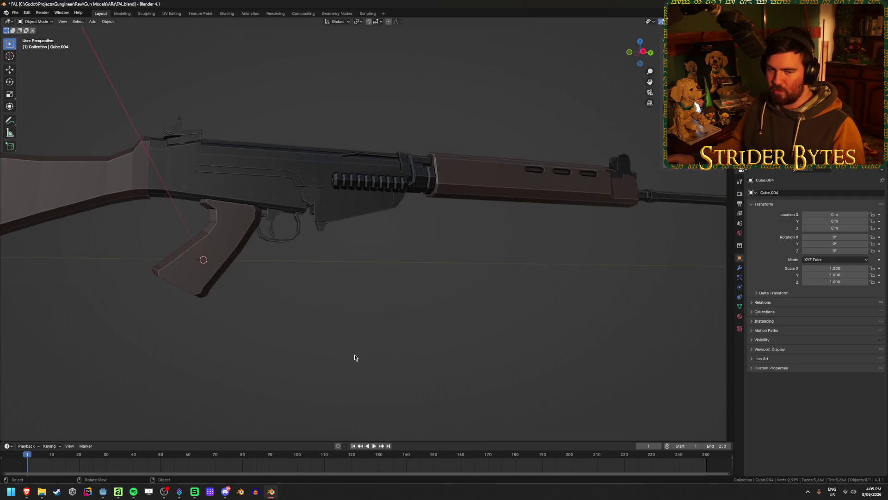
# Separate the linked buttstock geometry into its own object, Cube.005.
pyautogui.moveTo(355, 354); pyautogui.dragTo(355, 357, button='middle')
pyautogui.click(274, 240)
pyautogui.moveTo(274, 239); pyautogui.dragTo(278, 321, button='middle')
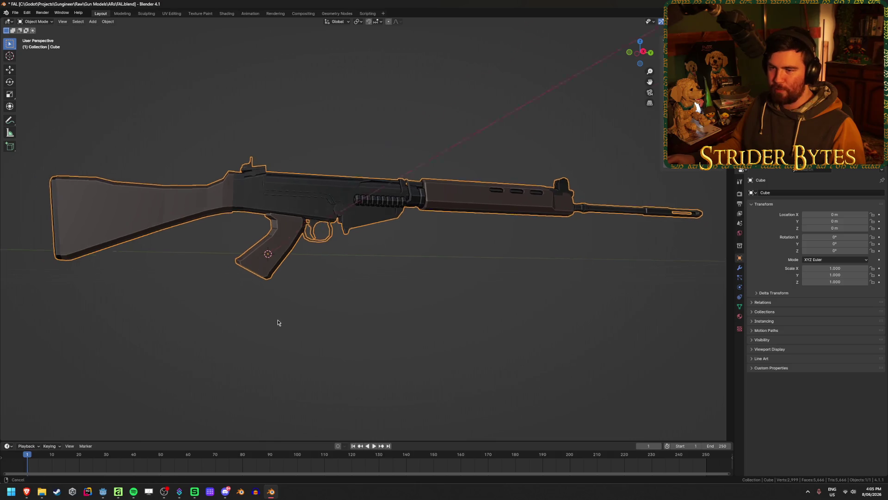
pyautogui.scroll(2, 321, 303)
pyautogui.press('Tab')
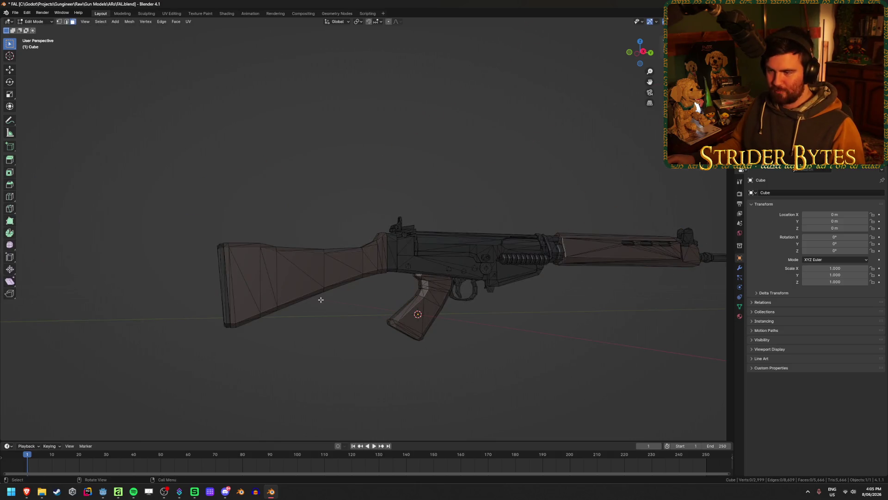
pyautogui.click(229, 288)
pyautogui.hotkey('ctrl', 'l')
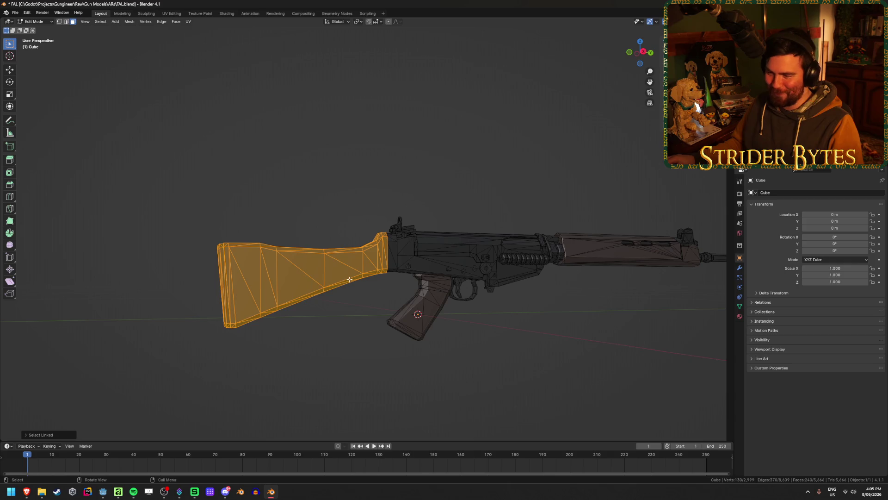
pyautogui.moveTo(349, 279); pyautogui.dragTo(359, 305, button='middle')
pyautogui.press('p')
pyautogui.click(361, 308)
pyautogui.press('Tab')
pyautogui.scroll(3, 421, 321)
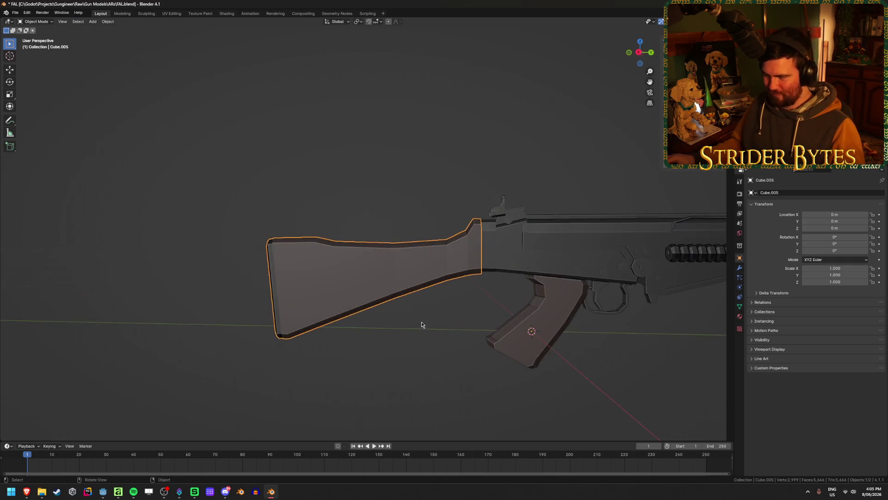
pyautogui.scroll(3, 228, 334)
# From the side view, select the muzzle piece geometry on the rifle body in solid display.
pyautogui.press('KP_3')
pyautogui.keyDown('shift'); pyautogui.moveTo(325, 302); pyautogui.dragTo(318, 279, button='middle'); pyautogui.keyUp('shift')
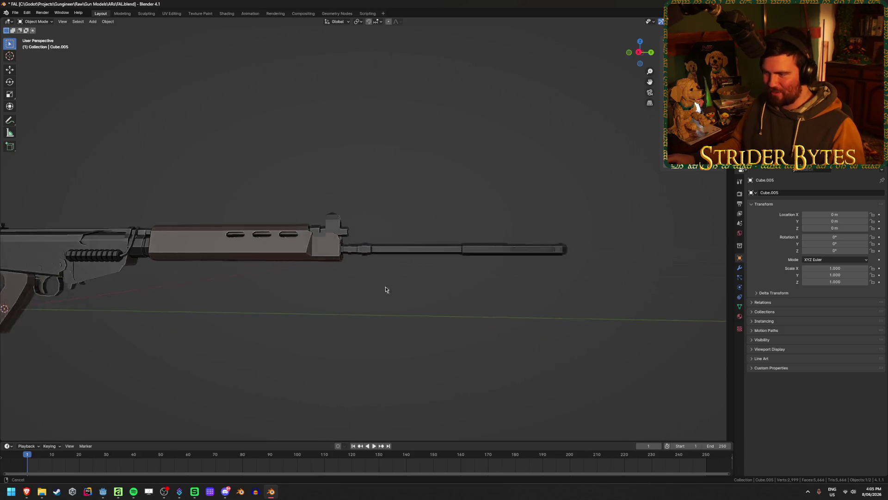
pyautogui.scroll(2, 389, 283)
pyautogui.scroll(2, 383, 280)
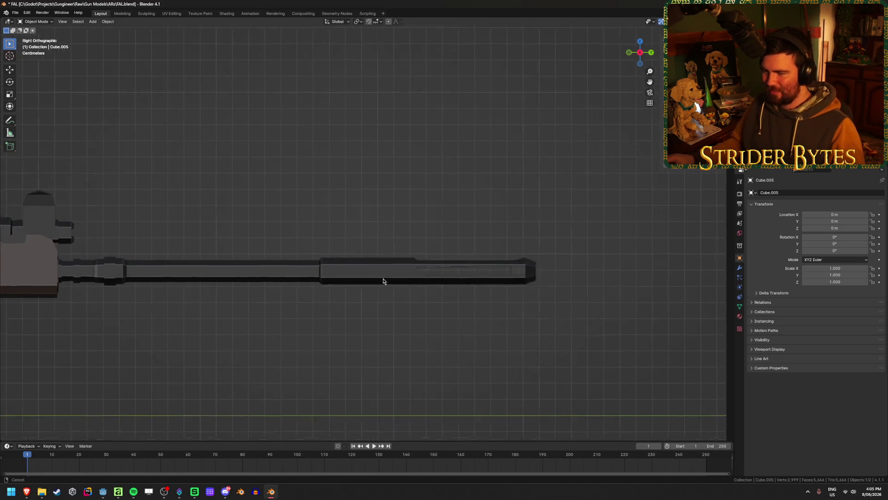
pyautogui.click(357, 267)
pyautogui.press('Tab')
pyautogui.keyDown('shift'); pyautogui.moveTo(571, 309); pyautogui.dragTo(272, 206); pyautogui.keyUp('shift')
pyautogui.hotkey('alt', 'z')
pyautogui.moveTo(389, 211)
pyautogui.mouseDown(button='middle')
pyautogui.moveTo(242, 210)
pyautogui.moveTo(120, 225)
pyautogui.moveTo(86, 212)
pyautogui.moveTo(279, 204)
pyautogui.mouseUp(button='middle')
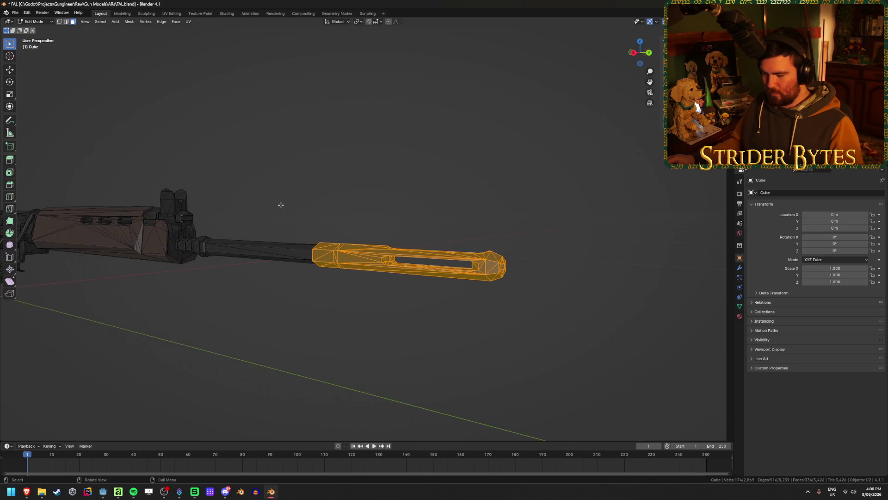
# Separate the slotted muzzle piece into its own object and hide it.
pyautogui.press('p')
pyautogui.click(280, 205)
pyautogui.press('Tab')
pyautogui.click(380, 262)
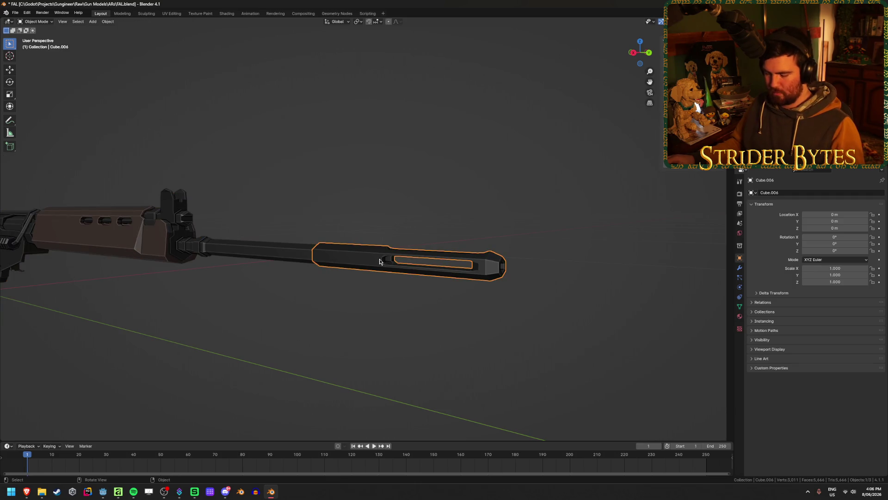
pyautogui.press('h')
pyautogui.click(278, 254)
pyautogui.press('Tab')
pyautogui.scroll(3, 298, 271)
# With vertex snapping, slide the barrel edge loop along Y to the barrel tip.
pyautogui.moveTo(298, 271); pyautogui.dragTo(298, 271, button='middle')
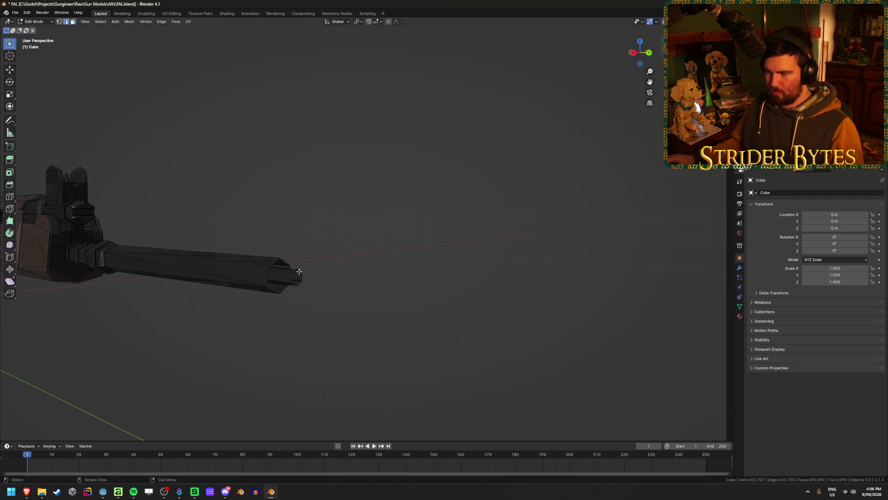
pyautogui.scroll(8, 288, 257)
pyautogui.scroll(-3, 359, 228)
pyautogui.keyDown('alt'); pyautogui.click(362, 229); pyautogui.keyUp('alt')
pyautogui.moveTo(396, 234); pyautogui.dragTo(393, 209, button='middle')
pyautogui.click(377, 22)
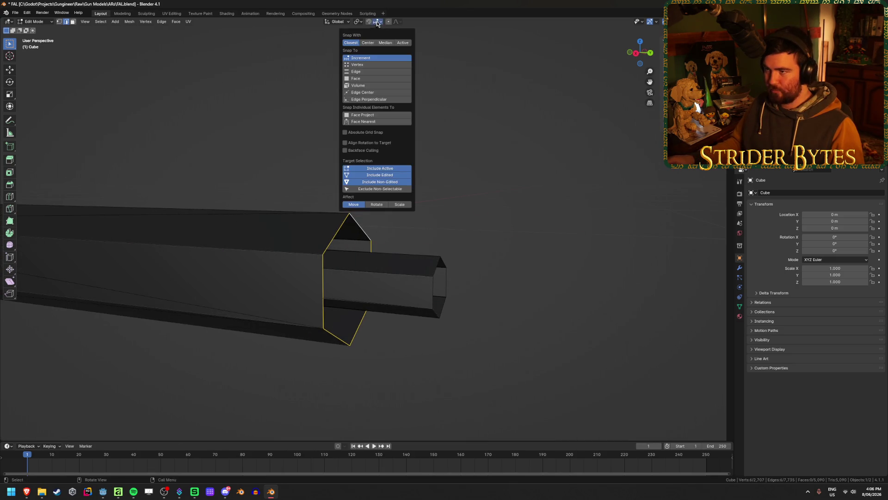
pyautogui.click(382, 64)
pyautogui.press('g')
pyautogui.press('y')
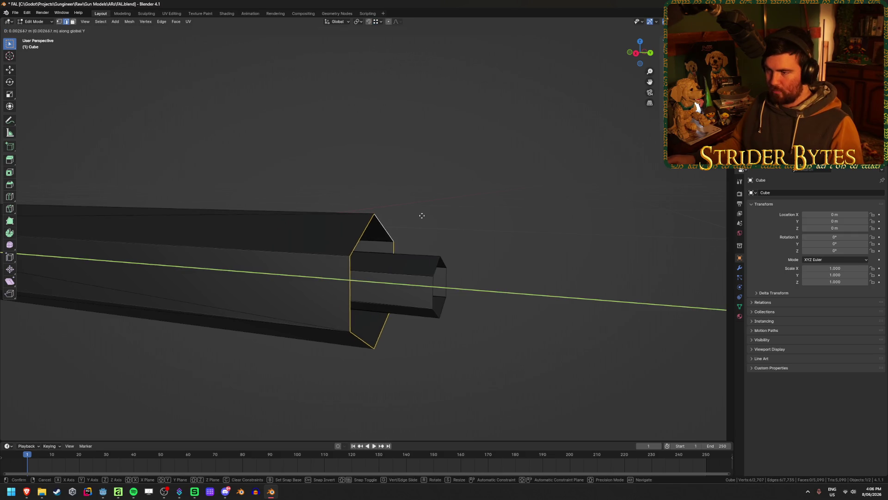
pyautogui.click(465, 259)
# Bridge the edge loops to close the barrel end, then return to object mode.
pyautogui.moveTo(472, 259); pyautogui.dragTo(450, 257, button='middle')
pyautogui.hotkey('ctrl', 'e')
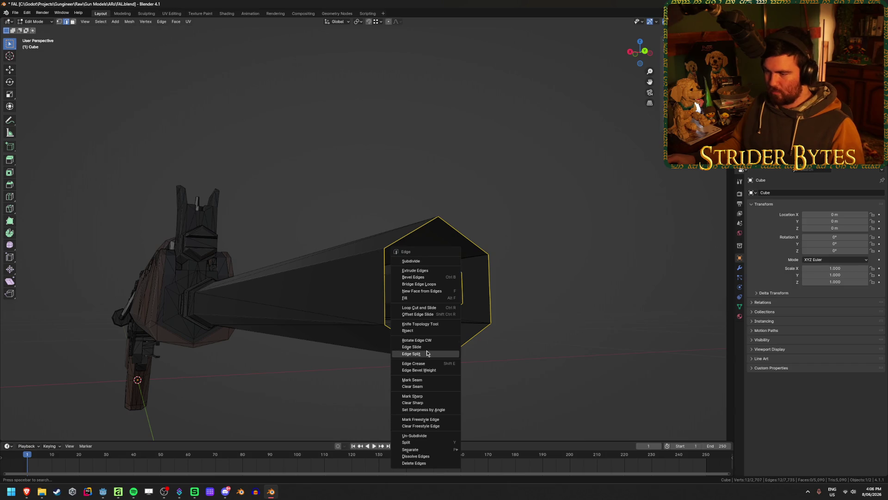
pyautogui.click(444, 284)
pyautogui.click(584, 232)
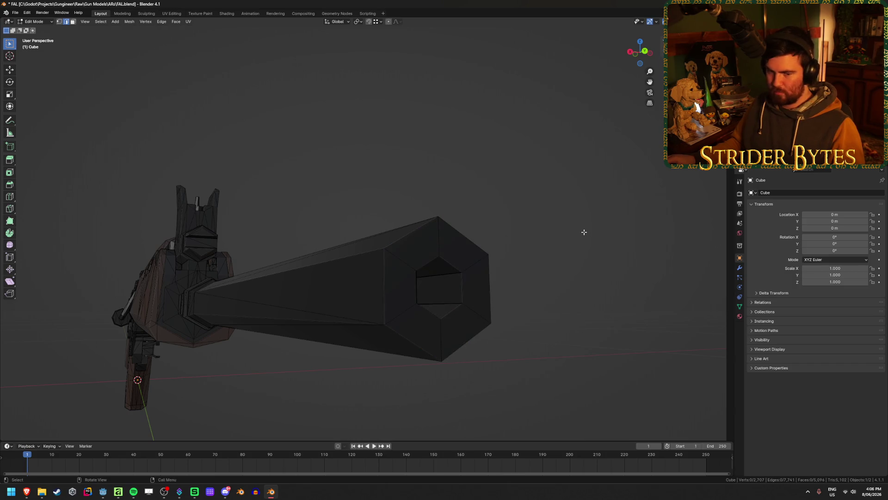
pyautogui.press('Tab')
pyautogui.click(584, 233)
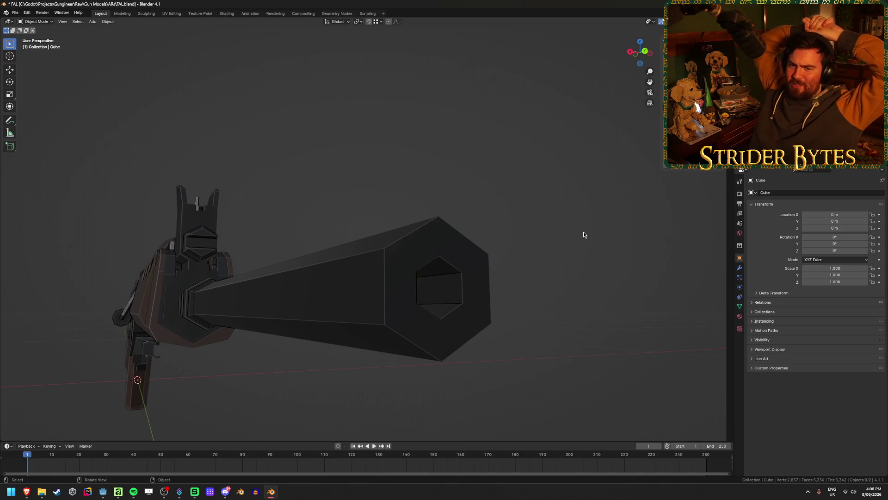
pyautogui.moveTo(583, 235)
pyautogui.mouseDown(button='middle')
pyautogui.moveTo(552, 225)
pyautogui.moveTo(541, 232)
pyautogui.mouseUp(button='middle')
# Reveal all parts, frame the muzzle piece Cube.004 from the side and hide it.
pyautogui.hotkey('alt', 'h')
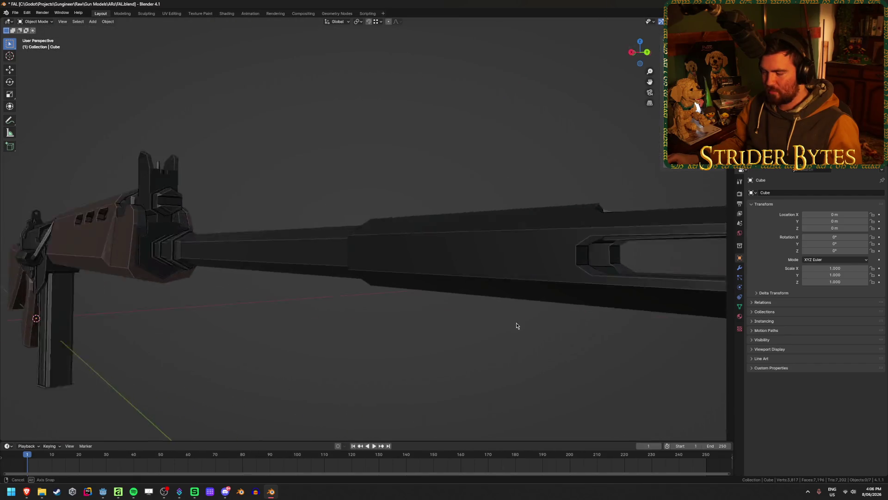
pyautogui.moveTo(483, 329); pyautogui.dragTo(488, 315, button='middle')
pyautogui.click(339, 257)
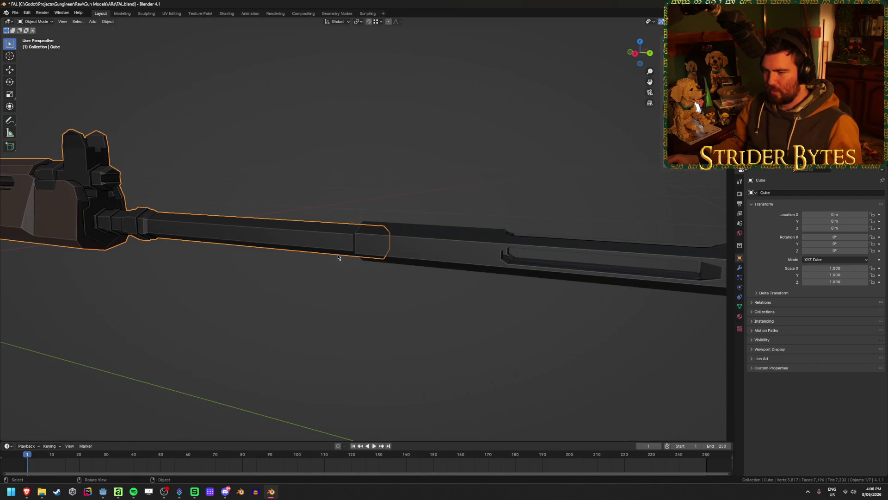
pyautogui.click(448, 250)
pyautogui.press('KP_Decimal')
pyautogui.press('KP_3')
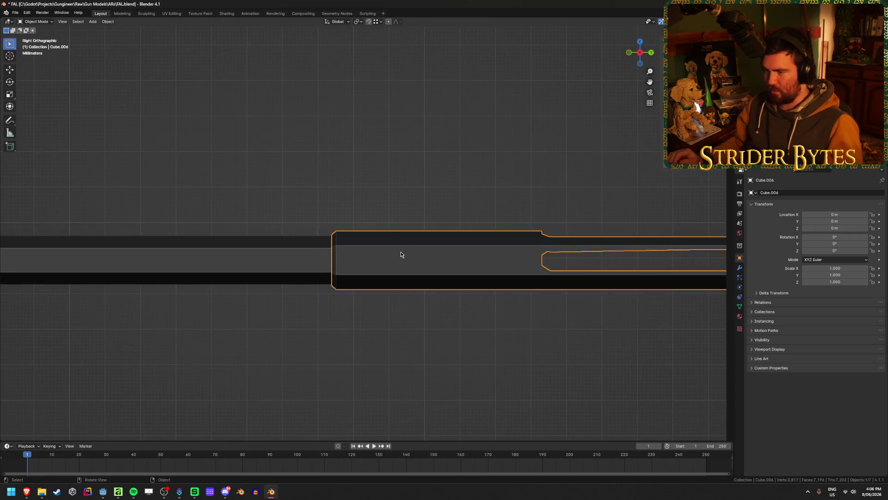
pyautogui.press('h')
# In the rifle mesh, shift the barrel-tip vertices slightly back along the Y axis.
pyautogui.press('Tab')
pyautogui.hotkey('alt', 'z')
pyautogui.moveTo(421, 206); pyautogui.dragTo(361, 297)
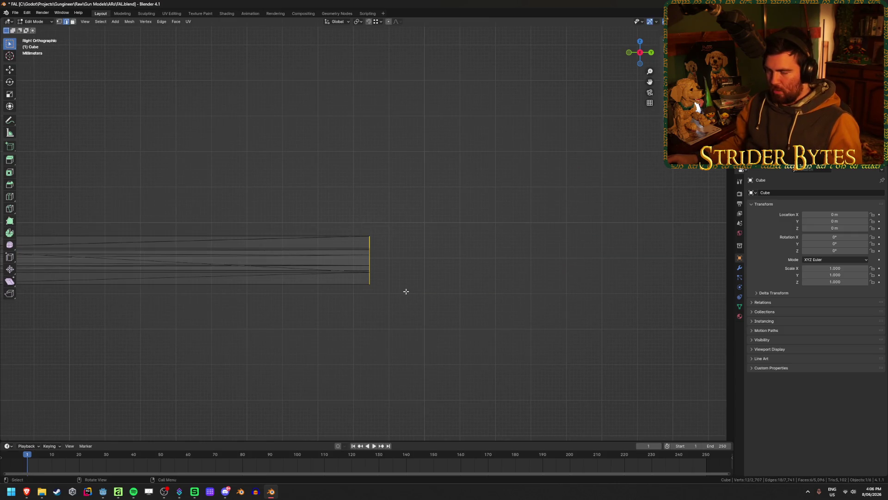
pyautogui.press('a')
pyautogui.moveTo(428, 257); pyautogui.dragTo(374, 204)
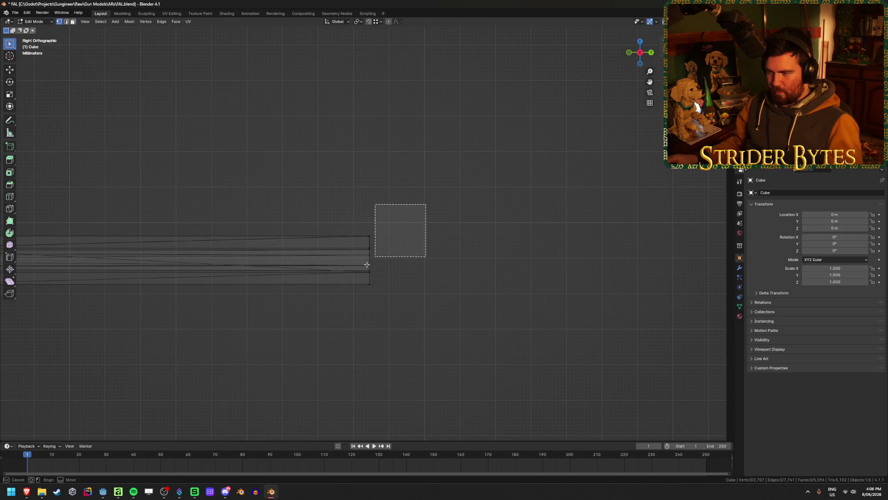
pyautogui.press('g')
pyautogui.press('y')
pyautogui.click(423, 270)
pyautogui.press('Tab')
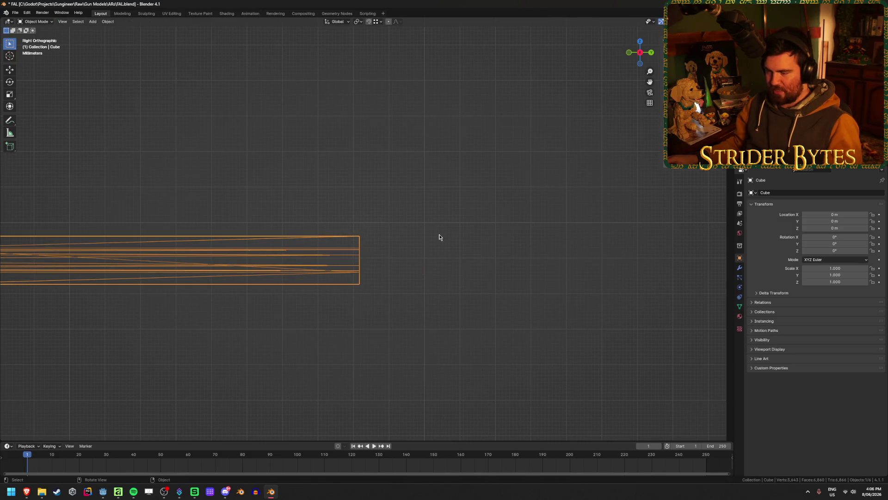
# Unhide the muzzle piece, turn see-through off and save FAL.blend.
pyautogui.hotkey('alt', 'h')
pyautogui.click(423, 173)
pyautogui.hotkey('alt', 'z')
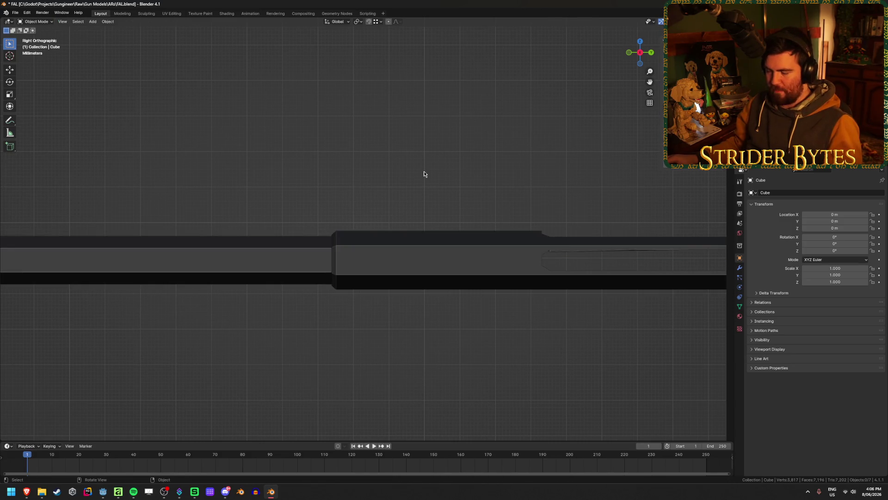
pyautogui.scroll(-4, 424, 172)
pyautogui.rightClick(424, 172)
pyautogui.hotkey('ctrl', 's')
pyautogui.scroll(-2, 286, 190)
pyautogui.keyDown('shift'); pyautogui.moveTo(286, 190); pyautogui.dragTo(532, 197, button='middle'); pyautogui.keyUp('shift')
pyautogui.scroll(-1, 531, 196)
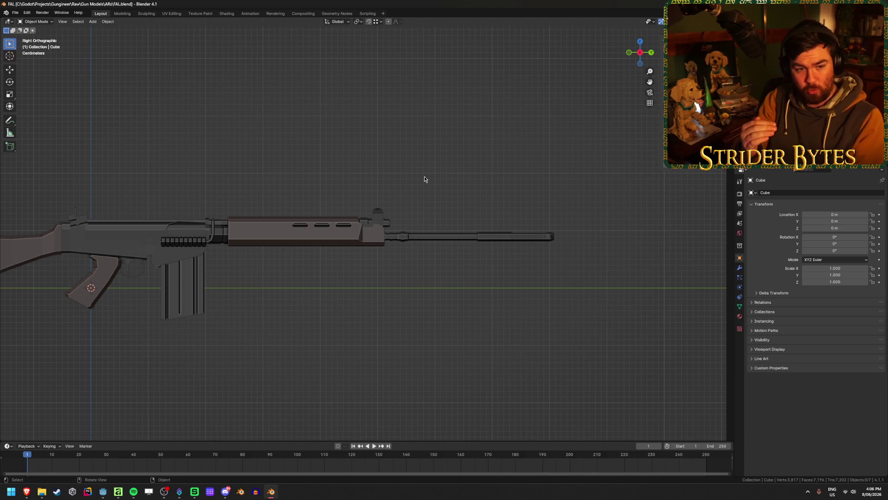
pyautogui.click(483, 238)
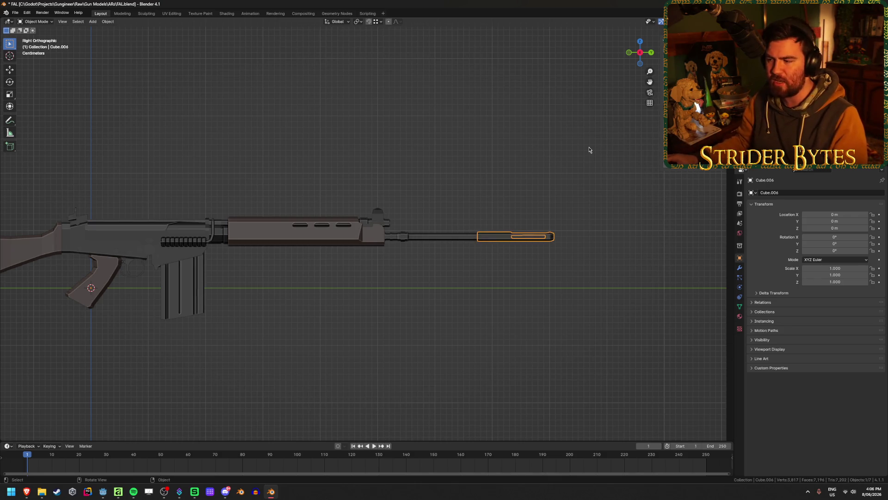
pyautogui.press('KP_Decimal')
pyautogui.moveTo(449, 139)
pyautogui.mouseDown(button='middle')
pyautogui.moveTo(431, 144)
pyautogui.moveTo(371, 237)
pyautogui.moveTo(425, 256)
pyautogui.mouseUp(button='middle')
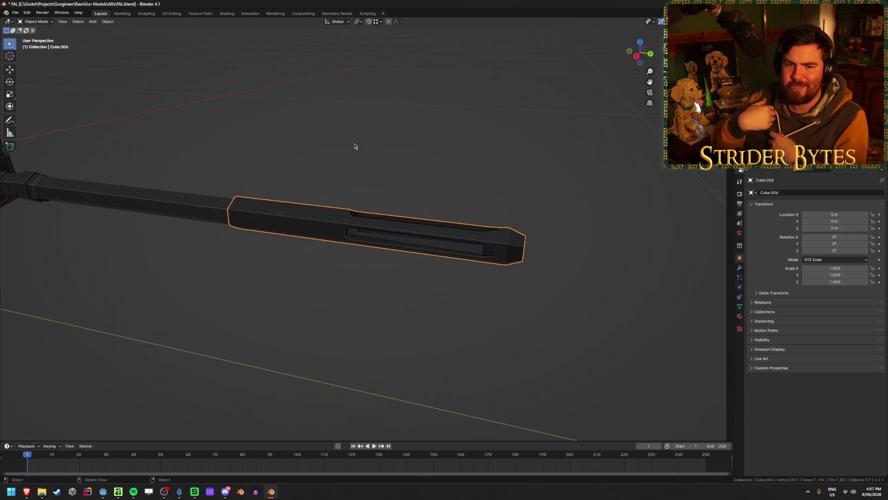
pyautogui.hotkey('ctrl', 's')
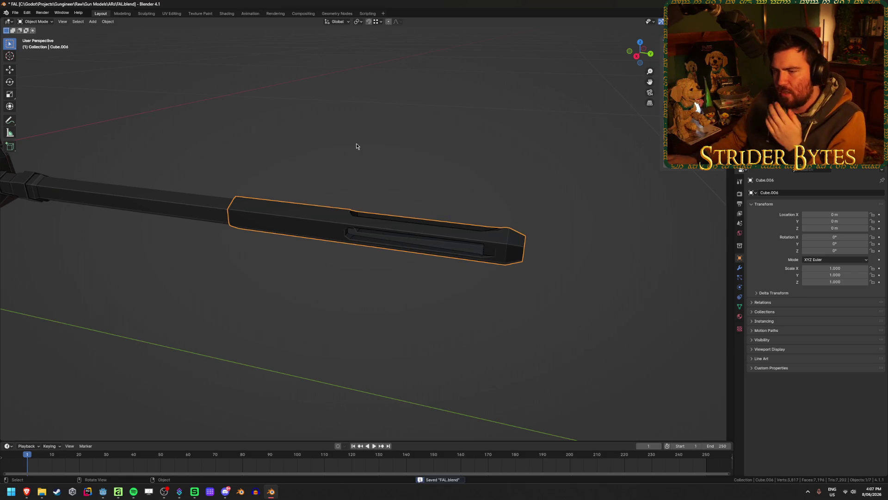
pyautogui.click(356, 143)
pyautogui.click(317, 203)
pyautogui.keyDown('shift'); pyautogui.click(313, 221); pyautogui.keyUp('shift')
pyautogui.keyDown('shift'); pyautogui.click(313, 228); pyautogui.keyUp('shift')
pyautogui.click(288, 139)
pyautogui.click(298, 229)
pyautogui.click(302, 267)
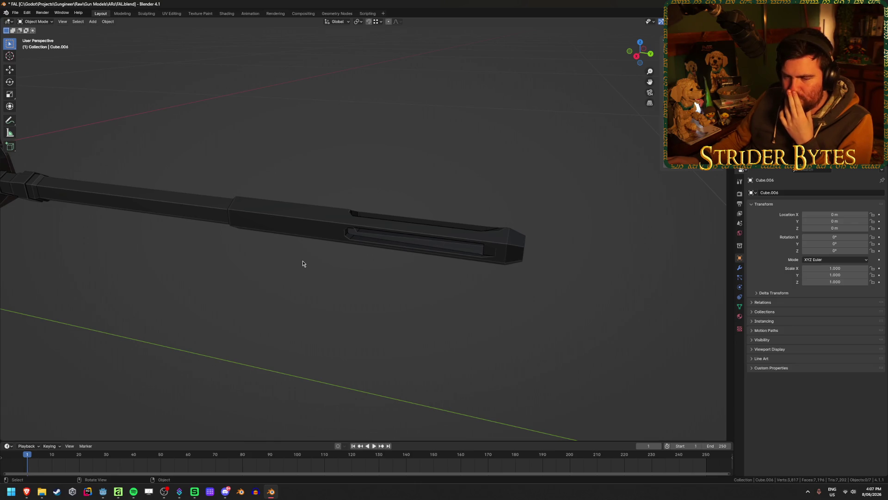
pyautogui.scroll(-3, 302, 264)
# Edit the rifle mesh and select the linked handguard geometry with L.
pyautogui.moveTo(298, 264)
pyautogui.mouseDown(button='middle')
pyautogui.moveTo(409, 243)
pyautogui.moveTo(341, 170)
pyautogui.mouseUp(button='middle')
pyautogui.click(341, 171)
pyautogui.press('Tab')
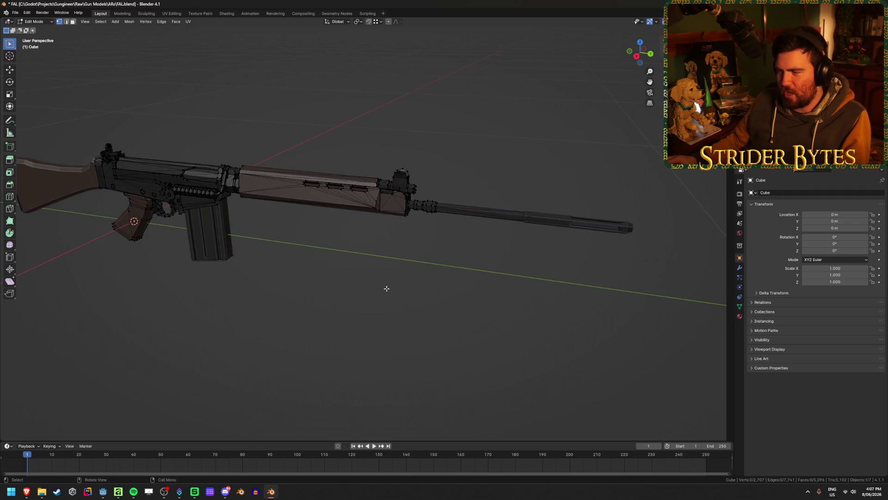
pyautogui.moveTo(424, 253)
pyautogui.mouseDown(button='middle')
pyautogui.moveTo(367, 292)
pyautogui.moveTo(328, 252)
pyautogui.mouseUp(button='middle')
pyautogui.scroll(3, 368, 292)
pyautogui.scroll(1, 328, 288)
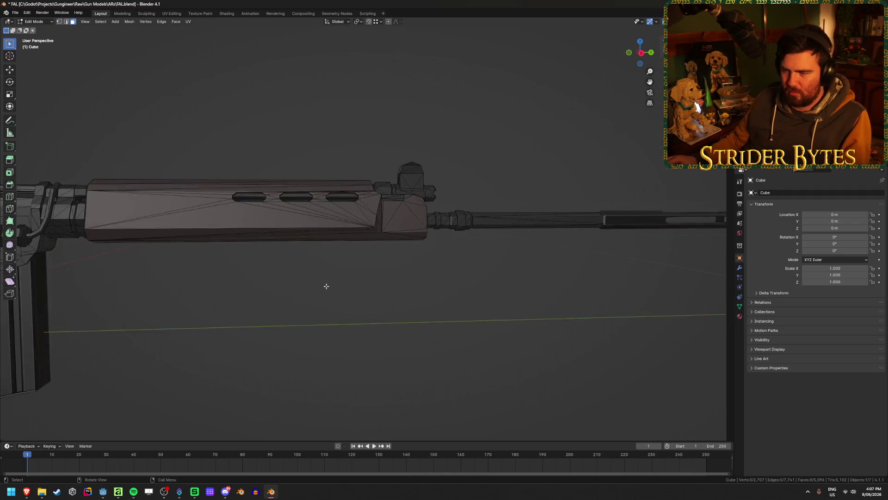
pyautogui.press('l')
pyautogui.press('l')
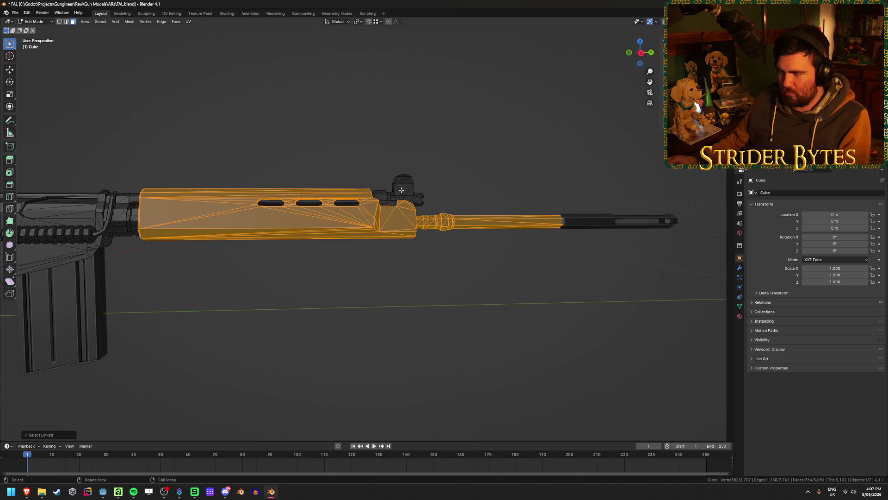
pyautogui.press('l')
pyautogui.press('l')
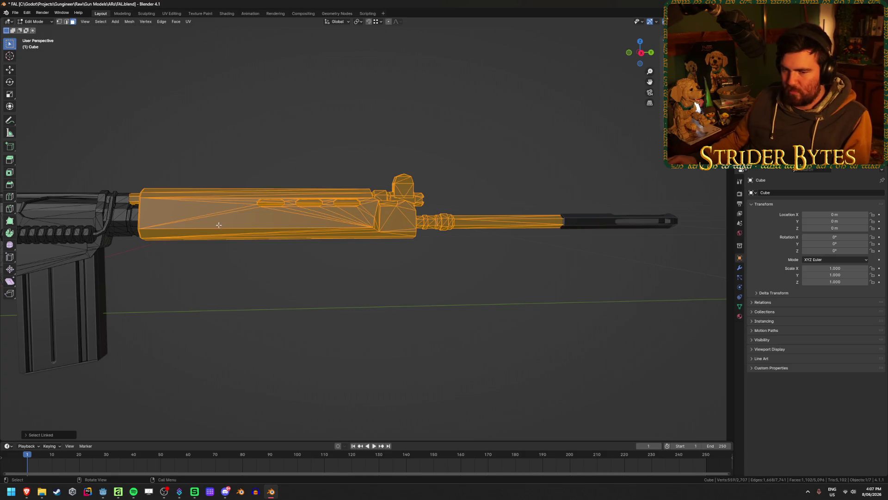
# Hide and restore the selection to check coverage, adding the linked receiver piece with Ctrl+L.
pyautogui.keyDown('shift'); pyautogui.moveTo(265, 215); pyautogui.dragTo(445, 232, button='middle'); pyautogui.keyUp('shift')
pyautogui.scroll(3, 447, 232)
pyautogui.scroll(-3, 490, 232)
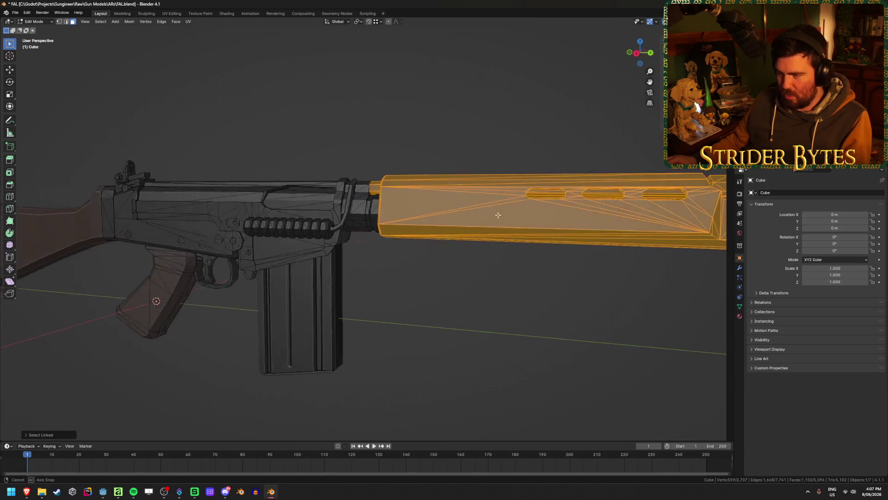
pyautogui.press('h')
pyautogui.scroll(2, 496, 214)
pyautogui.moveTo(496, 215); pyautogui.dragTo(371, 216, button='middle')
pyautogui.hotkey('ctrl', 'z')
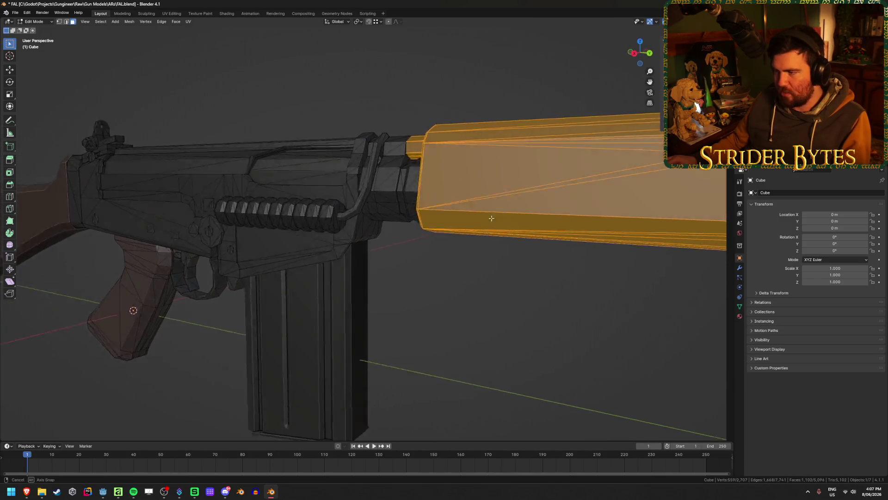
pyautogui.scroll(3, 370, 215)
pyautogui.hotkey('ctrl', 'l')
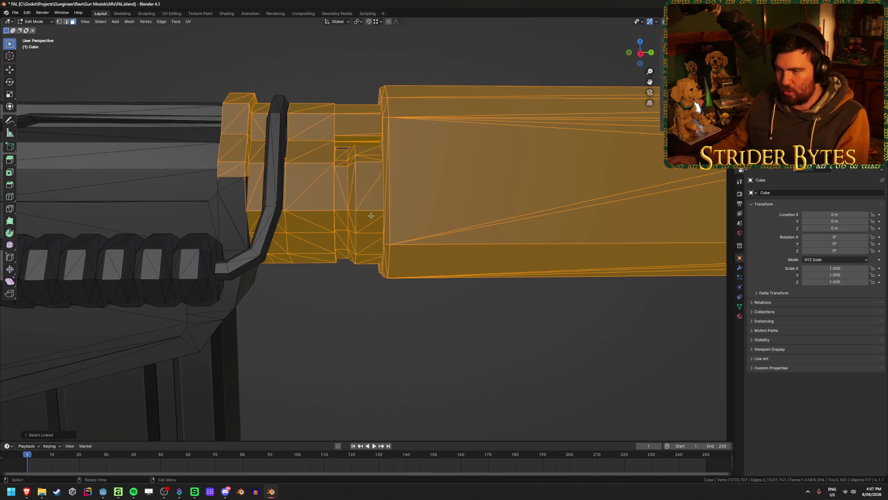
pyautogui.press('h')
pyautogui.scroll(-4, 371, 215)
pyautogui.moveTo(415, 209)
pyautogui.mouseDown(button='middle')
pyautogui.moveTo(384, 208)
pyautogui.moveTo(448, 219)
pyautogui.mouseUp(button='middle')
pyautogui.hotkey('ctrl', 'z')
pyautogui.scroll(3, 450, 219)
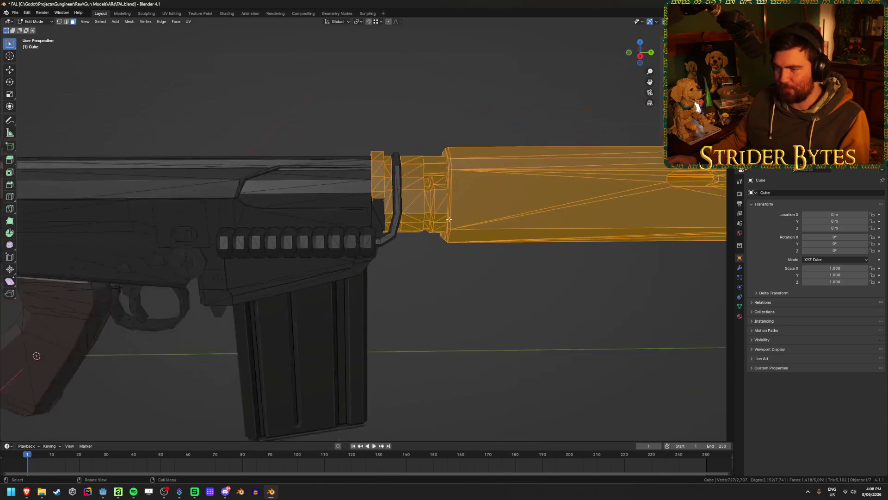
pyautogui.scroll(2, 449, 219)
pyautogui.scroll(-2, 449, 220)
pyautogui.scroll(-1, 345, 299)
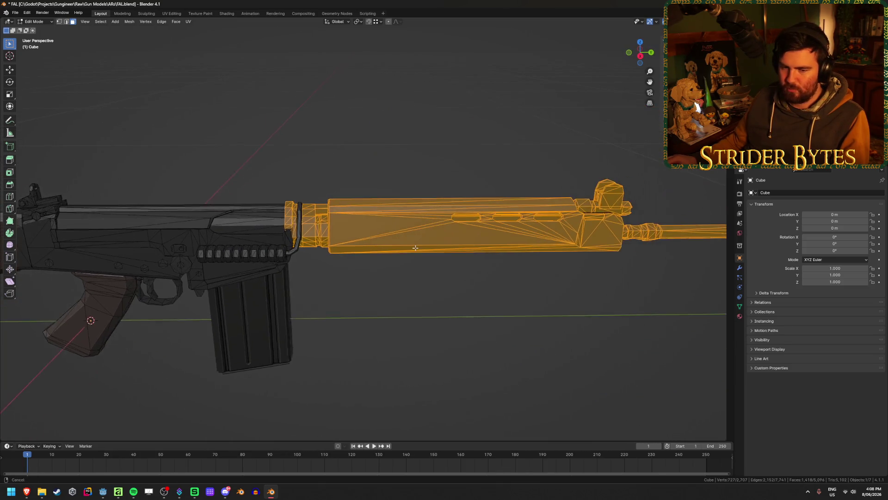
# Recheck coverage by hiding and unhiding, then add the remaining linked pieces including the dark receiver part.
pyautogui.moveTo(346, 299); pyautogui.dragTo(361, 313, button='middle')
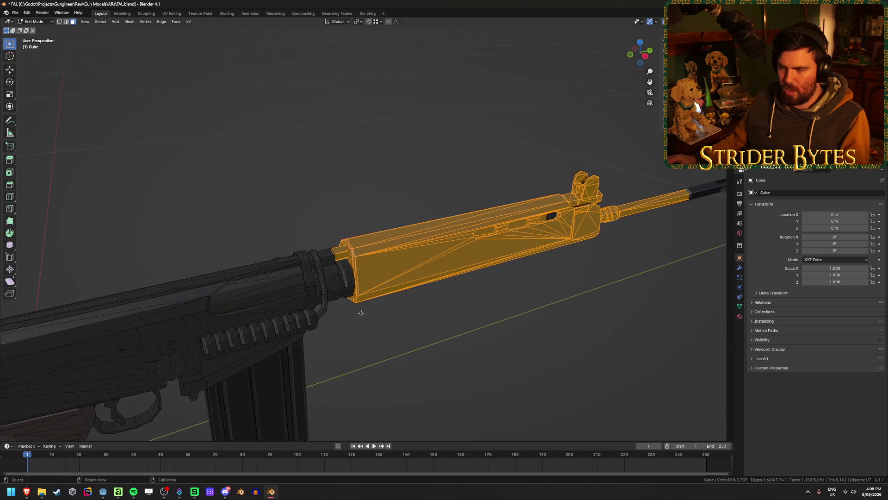
pyautogui.moveTo(572, 361)
pyautogui.mouseDown(button='middle')
pyautogui.moveTo(437, 321)
pyautogui.moveTo(379, 316)
pyautogui.mouseUp(button='middle')
pyautogui.scroll(-2, 423, 313)
pyautogui.scroll(2, 422, 313)
pyautogui.press('h')
pyautogui.scroll(-3, 379, 316)
pyautogui.hotkey('alt', 'h')
pyautogui.moveTo(475, 280)
pyautogui.mouseDown(button='middle')
pyautogui.moveTo(469, 308)
pyautogui.moveTo(482, 307)
pyautogui.mouseUp(button='middle')
pyautogui.scroll(3, 380, 269)
pyautogui.scroll(-3, 379, 269)
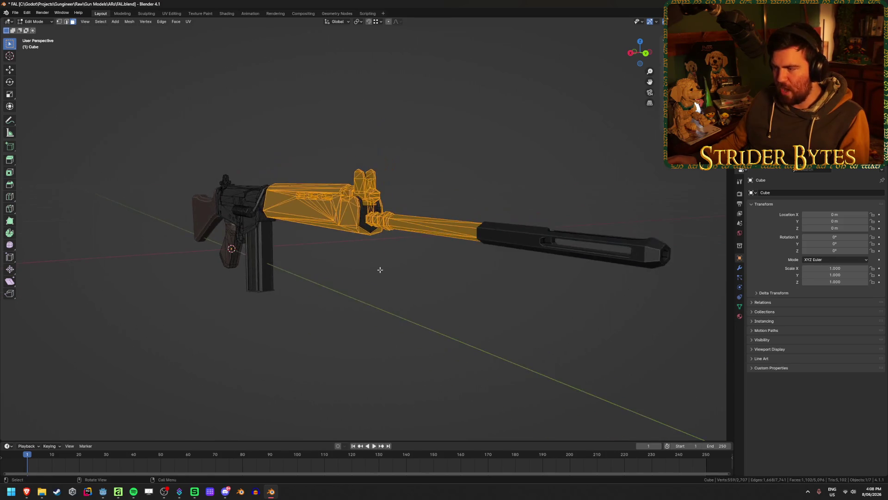
pyautogui.scroll(4, 366, 257)
pyautogui.press('l')
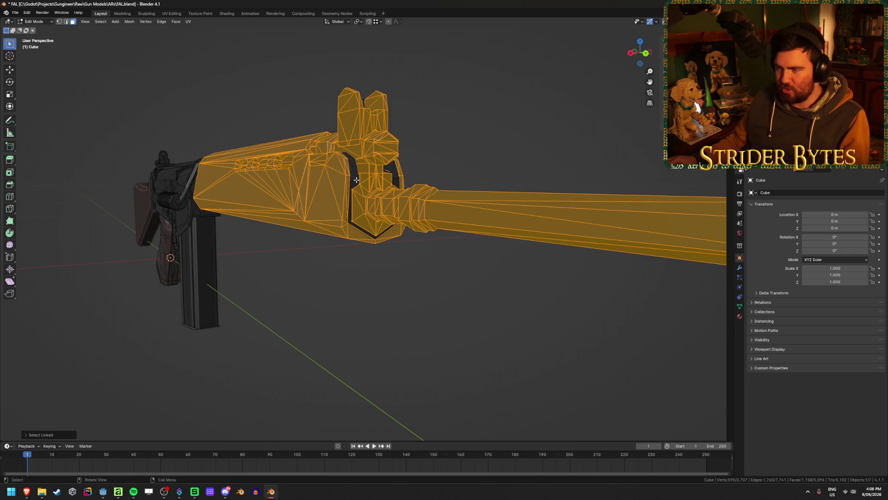
pyautogui.press('l')
pyautogui.moveTo(356, 172)
pyautogui.mouseDown(button='middle')
pyautogui.moveTo(301, 264)
pyautogui.moveTo(302, 287)
pyautogui.moveTo(436, 295)
pyautogui.mouseUp(button='middle')
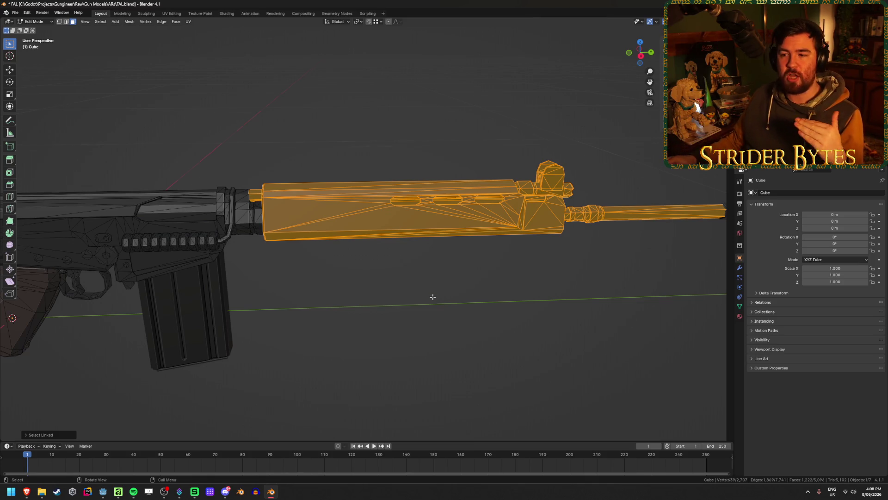
pyautogui.scroll(-2, 416, 275)
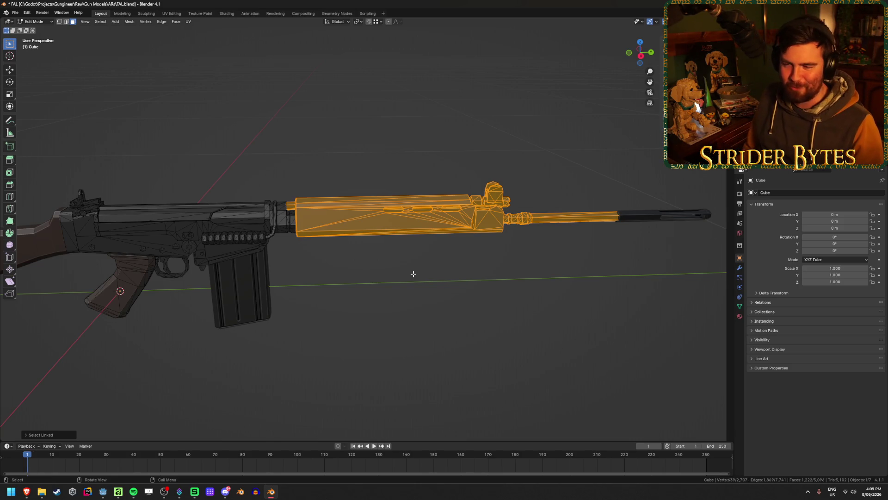
pyautogui.scroll(5, 412, 273)
pyautogui.keyDown('shift'); pyautogui.moveTo(214, 214); pyautogui.dragTo(382, 183, button='middle'); pyautogui.keyUp('shift')
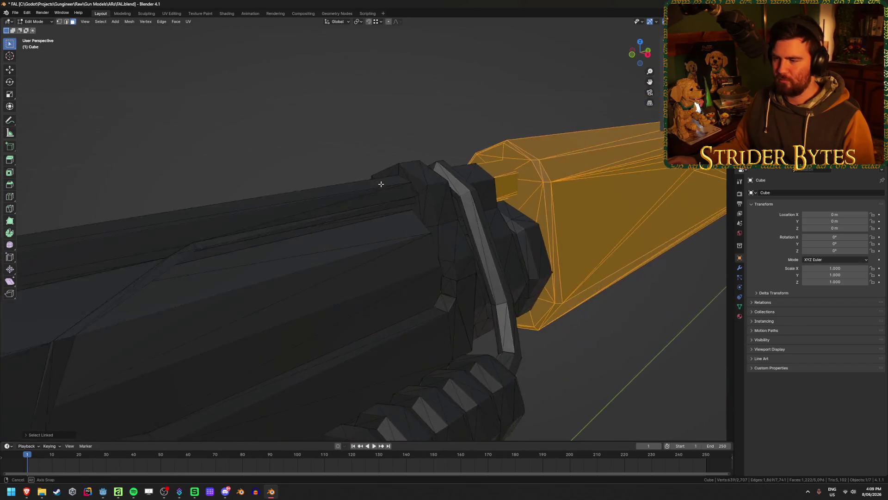
pyautogui.scroll(-2, 381, 183)
pyautogui.moveTo(379, 230)
pyautogui.mouseDown(button='middle')
pyautogui.moveTo(380, 199)
pyautogui.moveTo(448, 239)
pyautogui.moveTo(434, 238)
pyautogui.mouseUp(button='middle')
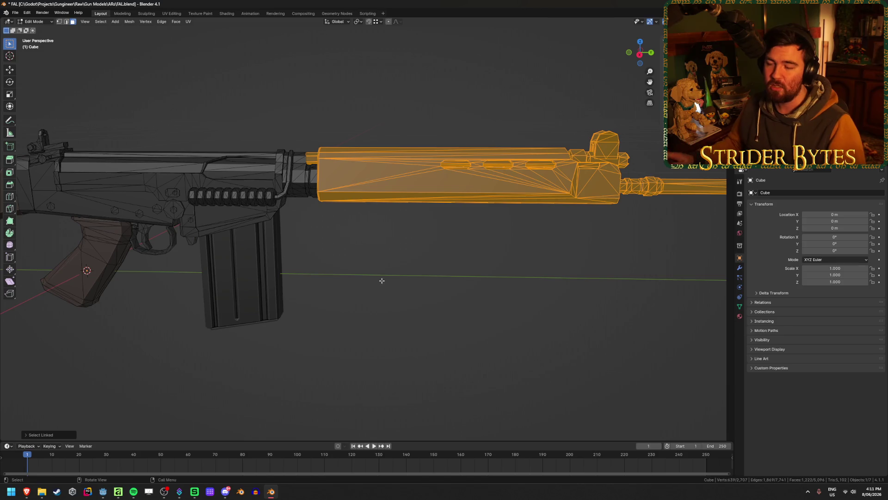
# Add the hook piece to the selection and drop the ring and connector with Shift+L.
pyautogui.moveTo(328, 220); pyautogui.dragTo(347, 238, button='middle')
pyautogui.scroll(-2, 347, 237)
pyautogui.scroll(3, 351, 239)
pyautogui.scroll(2, 351, 238)
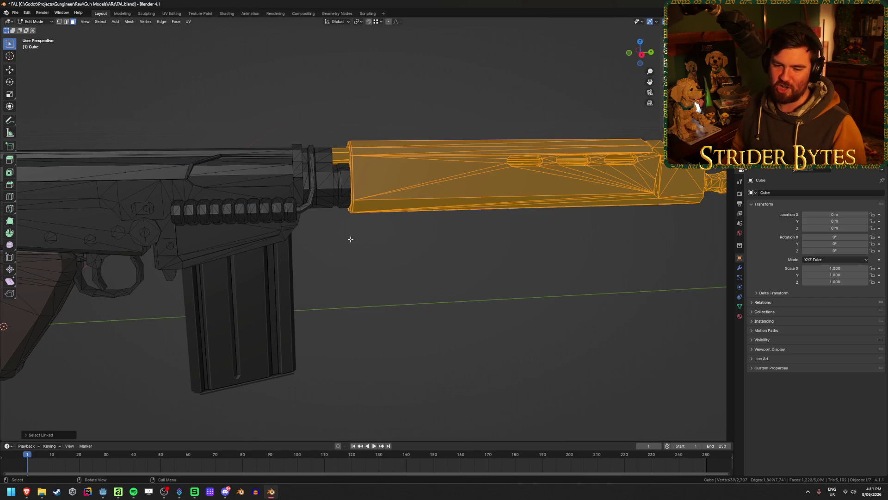
pyautogui.moveTo(351, 239)
pyautogui.mouseDown(button='middle')
pyautogui.moveTo(346, 272)
pyautogui.moveTo(346, 243)
pyautogui.mouseUp(button='middle')
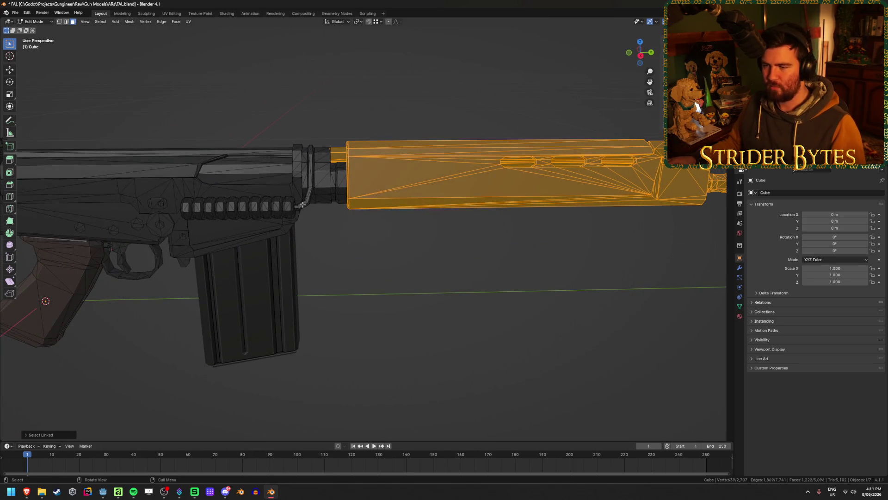
pyautogui.press('l')
pyautogui.moveTo(316, 184)
pyautogui.mouseDown(button='middle')
pyautogui.moveTo(372, 195)
pyautogui.moveTo(327, 201)
pyautogui.moveTo(420, 258)
pyautogui.moveTo(396, 285)
pyautogui.moveTo(410, 280)
pyautogui.moveTo(355, 280)
pyautogui.moveTo(479, 255)
pyautogui.moveTo(274, 347)
pyautogui.mouseUp(button='middle')
pyautogui.press('h')
pyautogui.scroll(-5, 372, 195)
pyautogui.hotkey('alt', 'h')
pyautogui.scroll(5, 326, 201)
pyautogui.hotkey('shift', 'l')
pyautogui.hotkey('shift', 'l')
pyautogui.scroll(3, 421, 275)
# Hide the selection to inspect the barrel, then add one more linked piece and check in see-through.
pyautogui.press('h')
pyautogui.scroll(-5, 431, 285)
pyautogui.scroll(4, 410, 273)
pyautogui.moveTo(410, 274)
pyautogui.mouseDown(button='middle')
pyautogui.moveTo(424, 273)
pyautogui.moveTo(367, 278)
pyautogui.moveTo(301, 319)
pyautogui.moveTo(374, 324)
pyautogui.moveTo(374, 308)
pyautogui.mouseUp(button='middle')
pyautogui.hotkey('alt', 'h')
pyautogui.press('l')
pyautogui.hotkey('alt', 'z')
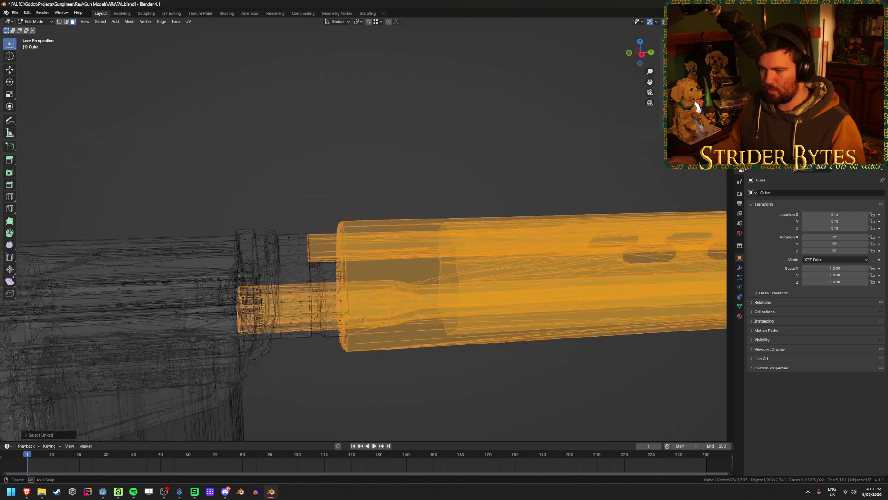
pyautogui.hotkey('alt', 'z')
# Separate the selection into its own object Cube.007 and return to Object Mode.
pyautogui.press('p')
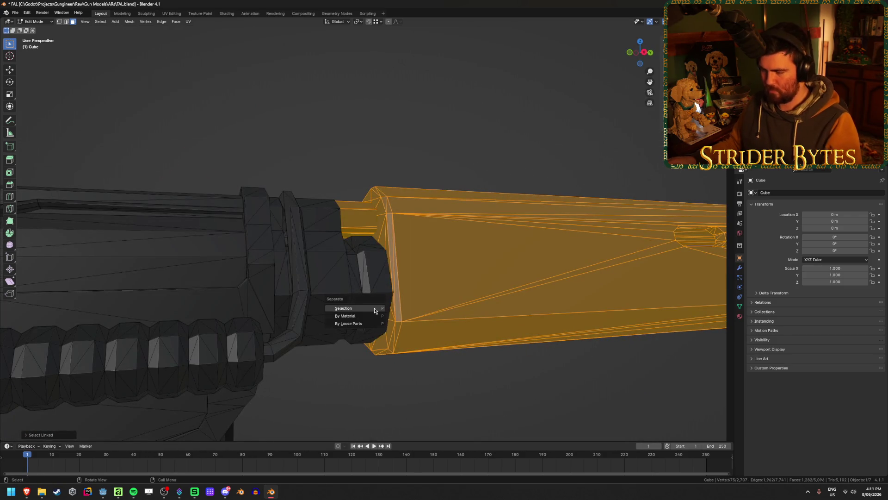
pyautogui.click(374, 310)
pyautogui.press('Tab')
pyautogui.click(511, 296)
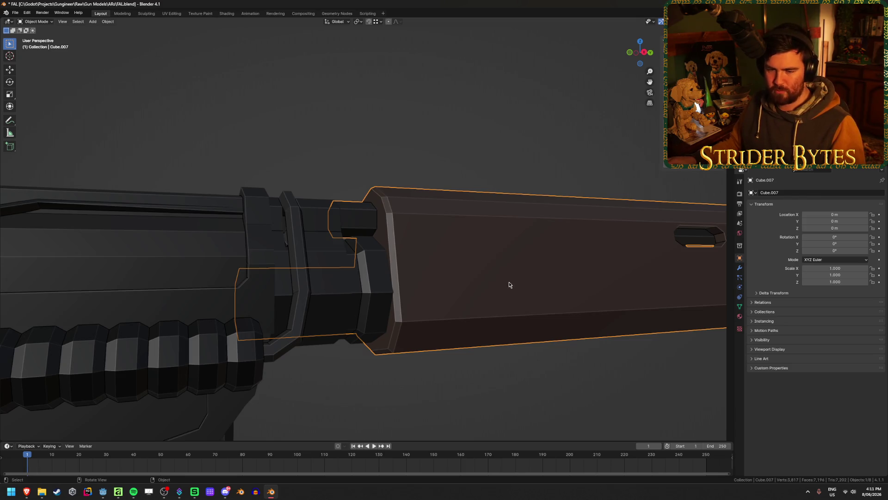
pyautogui.click(196, 275)
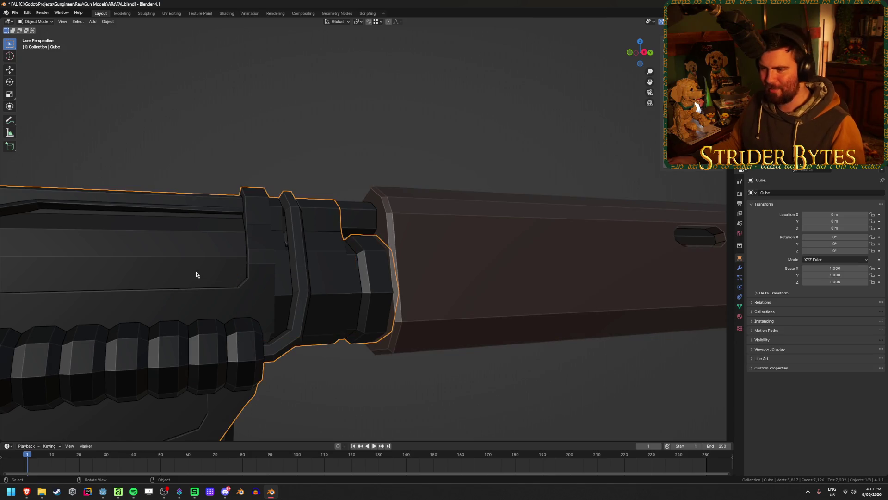
# Hide the separated Cube.007 and start editing the receiver mesh.
pyautogui.moveTo(310, 235)
pyautogui.mouseDown(button='middle')
pyautogui.moveTo(398, 252)
pyautogui.moveTo(379, 240)
pyautogui.mouseUp(button='middle')
pyautogui.click(441, 287)
pyautogui.moveTo(442, 287)
pyautogui.mouseDown(button='middle')
pyautogui.moveTo(412, 288)
pyautogui.moveTo(498, 266)
pyautogui.mouseUp(button='middle')
pyautogui.press('Delete')
pyautogui.click(327, 277)
pyautogui.moveTo(326, 278)
pyautogui.mouseDown(button='middle')
pyautogui.moveTo(337, 267)
pyautogui.moveTo(326, 260)
pyautogui.moveTo(415, 235)
pyautogui.moveTo(454, 241)
pyautogui.mouseUp(button='middle')
pyautogui.press('Tab')
pyautogui.scroll(3, 454, 240)
# Fill the receiver's open front edge loop with a new face and return to Object Mode.
pyautogui.keyDown('alt'); pyautogui.click(521, 277); pyautogui.keyUp('alt')
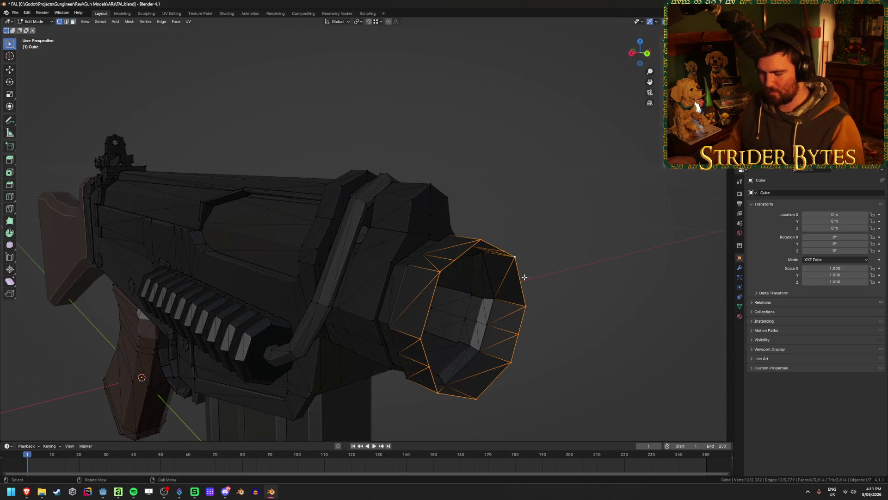
pyautogui.moveTo(524, 277); pyautogui.dragTo(481, 269, button='middle')
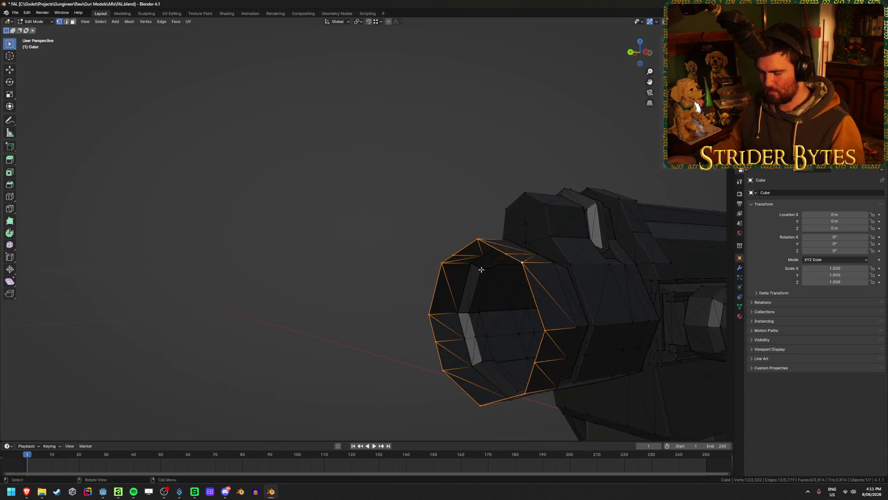
pyautogui.press('f')
pyautogui.press('Tab')
pyautogui.moveTo(252, 264)
pyautogui.mouseDown(button='middle')
pyautogui.moveTo(189, 271)
pyautogui.moveTo(217, 232)
pyautogui.mouseUp(button='middle')
pyautogui.click(217, 235)
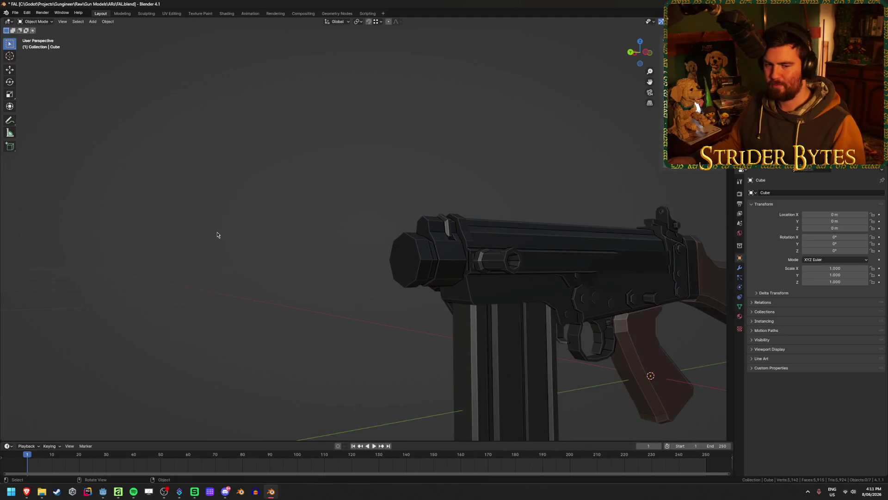
# Show the handguard object, hide it again and re-enter the receiver mesh.
pyautogui.hotkey('alt', 'h')
pyautogui.moveTo(398, 129)
pyautogui.mouseDown(button='middle')
pyautogui.moveTo(525, 199)
pyautogui.moveTo(504, 254)
pyautogui.mouseUp(button='middle')
pyautogui.click(504, 254)
pyautogui.scroll(-2, 433, 292)
pyautogui.scroll(2, 462, 268)
pyautogui.scroll(-2, 482, 257)
pyautogui.moveTo(482, 258); pyautogui.dragTo(520, 252, button='middle')
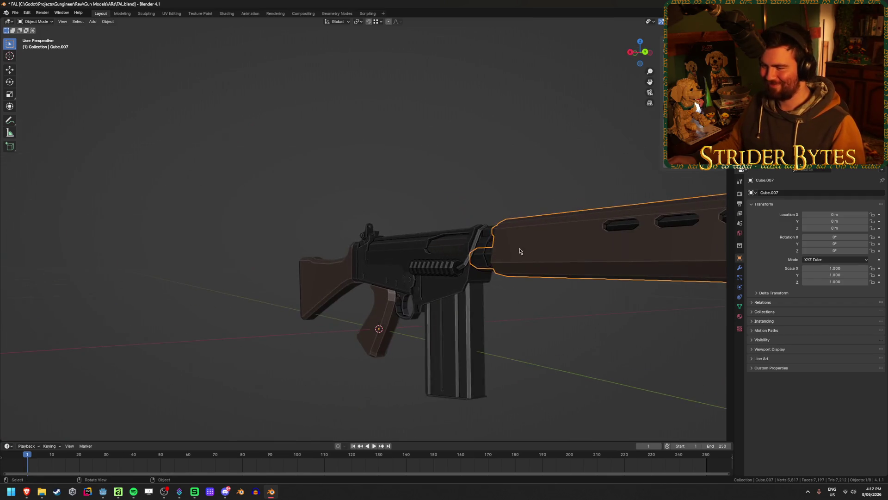
pyautogui.press('h')
pyautogui.click(521, 247)
pyautogui.press('Tab')
pyautogui.scroll(2, 541, 262)
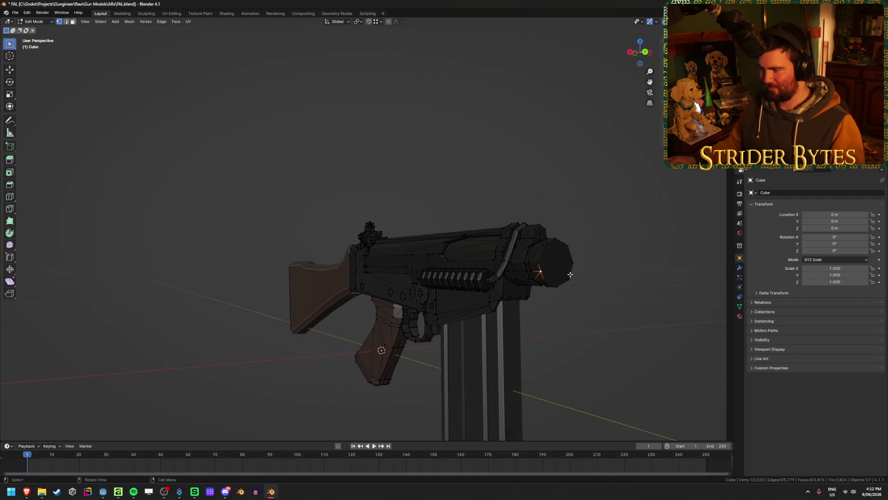
# Centre the view on the receiver's front vertex and switch back to Object Mode.
pyautogui.press('KP_3')
pyautogui.scroll(4, 566, 274)
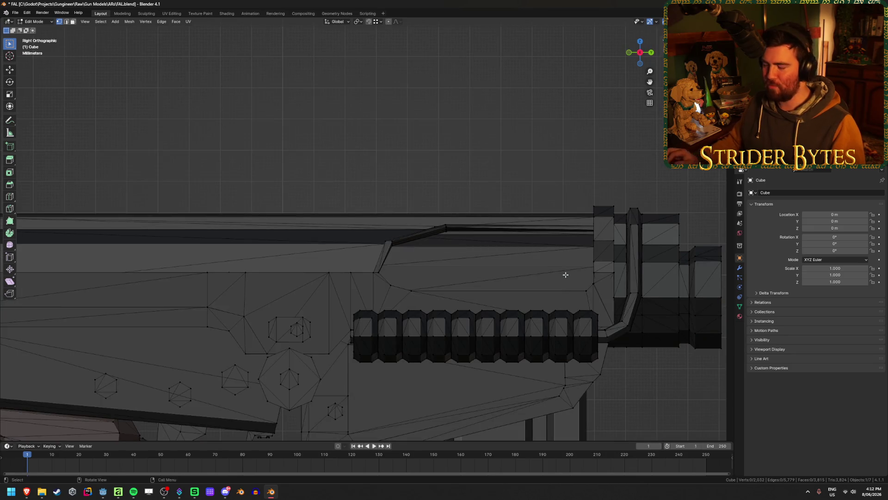
pyautogui.scroll(-3, 565, 274)
pyautogui.scroll(-3, 566, 274)
pyautogui.moveTo(565, 274)
pyautogui.mouseDown(button='middle')
pyautogui.moveTo(518, 262)
pyautogui.moveTo(560, 264)
pyautogui.mouseUp(button='middle')
pyautogui.press('KP_Decimal')
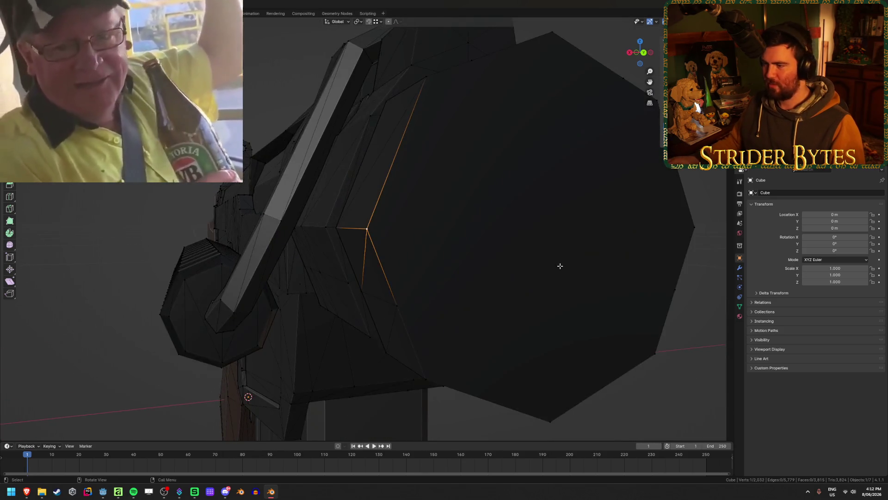
pyautogui.hotkey('ctrl', 'Tab')
pyautogui.click(634, 282)
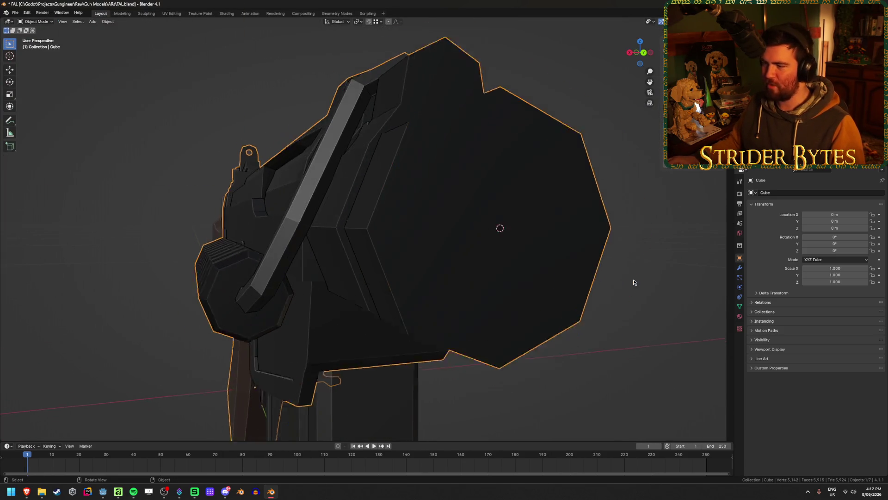
pyautogui.scroll(-4, 634, 283)
# Add a plain-axes empty at the receiver's front and shrink it.
pyautogui.moveTo(634, 282); pyautogui.dragTo(378, 292, button='middle')
pyautogui.hotkey('shift', 'a')
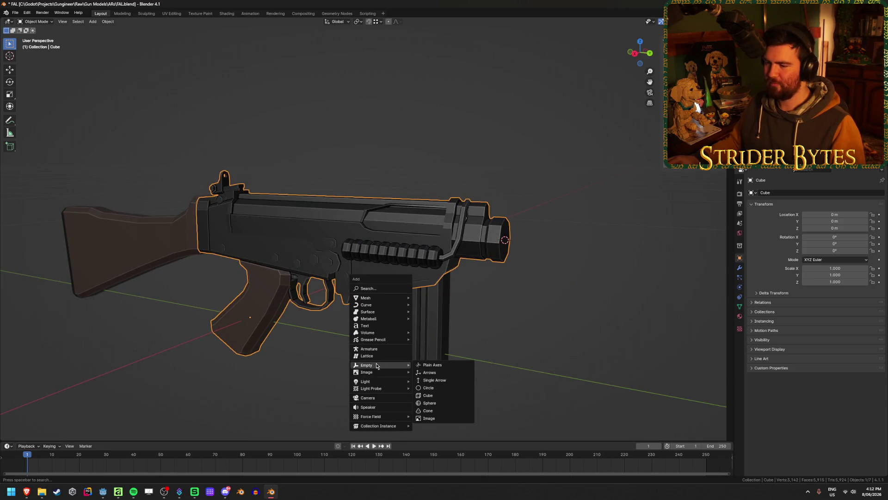
pyautogui.click(439, 366)
pyautogui.scroll(-5, 439, 368)
pyautogui.moveTo(520, 320)
pyautogui.mouseDown(button='middle')
pyautogui.moveTo(507, 274)
pyautogui.moveTo(584, 220)
pyautogui.mouseUp(button='middle')
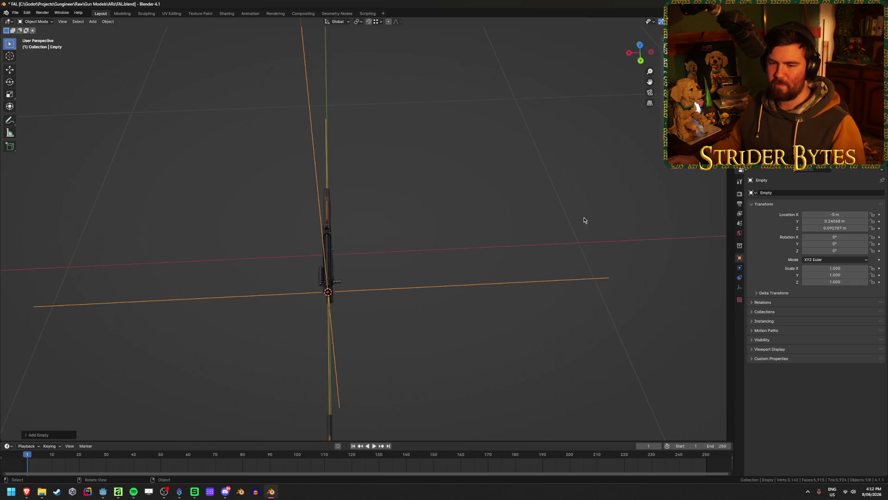
pyautogui.press('s')
pyautogui.click(383, 284)
# Apply the empty's scale and reveal the hidden handguard object.
pyautogui.hotkey('ctrl', 'a')
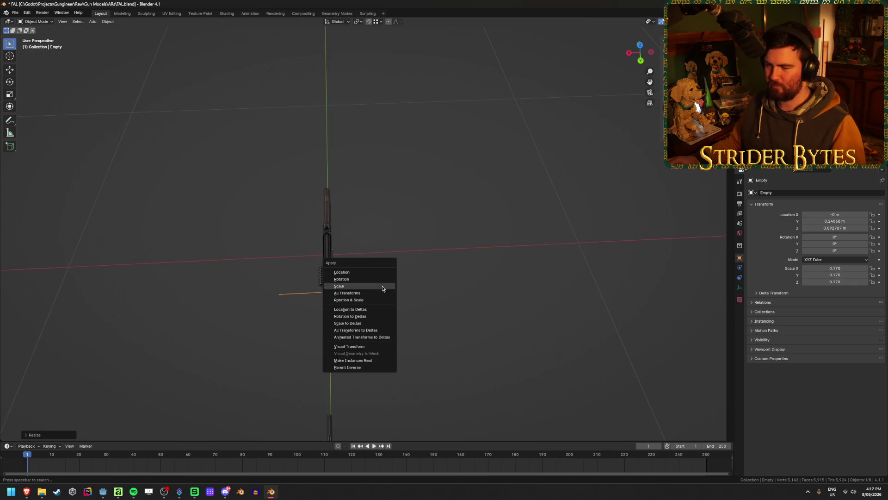
pyautogui.moveTo(382, 288)
pyautogui.mouseDown(button='middle')
pyautogui.moveTo(391, 278)
pyautogui.moveTo(512, 270)
pyautogui.moveTo(428, 296)
pyautogui.mouseUp(button='middle')
pyautogui.scroll(2, 513, 267)
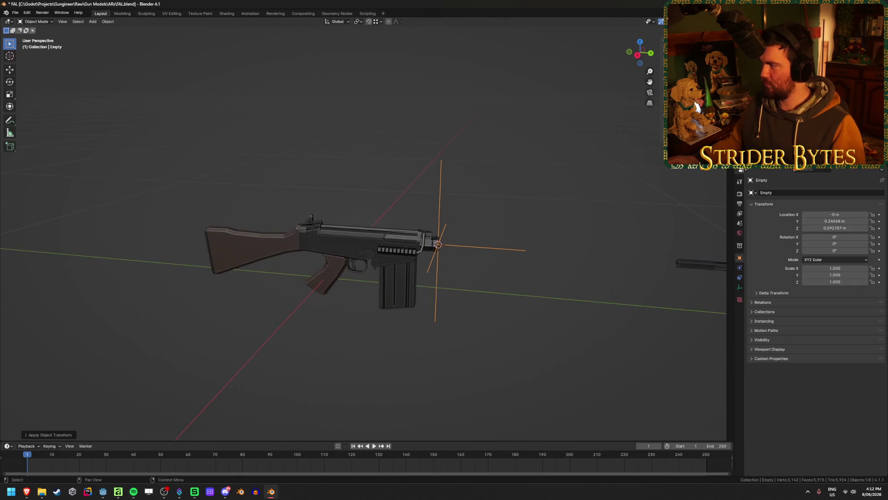
pyautogui.moveTo(497, 225)
pyautogui.mouseDown(button='middle')
pyautogui.moveTo(542, 252)
pyautogui.moveTo(520, 257)
pyautogui.moveTo(514, 246)
pyautogui.mouseUp(button='middle')
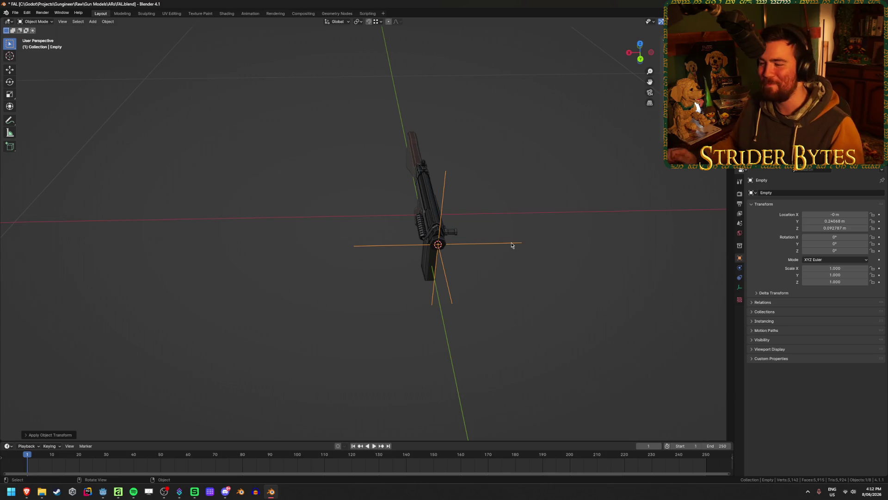
pyautogui.hotkey('ctrl', 'z')
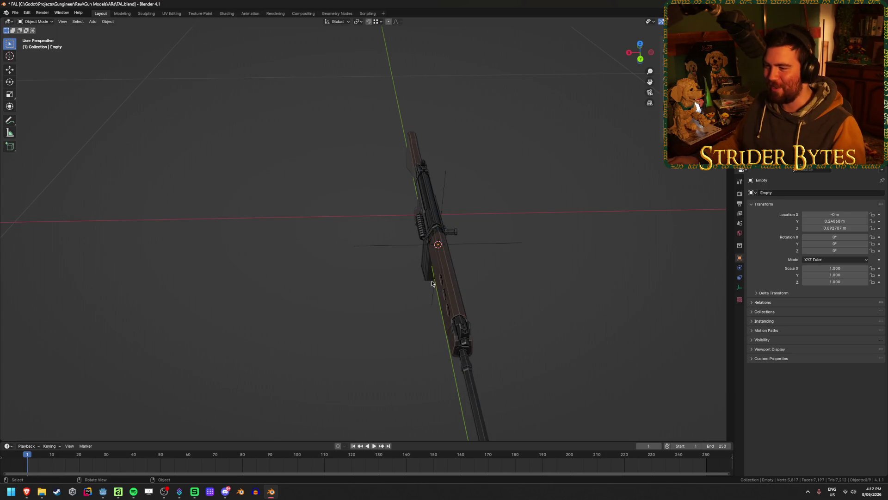
# Set the handguard object's origin to its geometry and save the file.
pyautogui.click(447, 282)
pyautogui.rightClick(449, 284)
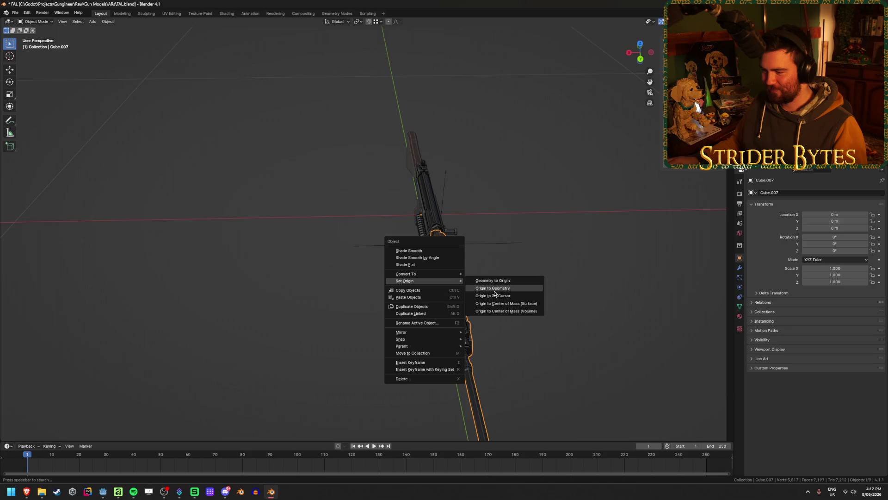
pyautogui.moveTo(423, 281)
pyautogui.click(497, 292)
pyautogui.moveTo(202, 280); pyautogui.dragTo(243, 268, button='middle')
pyautogui.hotkey('ctrl', 's')
# Hide the muzzle piece and snap the 3D cursor to the barrel end's top inner bore vertex.
pyautogui.moveTo(251, 308)
pyautogui.mouseDown(button='middle')
pyautogui.moveTo(498, 310)
pyautogui.moveTo(440, 273)
pyautogui.mouseUp(button='middle')
pyautogui.click(452, 255)
pyautogui.scroll(3, 417, 316)
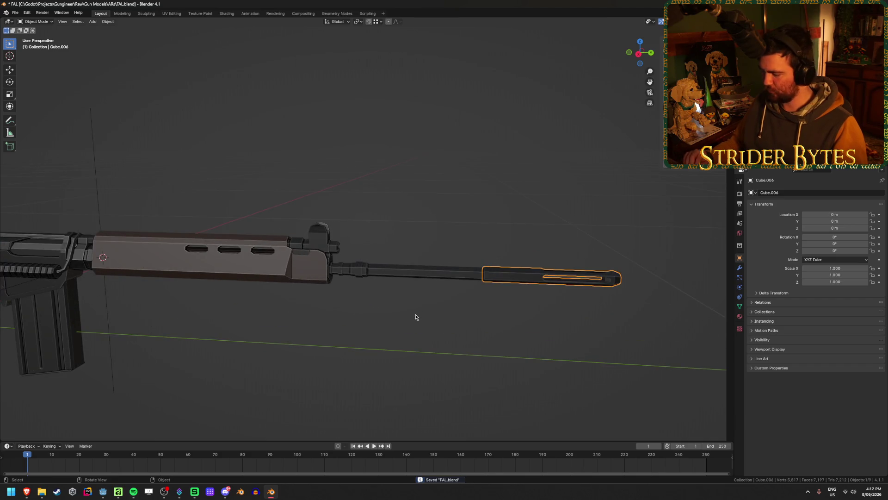
pyautogui.press('KP_Decimal')
pyautogui.press('h')
pyautogui.click(212, 219)
pyautogui.press('Tab')
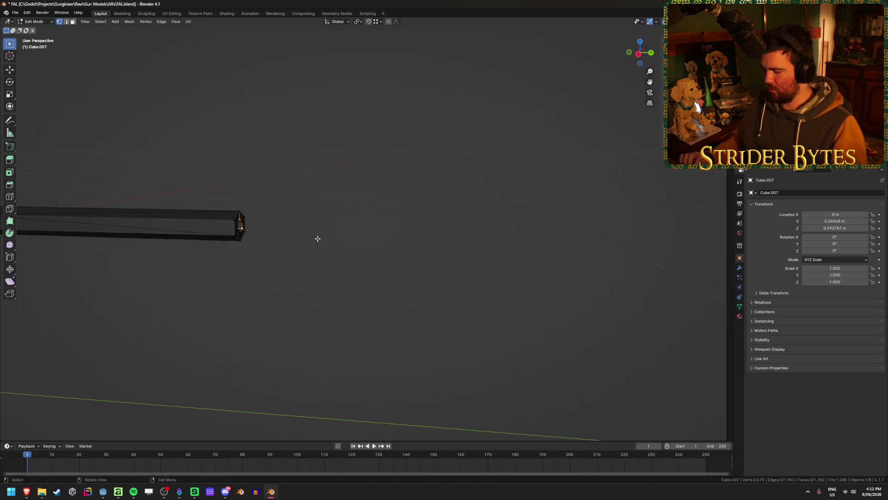
pyautogui.press('KP_Decimal')
pyautogui.moveTo(308, 240)
pyautogui.mouseDown(button='middle')
pyautogui.moveTo(426, 220)
pyautogui.moveTo(354, 207)
pyautogui.mouseUp(button='middle')
pyautogui.click(350, 209)
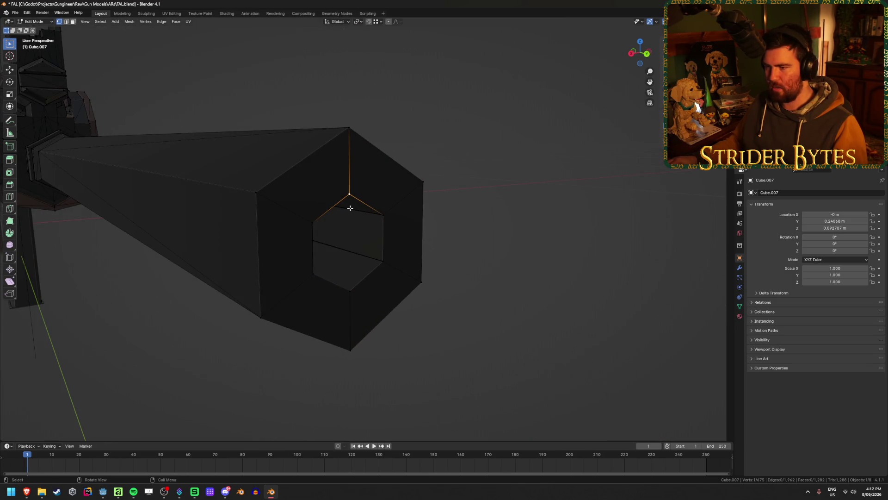
pyautogui.hotkey('shift', 's')
pyautogui.click(343, 333)
pyautogui.press('Tab')
pyautogui.scroll(-2, 438, 338)
pyautogui.scroll(-3, 438, 339)
# Add a plain-axes empty at the barrel tip, shrink it and apply its scale.
pyautogui.rightClick(438, 338)
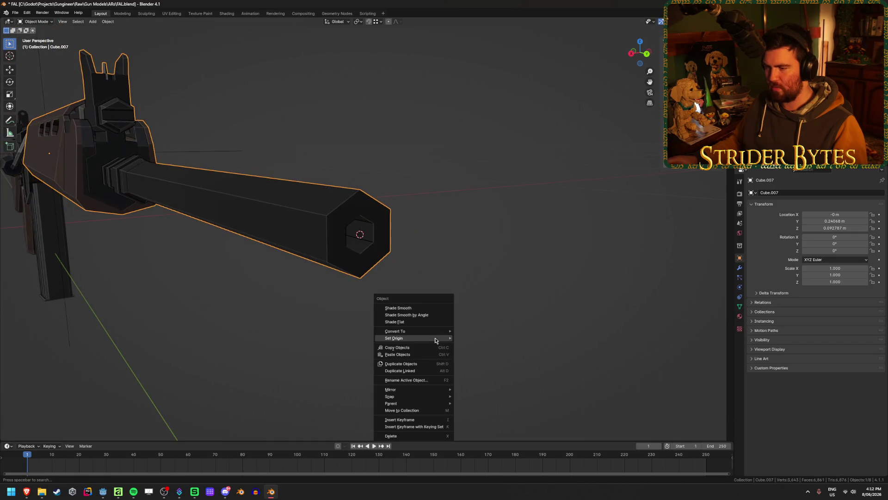
pyautogui.hotkey('shift', 'a')
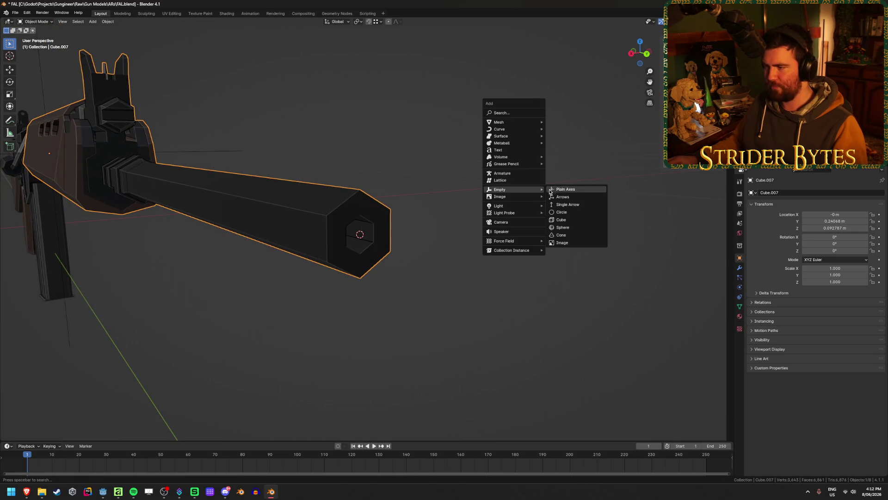
pyautogui.click(570, 192)
pyautogui.scroll(-5, 541, 248)
pyautogui.moveTo(541, 247); pyautogui.dragTo(539, 264, button='middle')
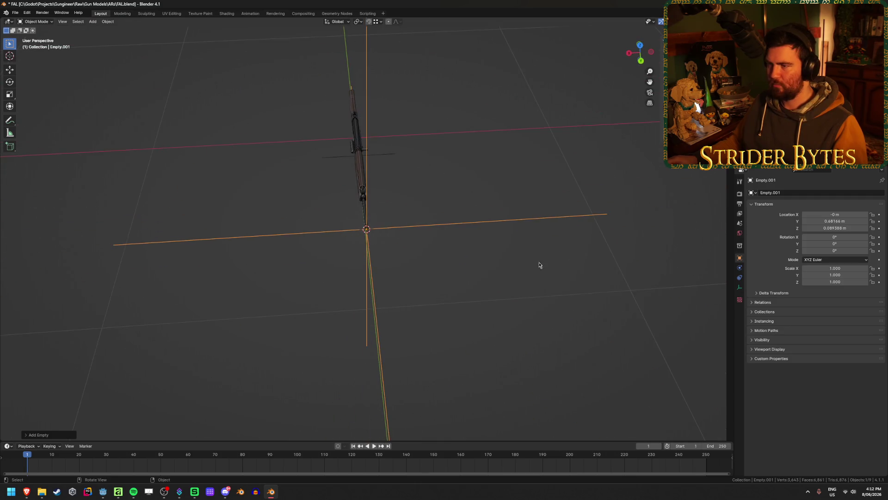
pyautogui.press('s')
pyautogui.click(430, 233)
pyautogui.hotkey('ctrl', 'a')
pyautogui.click(422, 236)
pyautogui.moveTo(411, 274); pyautogui.dragTo(456, 279, button='middle')
pyautogui.scroll(3, 456, 279)
# Move the muzzle piece's origin to the 3D cursor at the barrel tip.
pyautogui.click(448, 286)
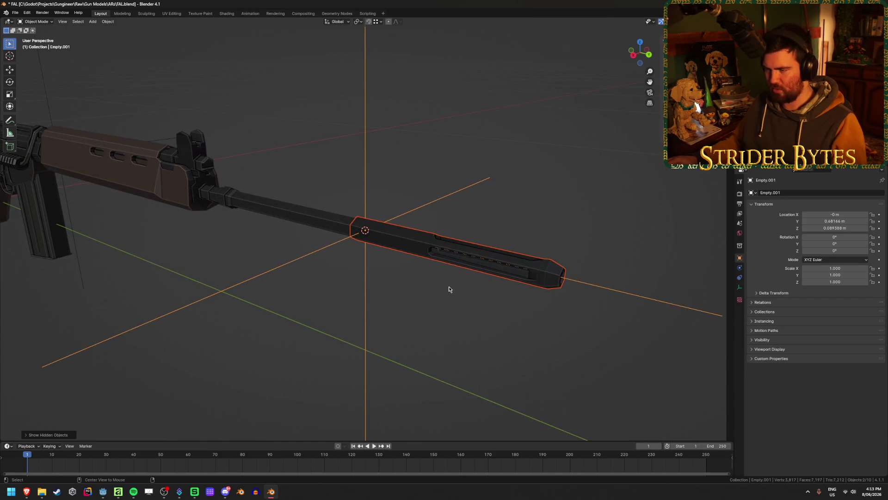
pyautogui.rightClick(417, 244)
pyautogui.click(458, 248)
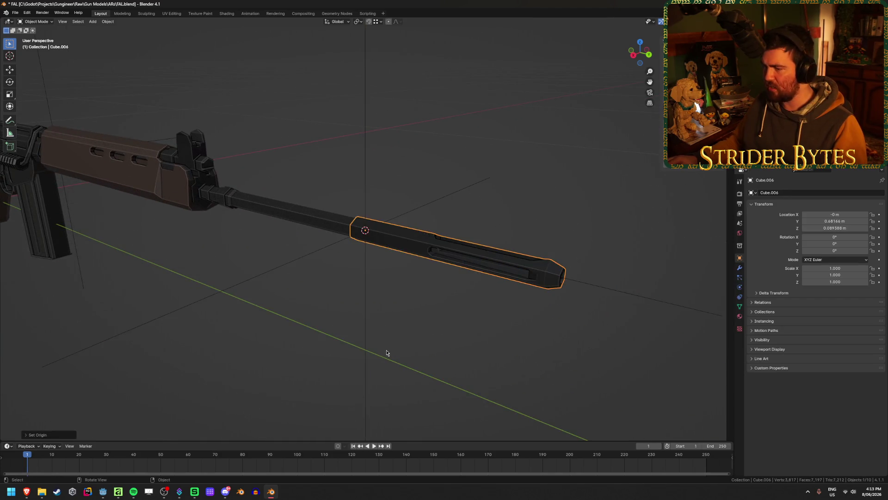
pyautogui.scroll(-3, 387, 353)
pyautogui.moveTo(251, 330)
pyautogui.mouseDown(button='middle')
pyautogui.moveTo(280, 333)
pyautogui.moveTo(286, 321)
pyautogui.mouseUp(button='middle')
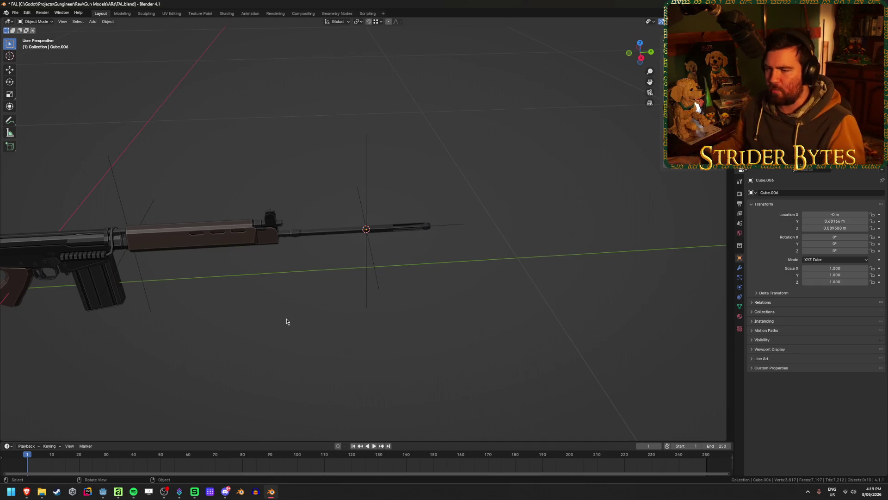
# Snap the 3D cursor to the receiver's rear corner vertex in Edit Mode.
pyautogui.moveTo(125, 363)
pyautogui.keyDown('shift'); pyautogui.mouseDown(button='middle')
pyautogui.moveTo(338, 354)
pyautogui.moveTo(159, 264)
pyautogui.mouseUp(button='middle'); pyautogui.keyUp('shift')
pyautogui.click(302, 237)
pyautogui.click(337, 337)
pyautogui.click(197, 311)
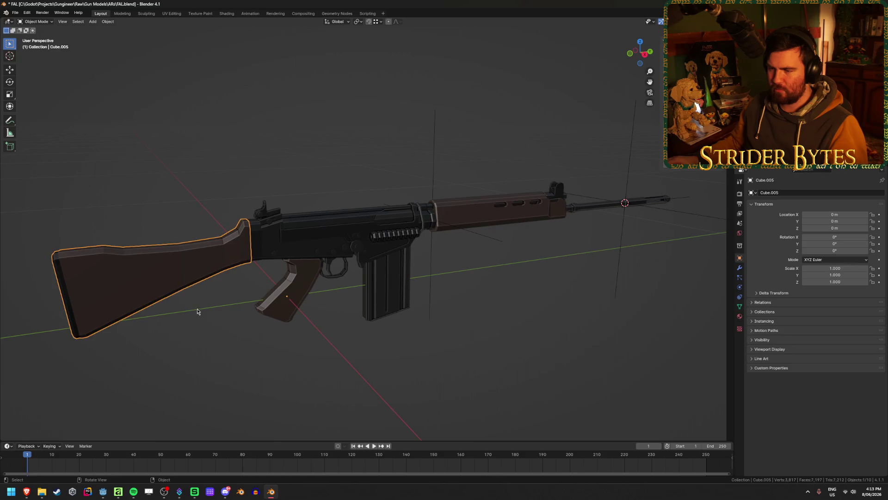
pyautogui.scroll(2, 198, 312)
pyautogui.scroll(2, 377, 194)
pyautogui.scroll(1, 413, 186)
pyautogui.click(413, 186)
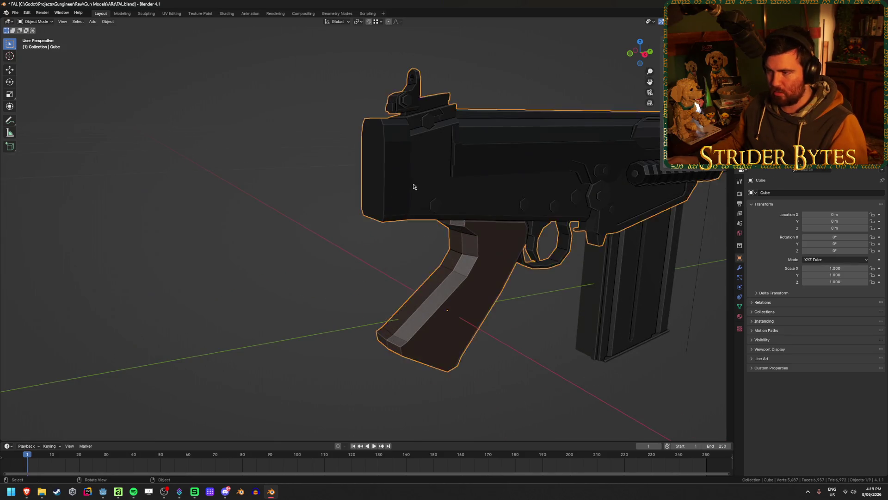
pyautogui.press('Tab')
pyautogui.moveTo(413, 186); pyautogui.dragTo(424, 184, button='middle')
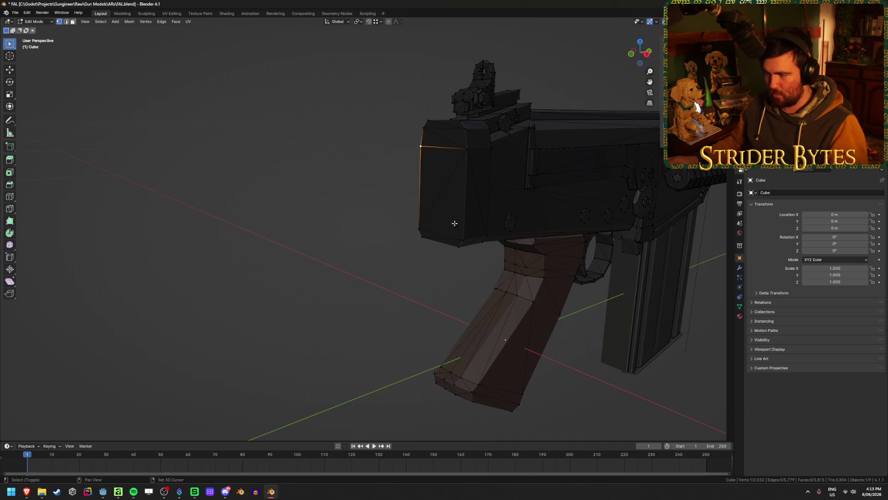
pyautogui.hotkey('ctrl', 'Tab')
pyautogui.click(314, 330)
pyautogui.scroll(-3, 319, 313)
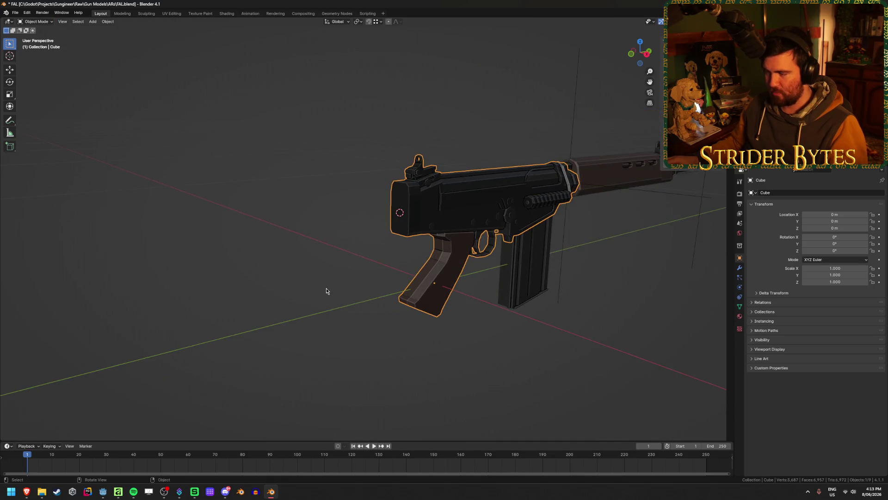
# Add a Plain Axes empty at the receiver's rear and scale it down.
pyautogui.hotkey('shift', 'a')
pyautogui.click(364, 292)
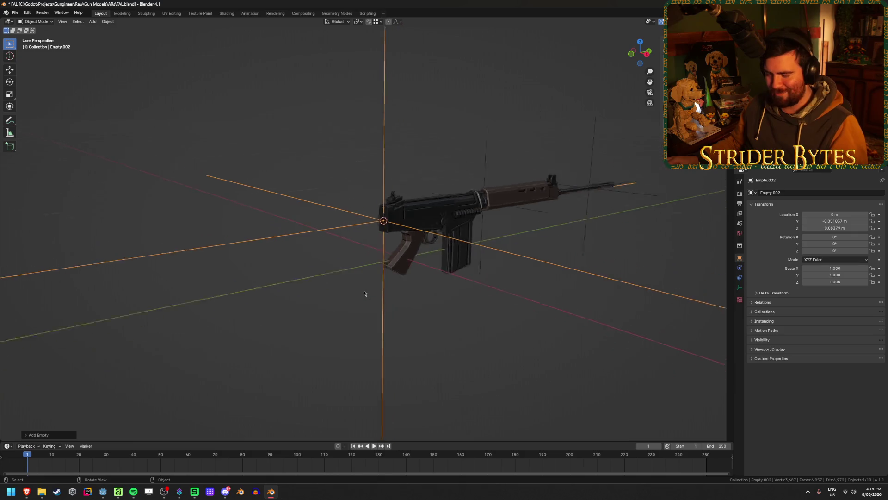
pyautogui.moveTo(364, 292); pyautogui.dragTo(412, 306, button='middle')
pyautogui.press('s')
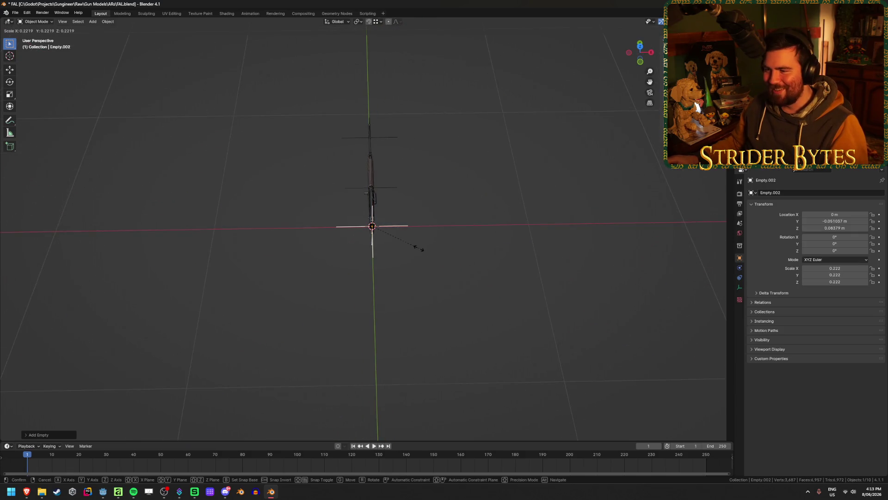
pyautogui.click(416, 250)
# Set the stock's origin to the 3D cursor at the receiver's rear.
pyautogui.rightClick(389, 229)
pyautogui.moveTo(389, 229); pyautogui.dragTo(417, 276, button='middle')
pyautogui.click(403, 282)
pyautogui.rightClick(416, 276)
pyautogui.moveTo(408, 276)
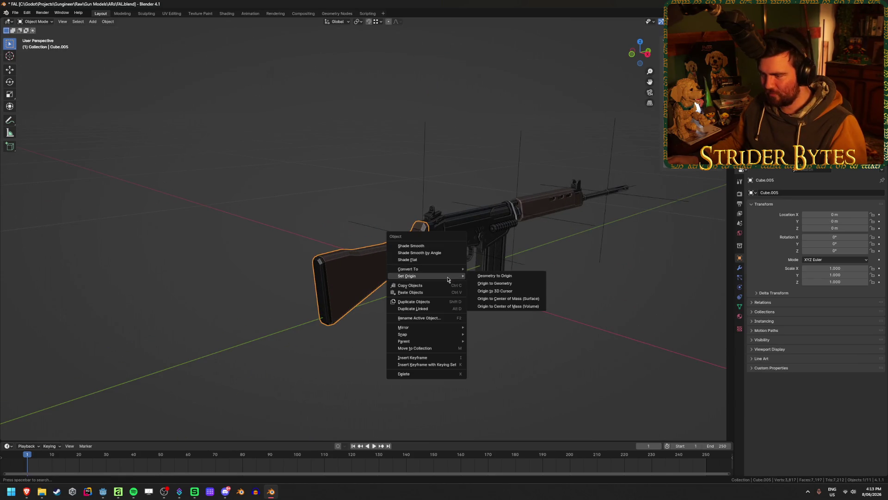
pyautogui.click(494, 291)
pyautogui.moveTo(502, 337); pyautogui.dragTo(478, 324, button='middle')
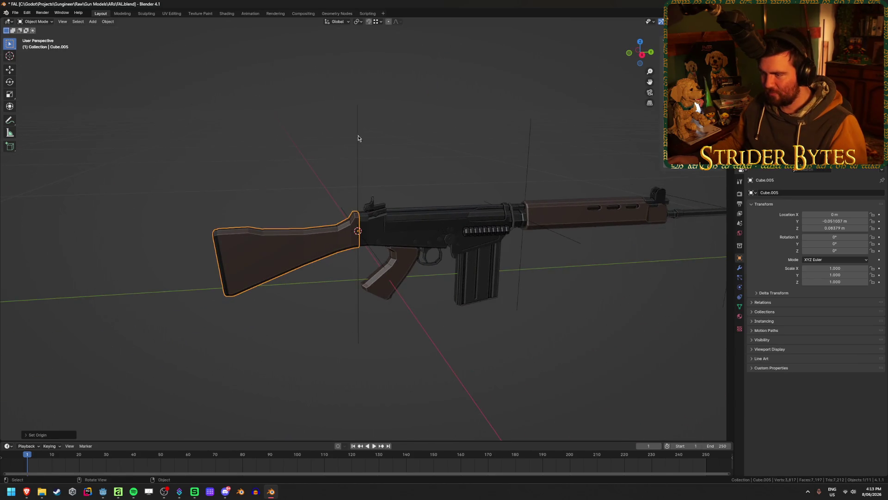
pyautogui.click(356, 142)
# Rename the three empties StockAttach, BarrelAttach and MuzzleAttach.
pyautogui.press('F2')
pyautogui.write('s')
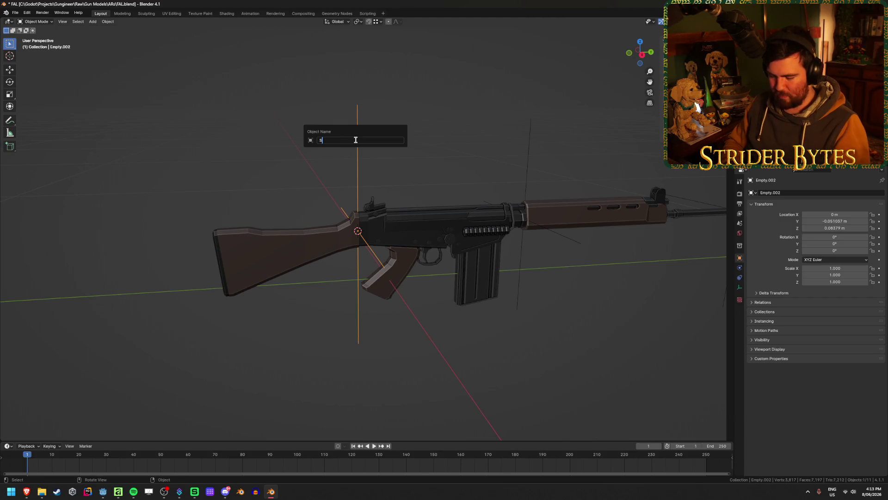
pyautogui.write('Attach')
pyautogui.press('Return')
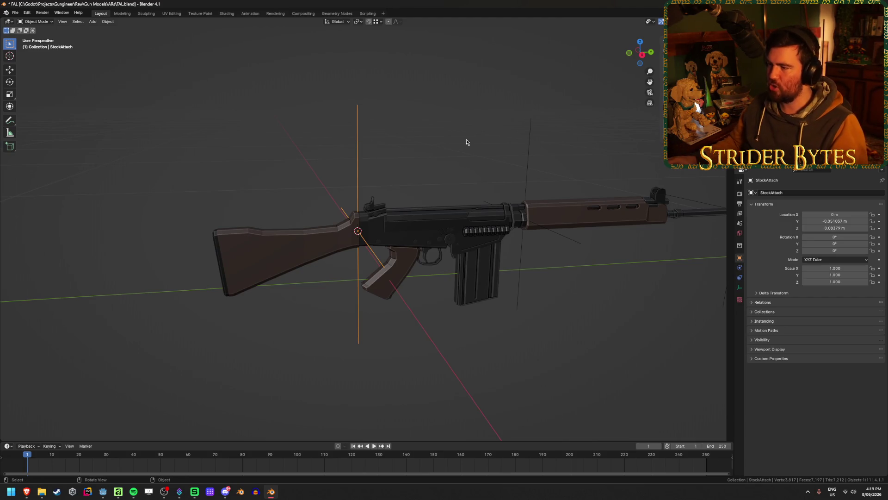
pyautogui.click(526, 151)
pyautogui.press('F2')
pyautogui.write('BarrelAttach')
pyautogui.press('Return')
pyautogui.moveTo(546, 192); pyautogui.dragTo(547, 219, button='middle')
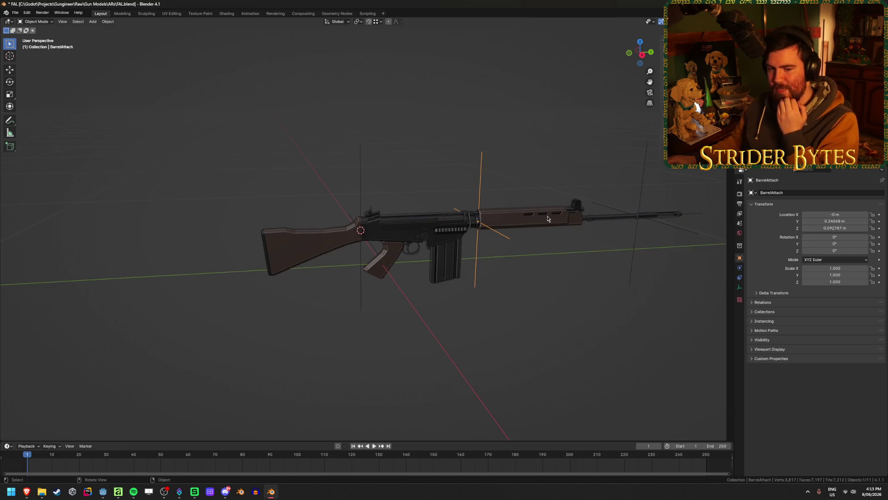
pyautogui.moveTo(585, 248); pyautogui.dragTo(522, 195, button='middle')
pyautogui.click(525, 191)
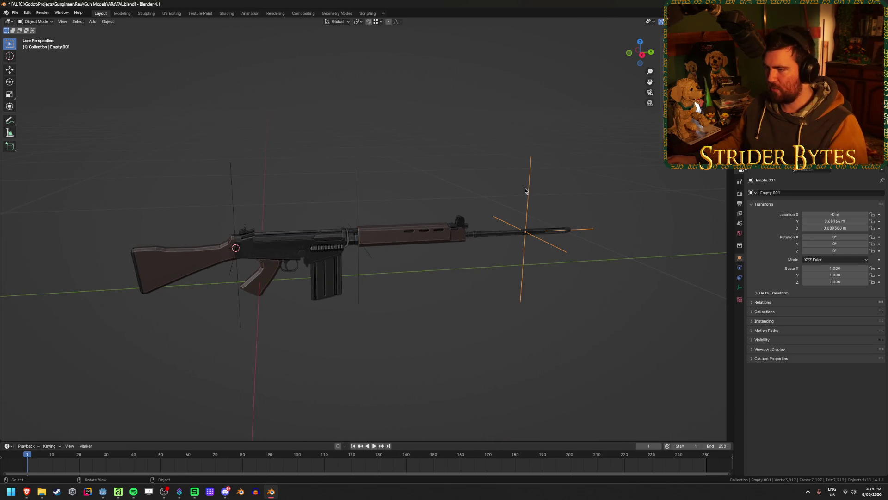
pyautogui.press('F2')
pyautogui.write('MuzzleAttac')
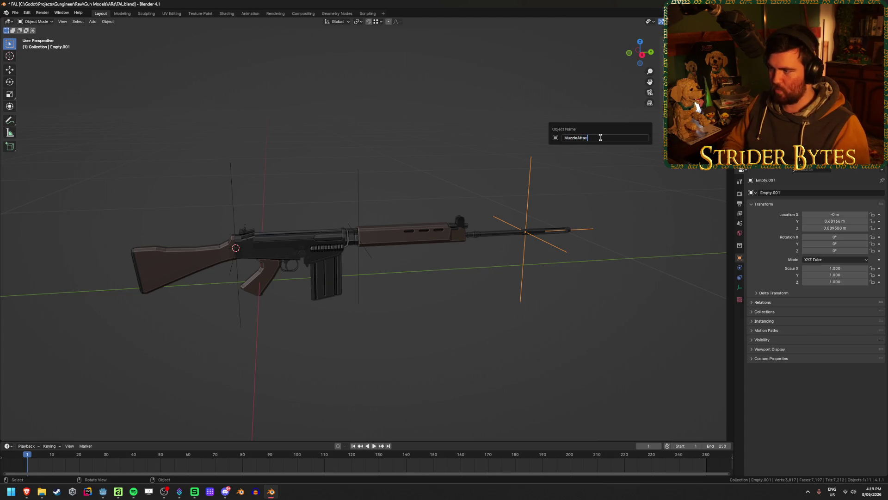
pyautogui.write('h')
pyautogui.press('Return')
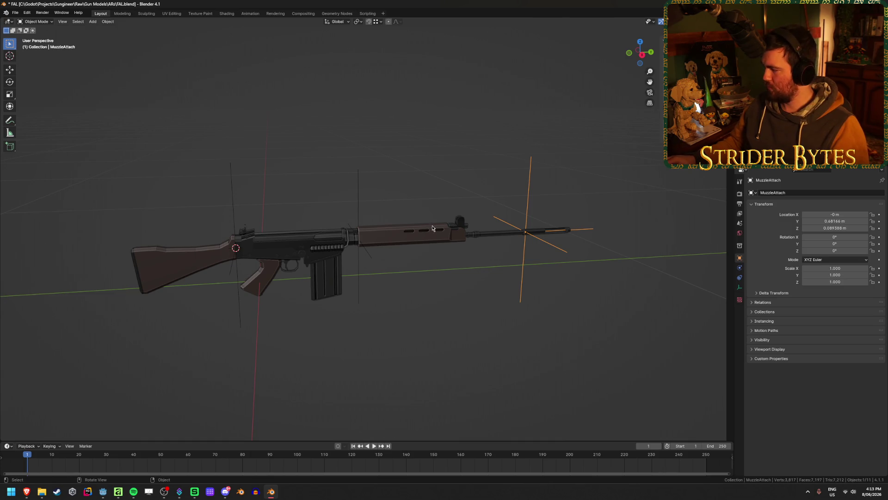
# Select the handguard and save FAL.blend.
pyautogui.click(453, 309)
pyautogui.moveTo(414, 290)
pyautogui.mouseDown(button='middle')
pyautogui.moveTo(396, 312)
pyautogui.moveTo(499, 265)
pyautogui.moveTo(474, 312)
pyautogui.moveTo(496, 284)
pyautogui.mouseUp(button='middle')
pyautogui.scroll(2, 498, 266)
pyautogui.click(518, 260)
pyautogui.keyDown('shift'); pyautogui.moveTo(555, 292); pyautogui.dragTo(496, 284, button='middle'); pyautogui.keyUp('shift')
pyautogui.hotkey('ctrl', 's')
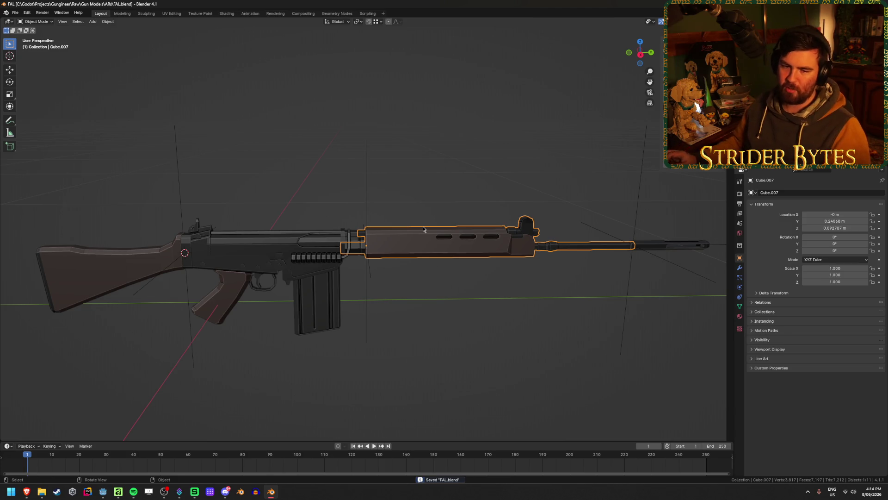
# Rename the receiver FAL_Receiver and the magazine FAL_Magazine, then save.
pyautogui.click(311, 265)
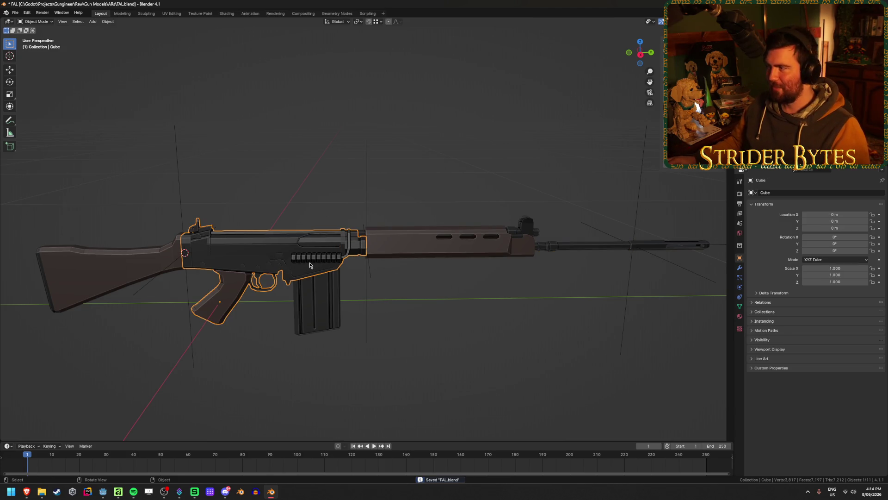
pyautogui.press('F2')
pyautogui.write('FAL_Receiv')
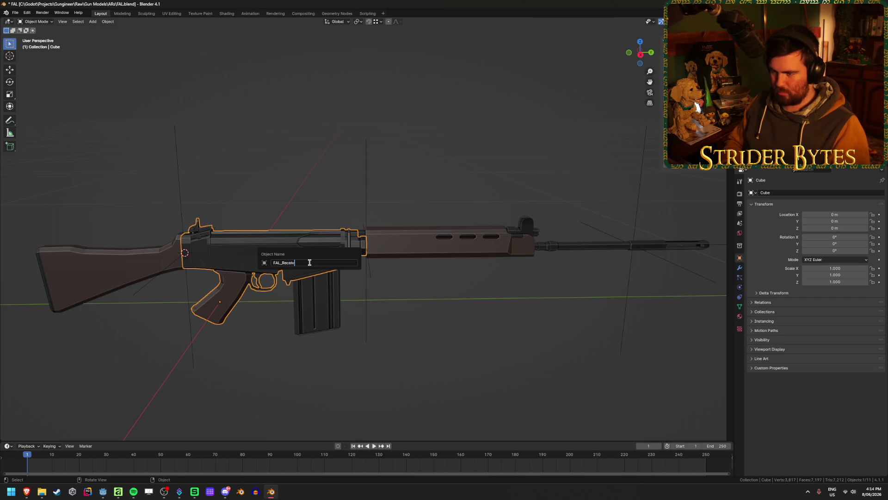
pyautogui.write('er')
pyautogui.press('Return')
pyautogui.click(320, 315)
pyautogui.press('F2')
pyautogui.write('FAL_Maga')
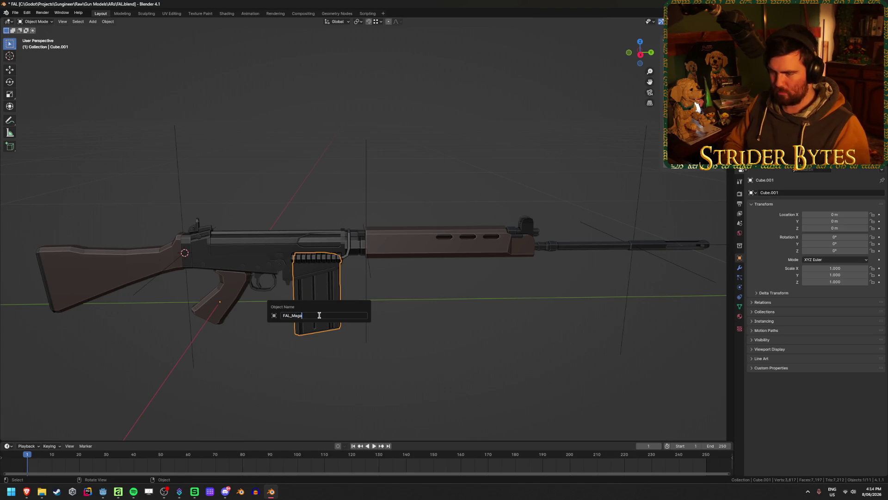
pyautogui.write('ne')
pyautogui.press('Return')
pyautogui.hotkey('ctrl', 's')
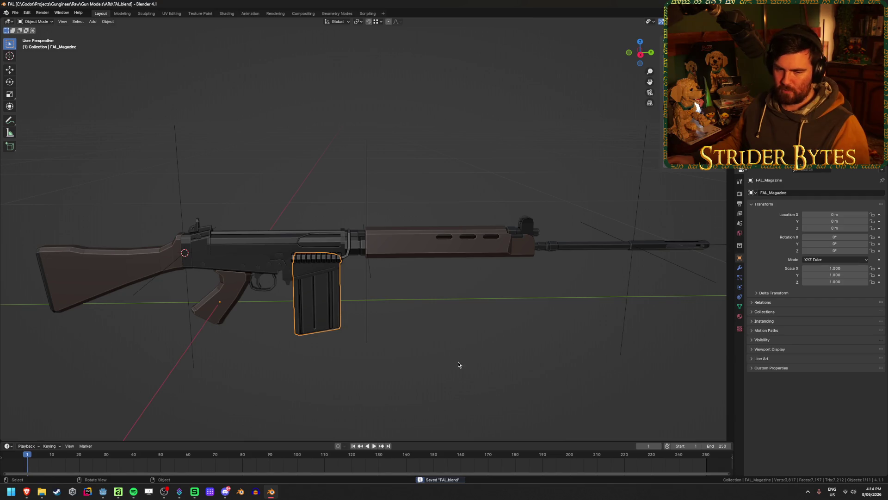
# Rename the stock FAL_Stock and save the file.
pyautogui.moveTo(463, 362); pyautogui.dragTo(274, 312, button='middle')
pyautogui.click(133, 306)
pyautogui.scroll(-1, 133, 322)
pyautogui.moveTo(143, 350); pyautogui.dragTo(222, 341, button='middle')
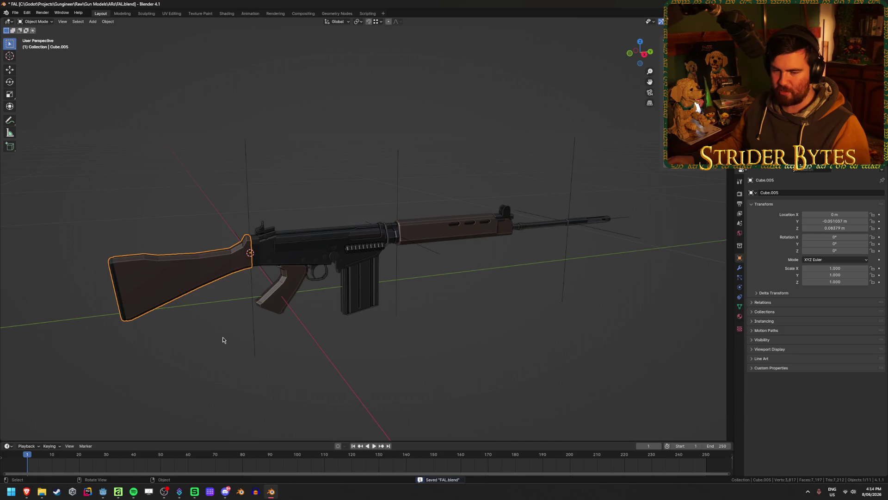
pyautogui.press('F2')
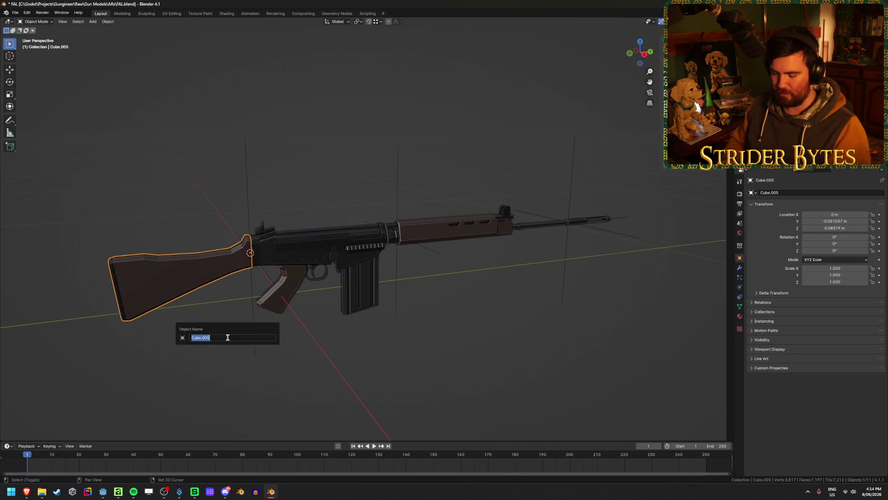
pyautogui.write('FAL_Stock')
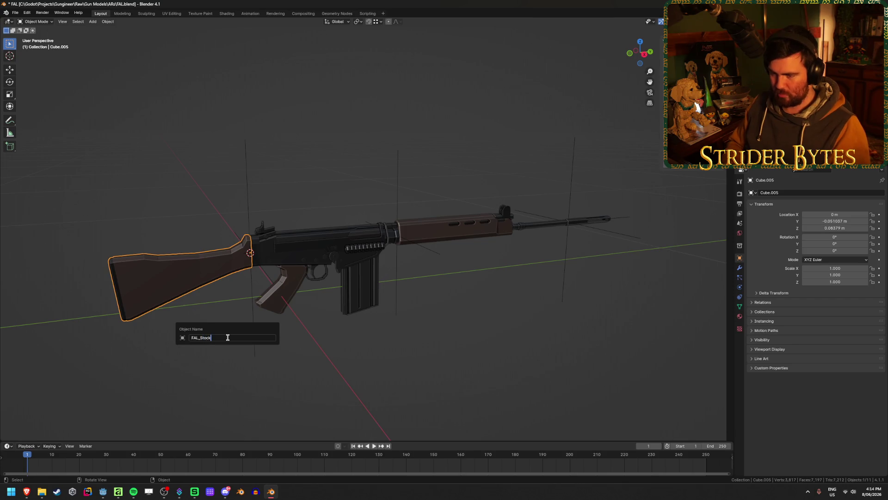
pyautogui.press('Return')
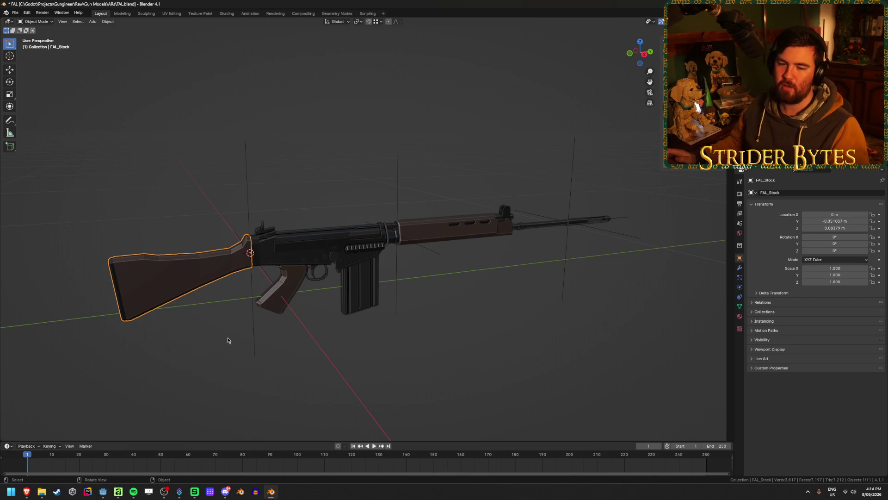
pyautogui.hotkey('ctrl', 's')
# Rename the handguard-and-barrel piece FAL_Barrel.
pyautogui.click(476, 241)
pyautogui.keyDown('shift'); pyautogui.moveTo(477, 241); pyautogui.dragTo(428, 286, button='middle'); pyautogui.keyUp('shift')
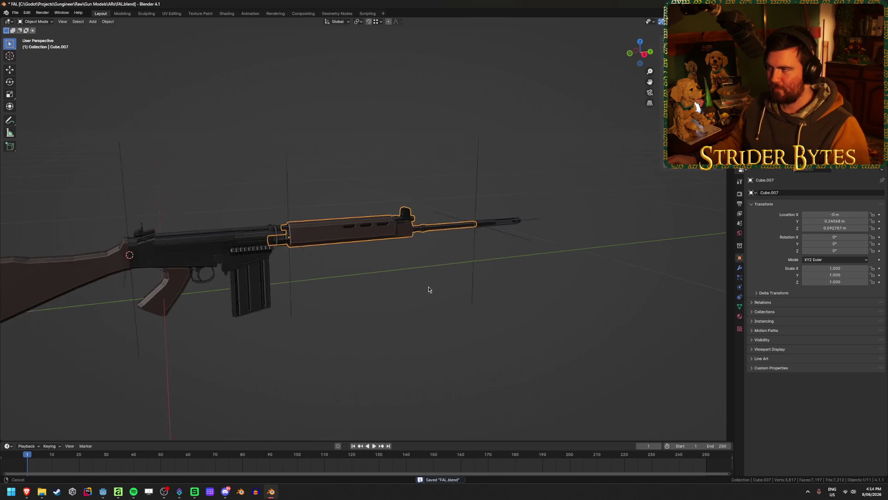
pyautogui.press('F2')
pyautogui.write('Barrel')
pyautogui.press('Return')
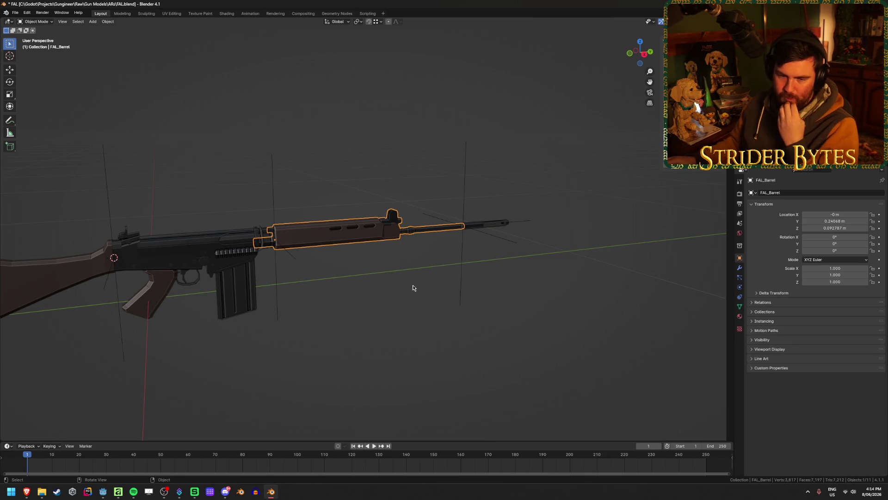
pyautogui.scroll(1, 413, 288)
pyautogui.scroll(1, 417, 289)
pyautogui.scroll(1, 425, 292)
pyautogui.moveTo(425, 292); pyautogui.dragTo(445, 289, button='middle')
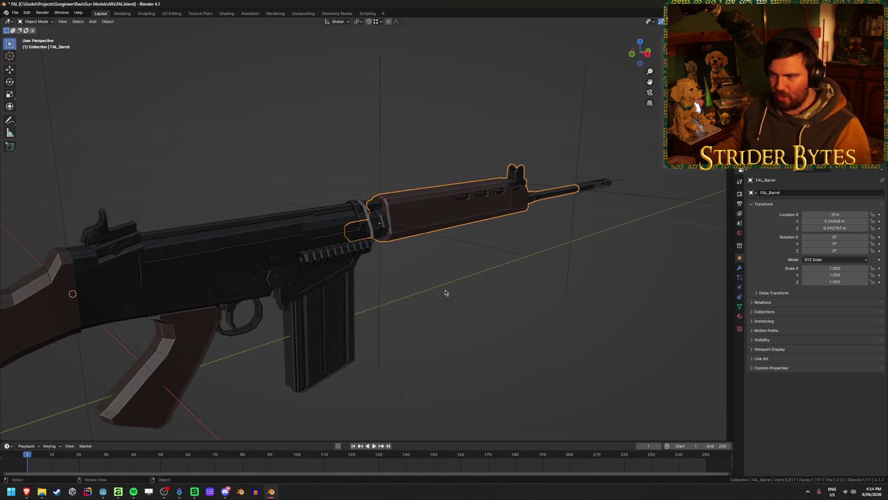
pyautogui.scroll(2, 322, 264)
pyautogui.click(346, 261)
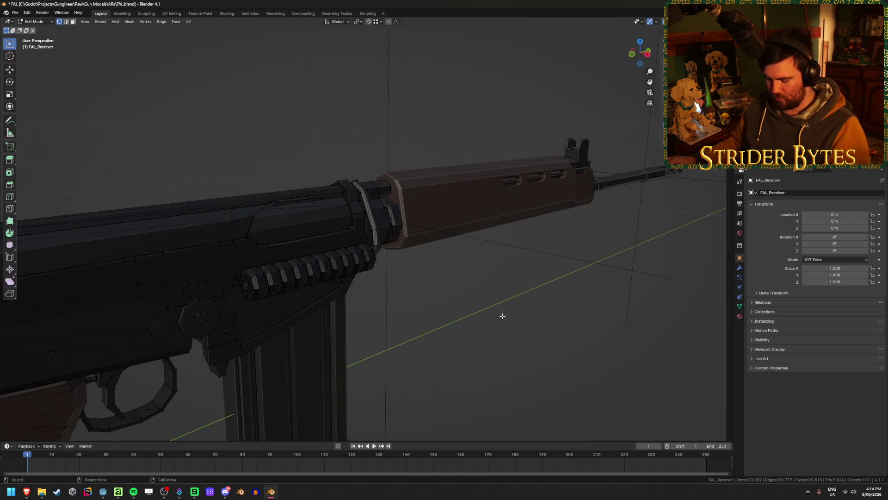
# Hide the ribbed cylinder and strap in the receiver mesh, then return to Object Mode.
pyautogui.press('Tab')
pyautogui.press('l')
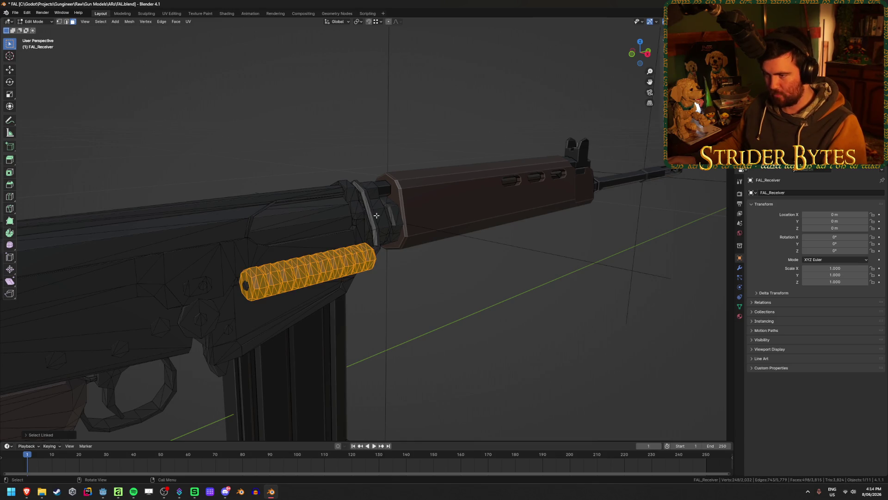
pyautogui.press('l')
pyautogui.press('h')
pyautogui.scroll(-5, 432, 279)
pyautogui.moveTo(249, 254)
pyautogui.mouseDown(button='middle')
pyautogui.moveTo(323, 302)
pyautogui.moveTo(334, 298)
pyautogui.moveTo(307, 298)
pyautogui.moveTo(444, 305)
pyautogui.moveTo(206, 293)
pyautogui.moveTo(510, 312)
pyautogui.moveTo(357, 278)
pyautogui.moveTo(370, 278)
pyautogui.moveTo(553, 305)
pyautogui.moveTo(415, 326)
pyautogui.moveTo(465, 311)
pyautogui.moveTo(455, 317)
pyautogui.mouseUp(button='middle')
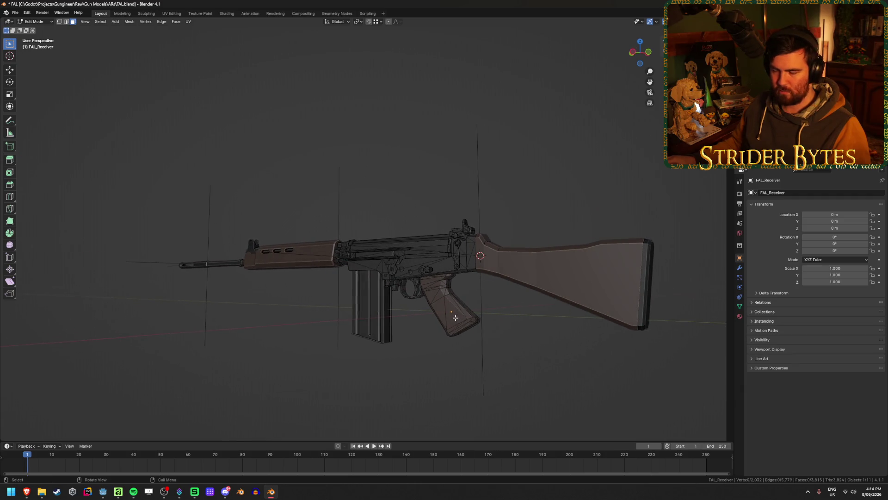
pyautogui.press('Tab')
pyautogui.click(583, 282)
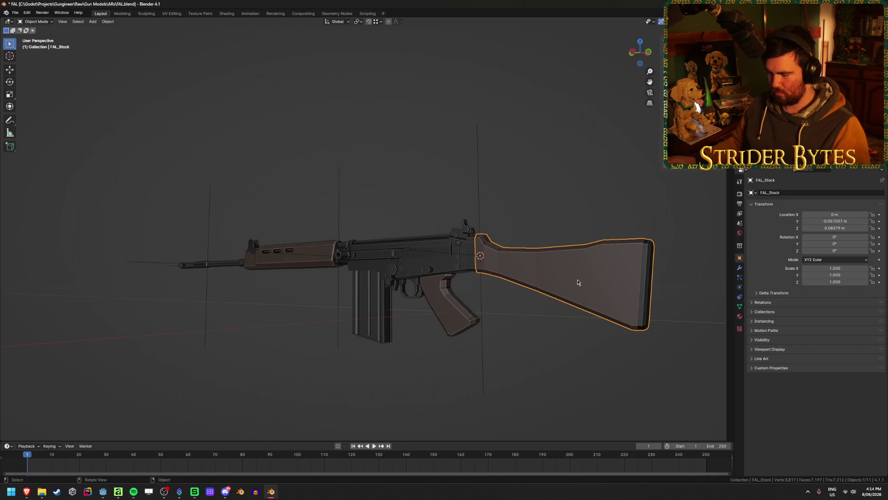
pyautogui.press('h')
pyautogui.moveTo(596, 310)
pyautogui.mouseDown(button='middle')
pyautogui.moveTo(548, 338)
pyautogui.moveTo(462, 329)
pyautogui.moveTo(508, 335)
pyautogui.mouseUp(button='middle')
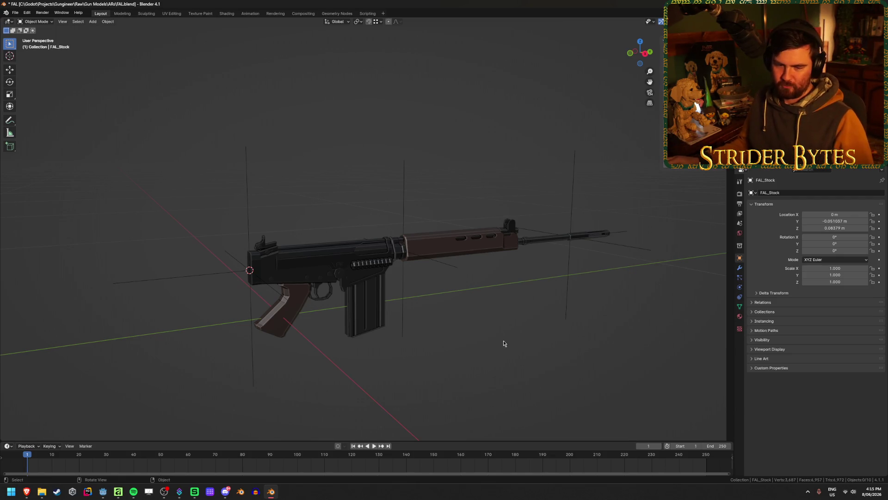
pyautogui.moveTo(478, 330); pyautogui.dragTo(493, 318, button='middle')
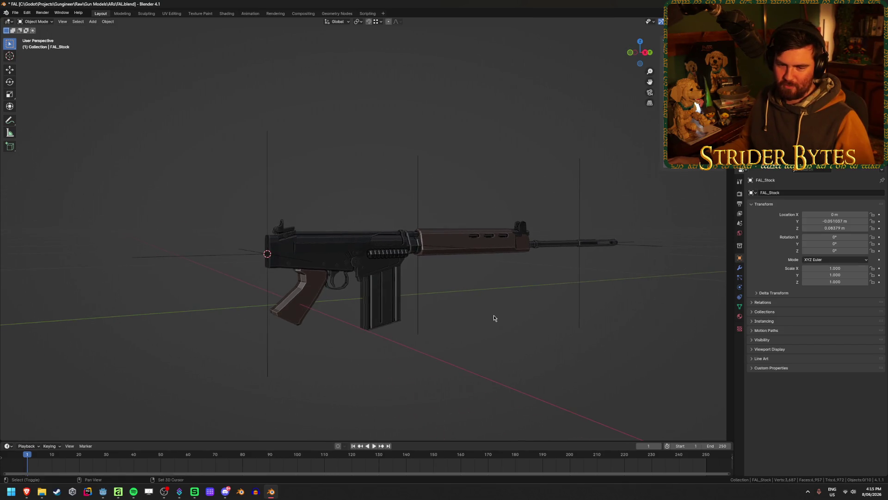
pyautogui.scroll(1, 494, 318)
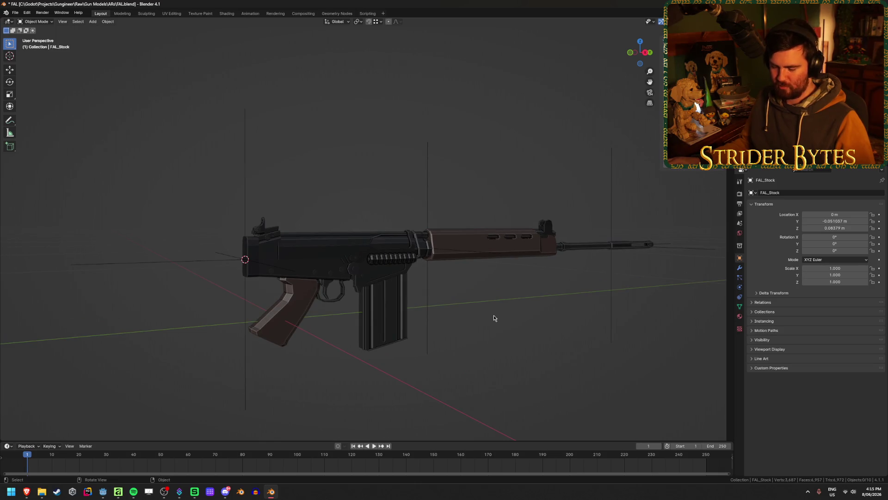
pyautogui.hotkey('alt', 'h')
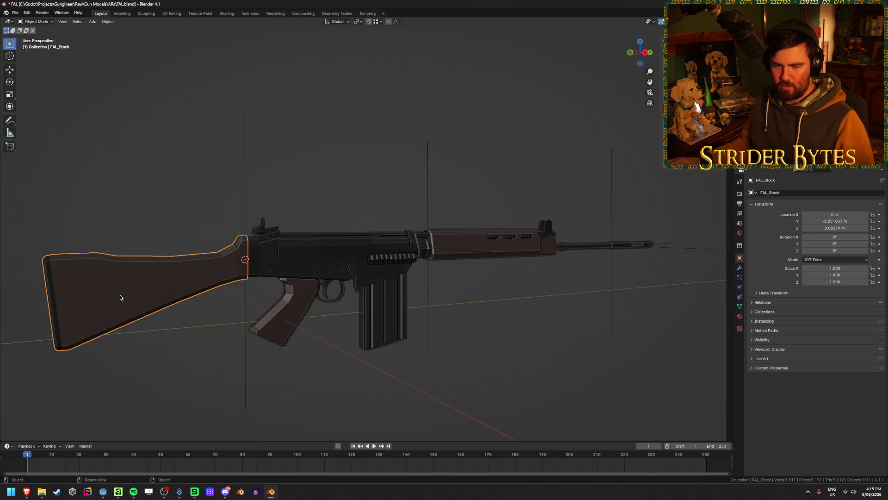
pyautogui.hotkey('alt', 'a')
pyautogui.click(367, 326)
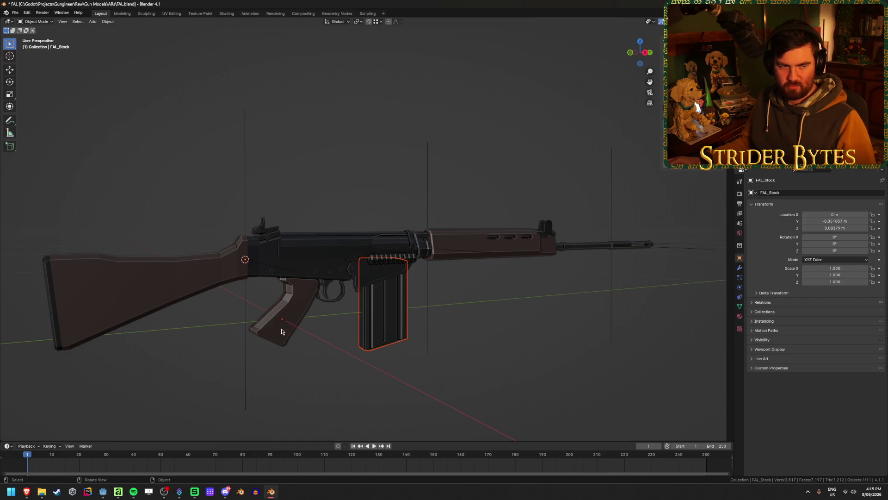
pyautogui.hotkey('alt', 'a')
pyautogui.moveTo(579, 354)
pyautogui.mouseDown(button='middle')
pyautogui.moveTo(551, 366)
pyautogui.moveTo(462, 371)
pyautogui.mouseUp(button='middle')
pyautogui.click(456, 257)
pyautogui.click(659, 246)
pyautogui.click(590, 245)
pyautogui.click(441, 372)
pyautogui.moveTo(441, 371)
pyautogui.mouseDown(button='middle')
pyautogui.moveTo(390, 366)
pyautogui.moveTo(385, 356)
pyautogui.moveTo(427, 354)
pyautogui.moveTo(387, 363)
pyautogui.mouseUp(button='middle')
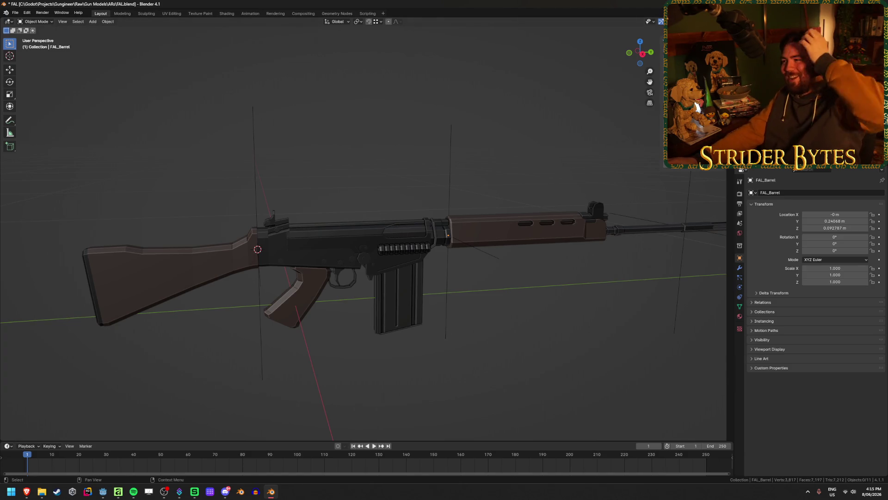
# Rename the muzzle piece FAL_Muzzle.
pyautogui.hotkey('ctrl', 'z')
pyautogui.press('F2')
pyautogui.write('FAL_Mu')
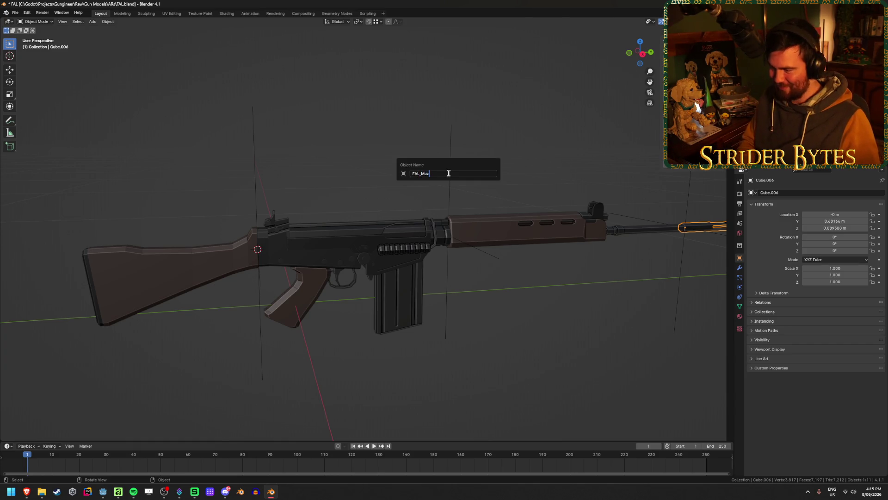
pyautogui.write('zle')
pyautogui.press('Return')
# Hide the gun body to isolate the cartridges and rename the first Bullet1.
pyautogui.click(398, 247)
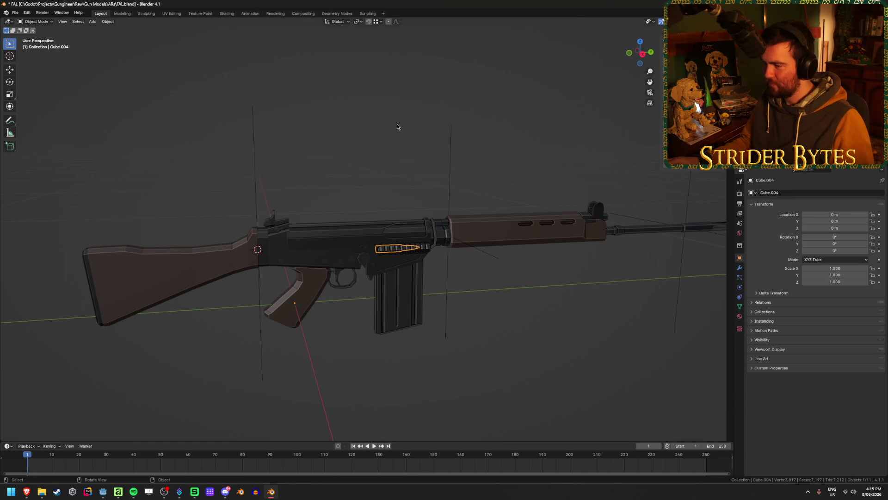
pyautogui.click(348, 258)
pyautogui.scroll(4, 460, 423)
pyautogui.press('h')
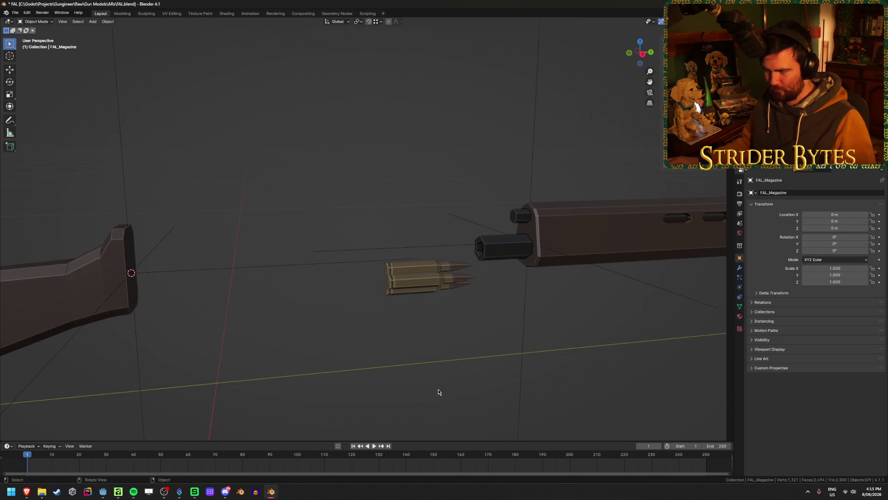
pyautogui.click(405, 270)
pyautogui.moveTo(405, 270); pyautogui.dragTo(405, 316, button='middle')
pyautogui.press('F2')
pyautogui.write('Bullet')
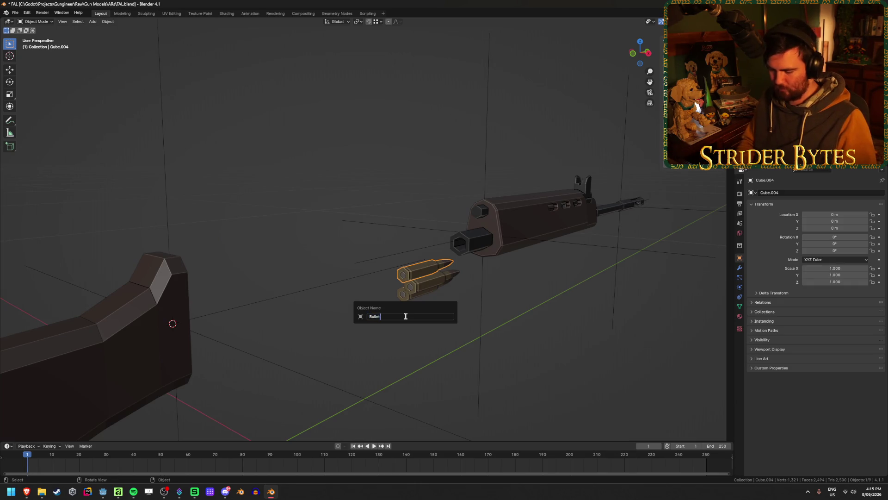
pyautogui.press('Return')
# Rename the second and third cartridges Bullet2 and Bullet3.
pyautogui.click(421, 280)
pyautogui.press('F2')
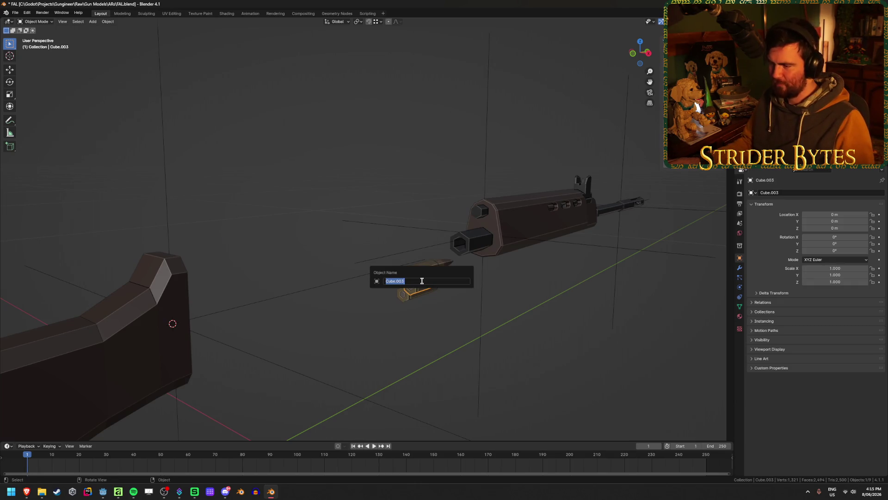
pyautogui.write('Bullet')
pyautogui.press('Return')
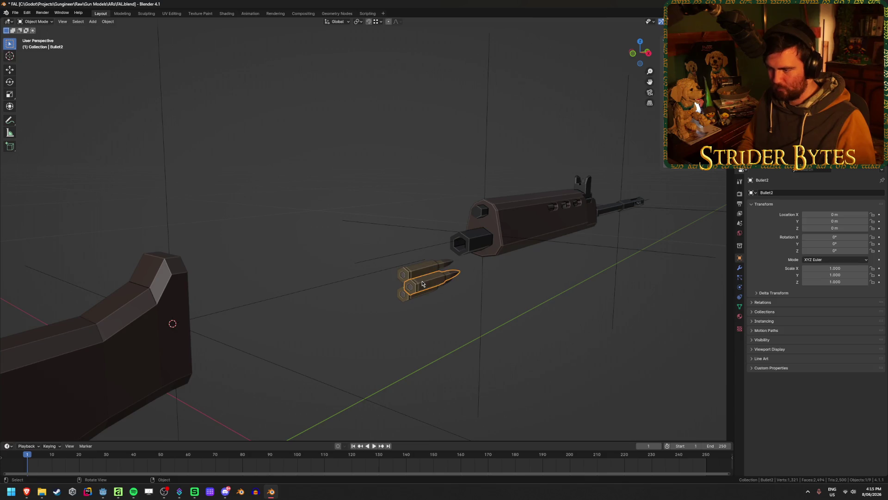
pyautogui.click(407, 296)
pyautogui.press('F2')
pyautogui.write('Bul')
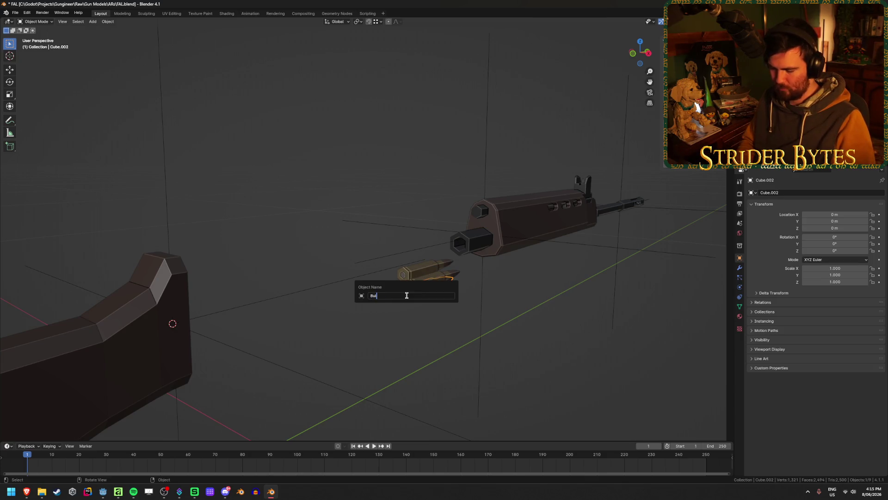
pyautogui.write('let3')
pyautogui.press('Return')
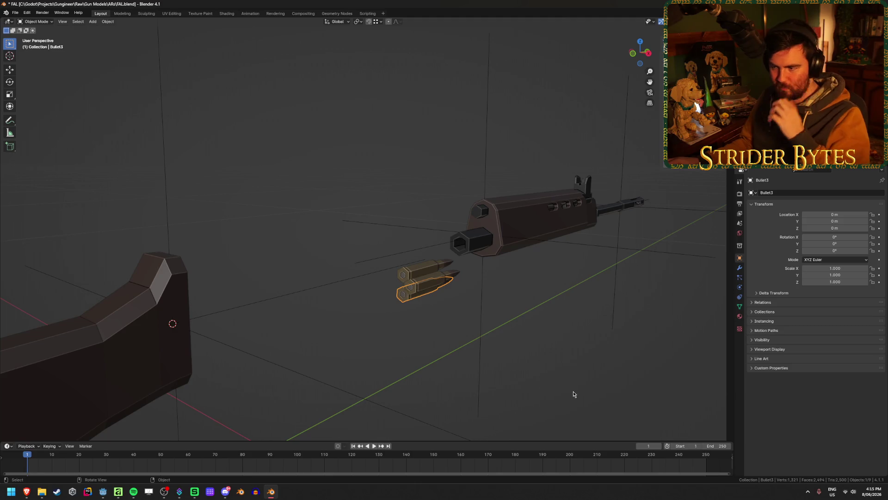
pyautogui.moveTo(558, 340); pyautogui.dragTo(544, 314, button='middle')
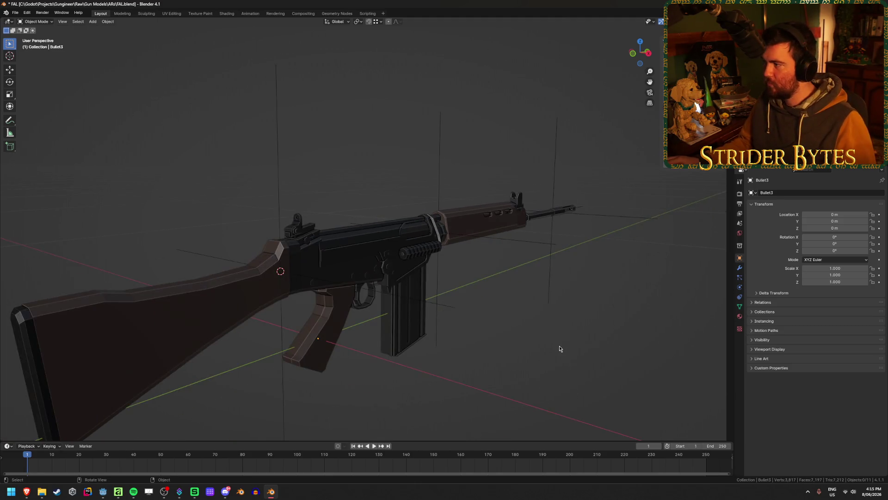
pyautogui.scroll(-3, 544, 313)
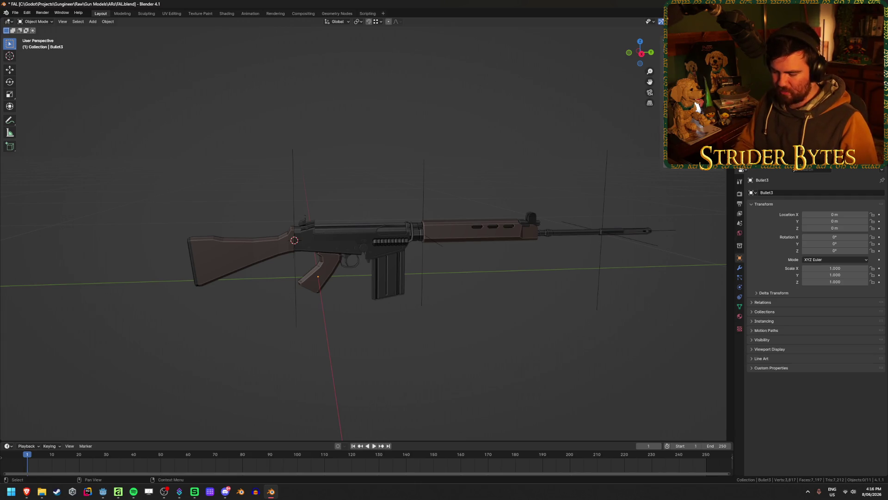
# Make Muzzle the active collection and check FAL_Magazine, FAL_Stock and FAL_Barrel.
pyautogui.click(777, 69)
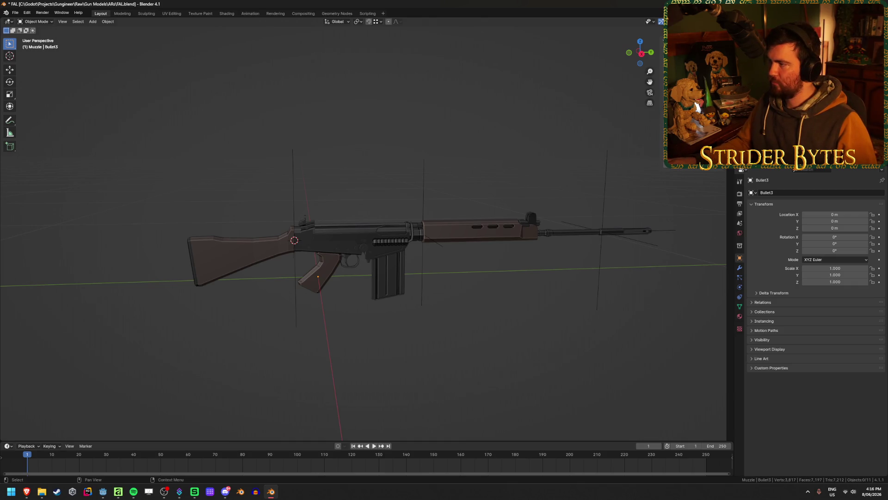
pyautogui.click(389, 274)
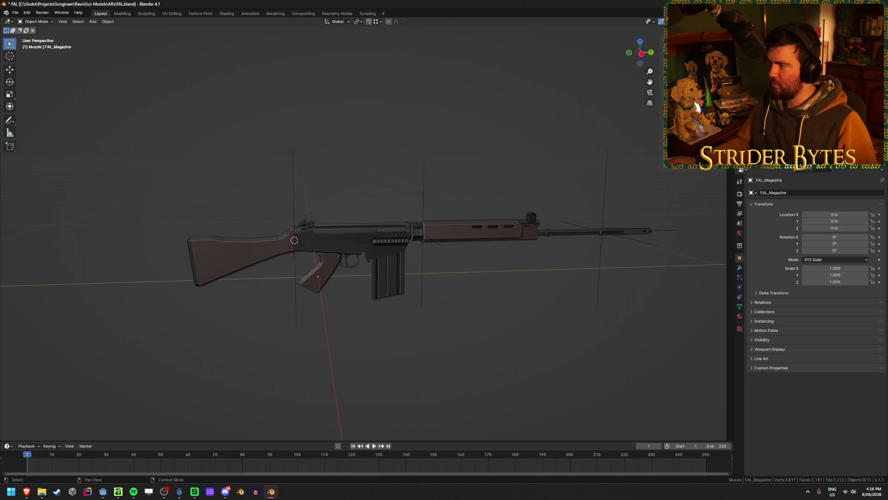
pyautogui.click(236, 257)
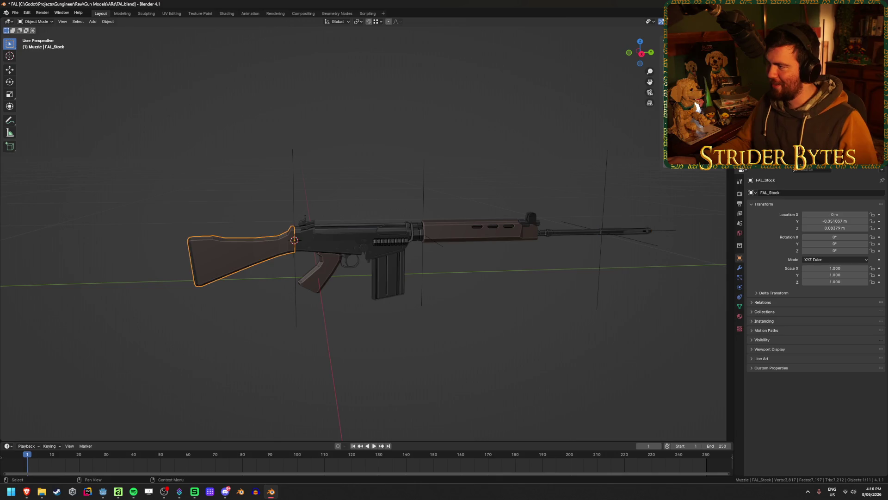
pyautogui.click(479, 230)
pyautogui.scroll(3, 579, 258)
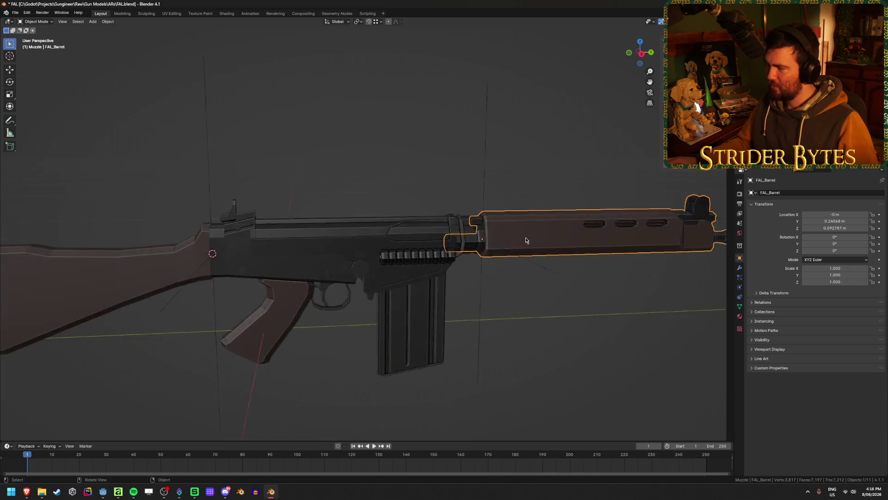
pyautogui.scroll(2, 526, 242)
# Locate the front sight-post top vertex in the barrel mesh and return to Object Mode.
pyautogui.moveTo(417, 234)
pyautogui.mouseDown(button='middle')
pyautogui.moveTo(324, 232)
pyautogui.moveTo(454, 234)
pyautogui.moveTo(363, 303)
pyautogui.moveTo(277, 300)
pyautogui.moveTo(326, 292)
pyautogui.moveTo(287, 280)
pyautogui.mouseUp(button='middle')
pyautogui.press('Tab')
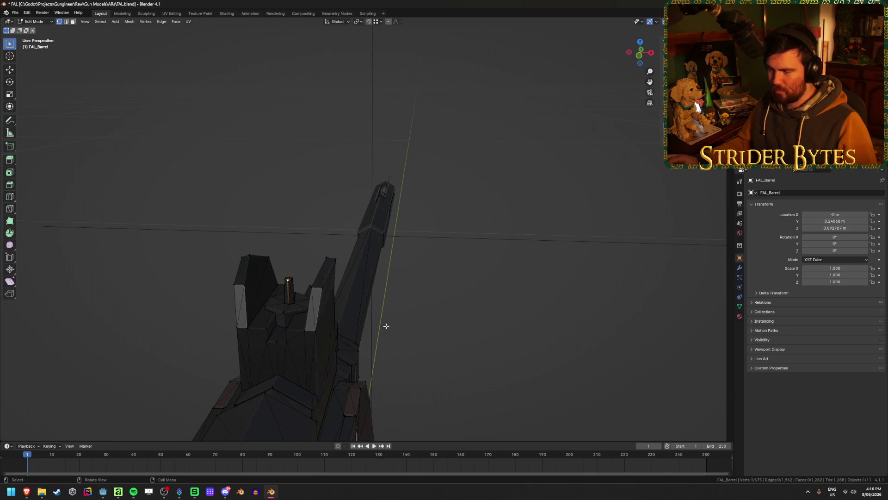
pyautogui.press('KP_Decimal')
pyautogui.moveTo(431, 275)
pyautogui.mouseDown(button='middle')
pyautogui.moveTo(495, 239)
pyautogui.moveTo(499, 279)
pyautogui.mouseUp(button='middle')
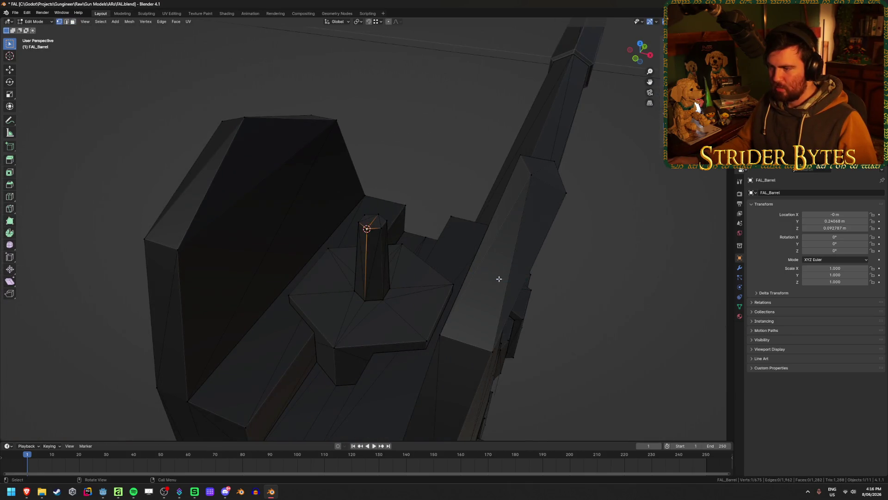
pyautogui.press('Tab')
pyautogui.scroll(-5, 499, 279)
pyautogui.moveTo(550, 313); pyautogui.dragTo(552, 313, button='middle')
# Add a Plain Axes empty at the sight post, shrink it and apply its scale.
pyautogui.hotkey('shift', 'a')
pyautogui.click(576, 312)
pyautogui.press('s')
pyautogui.click(399, 271)
pyautogui.hotkey('ctrl', 'a')
# Rename the empty AimPoint and save FAL.blend.
pyautogui.press('F2')
pyautogui.write('A')
pyautogui.press('Return')
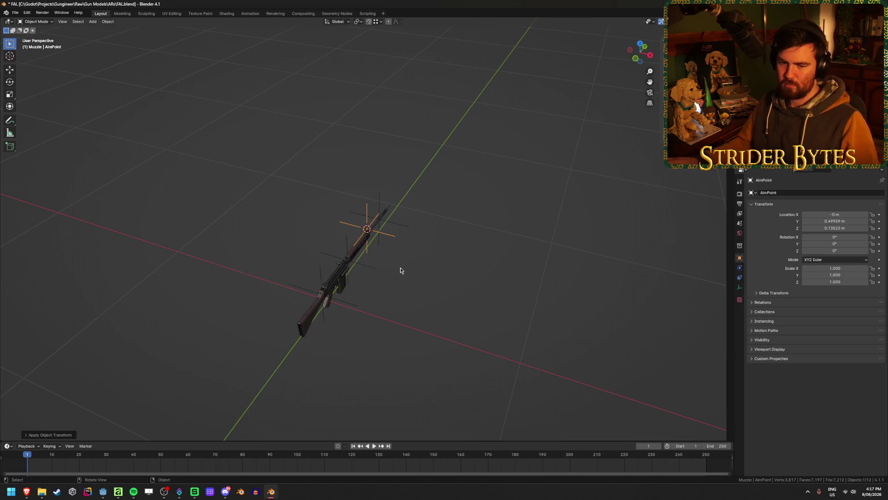
pyautogui.scroll(3, 382, 280)
pyautogui.hotkey('ctrl', 's')
pyautogui.moveTo(428, 205); pyautogui.dragTo(325, 209, button='middle')
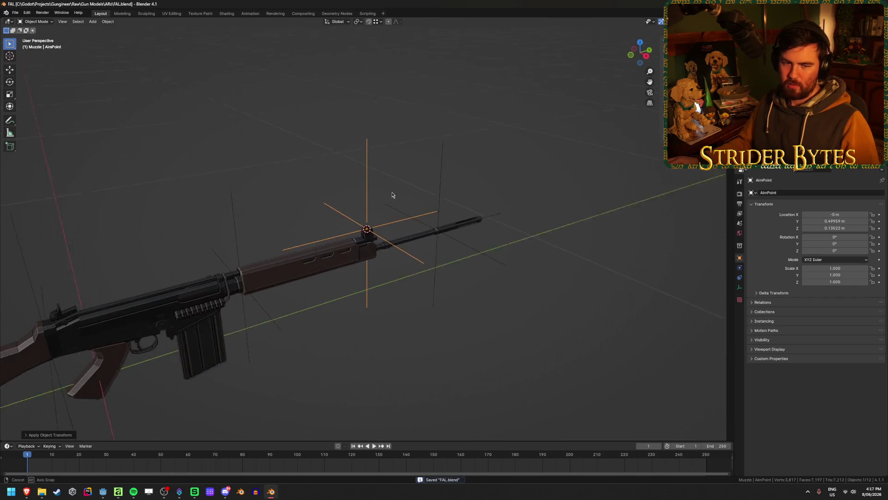
# Inspect the AimPoint and MuzzleAttach empties and the FAL_Barrel mesh, returning to Object Mode.
pyautogui.moveTo(391, 265); pyautogui.dragTo(386, 263, button='middle')
pyautogui.click(378, 310)
pyautogui.click(420, 224)
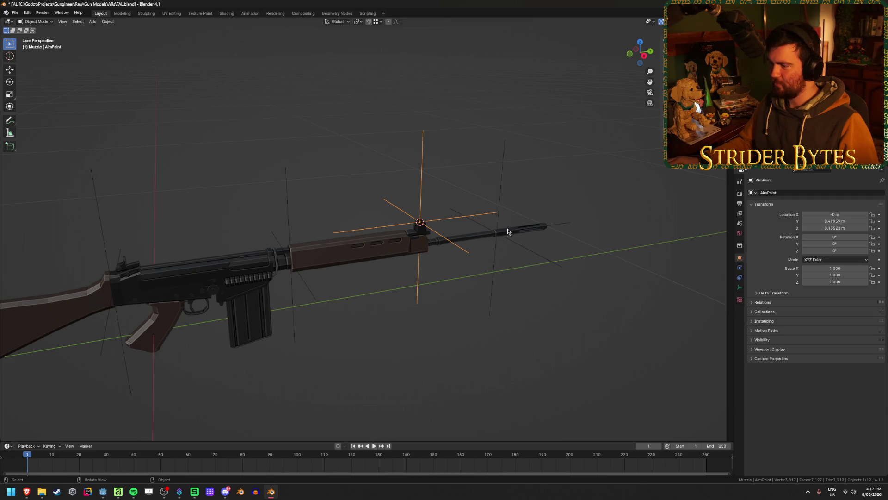
pyautogui.click(501, 189)
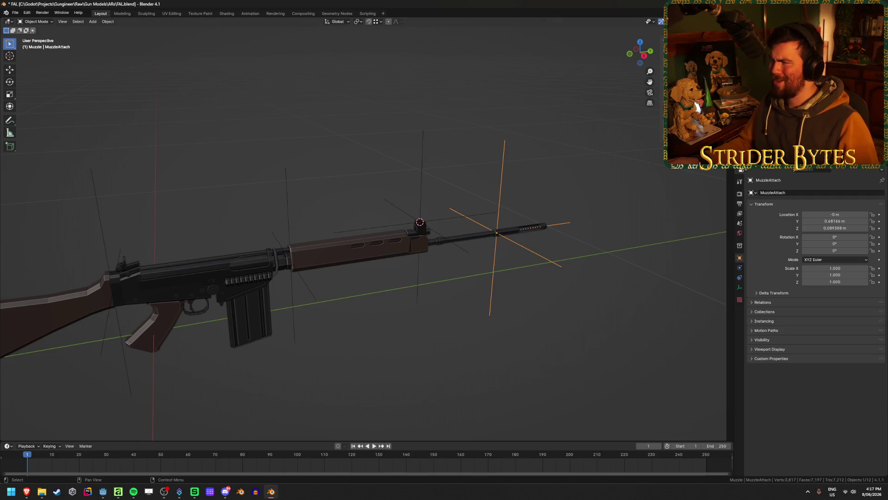
pyautogui.click(361, 253)
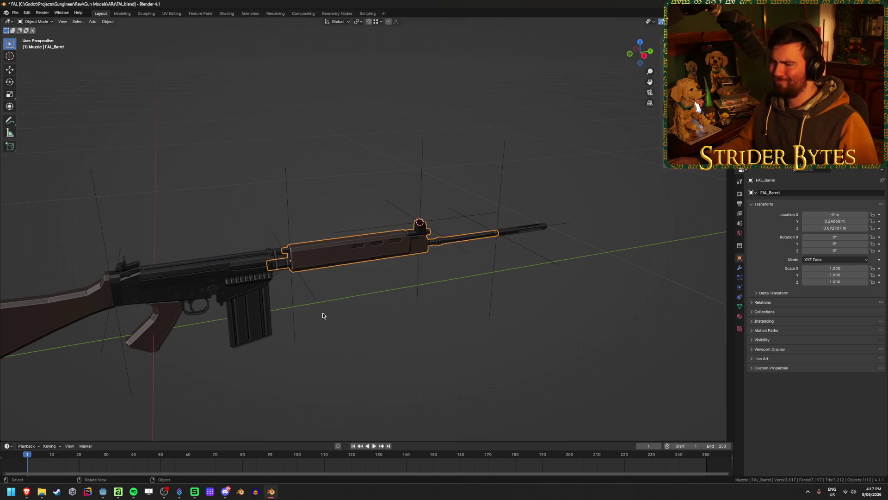
pyautogui.moveTo(323, 313); pyautogui.dragTo(303, 293, button='middle')
pyautogui.scroll(3, 385, 292)
pyautogui.scroll(5, 396, 248)
pyautogui.moveTo(397, 249)
pyautogui.mouseDown(button='middle')
pyautogui.moveTo(390, 195)
pyautogui.moveTo(403, 185)
pyautogui.moveTo(404, 193)
pyautogui.mouseUp(button='middle')
pyautogui.scroll(3, 402, 193)
pyautogui.press('Tab')
pyautogui.scroll(-2, 403, 190)
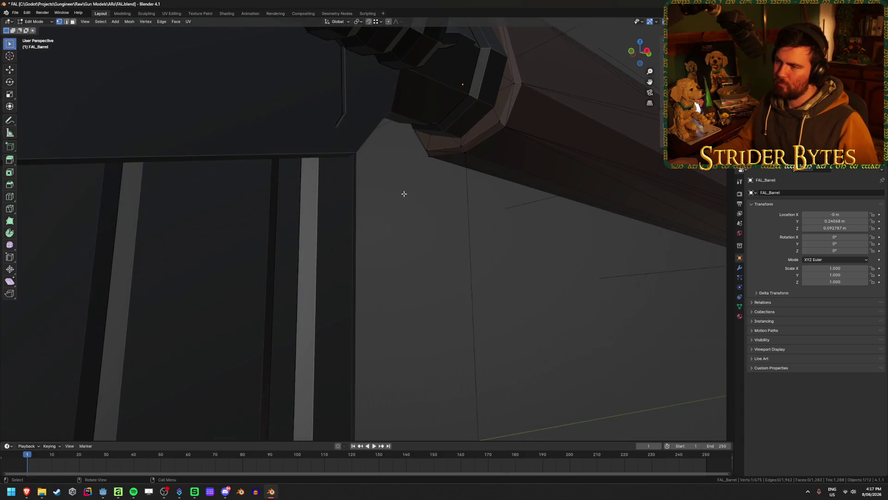
pyautogui.scroll(-2, 486, 173)
pyautogui.hotkey('ctrl', 'Tab')
pyautogui.click(512, 233)
pyautogui.scroll(-6, 520, 251)
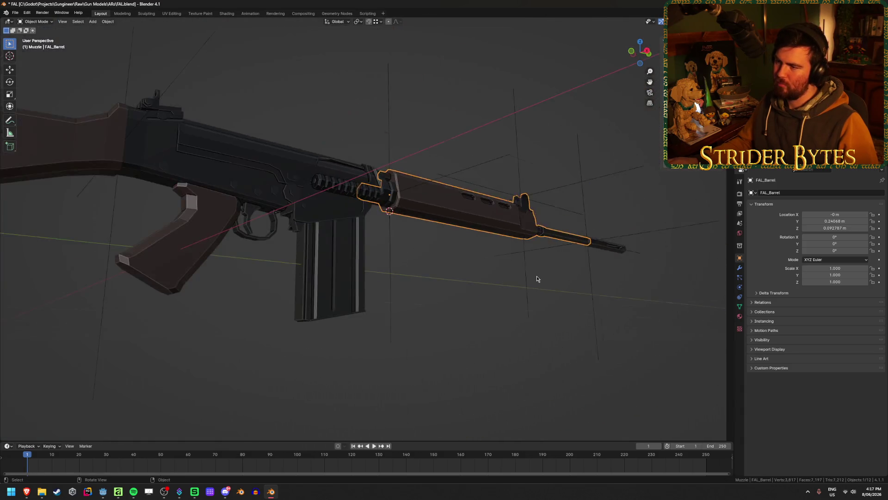
# Add a new empty at the 3D cursor near the barrel's base.
pyautogui.moveTo(536, 276); pyautogui.dragTo(526, 284, button='middle')
pyautogui.hotkey('shift', 'a')
pyautogui.click(556, 280)
pyautogui.scroll(-3, 368, 332)
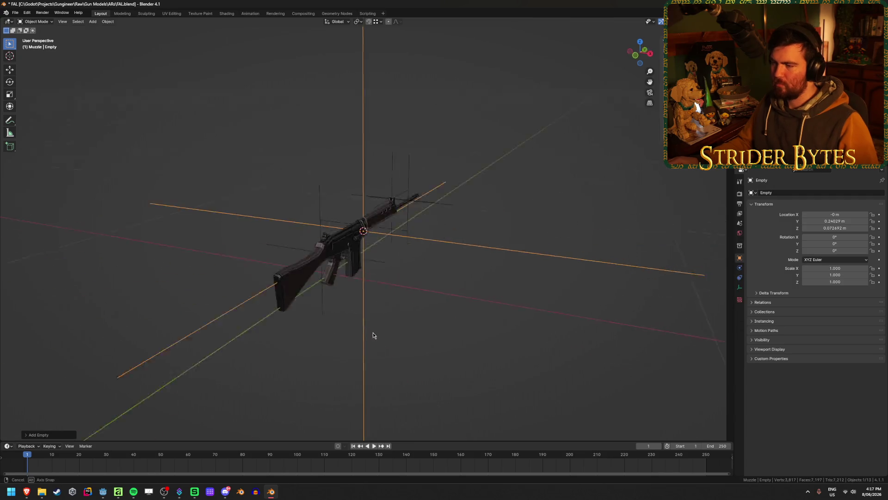
# Scale the new empty down and apply its scale.
pyautogui.moveTo(373, 333); pyautogui.dragTo(628, 237, button='middle')
pyautogui.scroll(3, 628, 236)
pyautogui.press('s')
pyautogui.click(417, 248)
pyautogui.hotkey('ctrl', 'a')
pyautogui.click(458, 278)
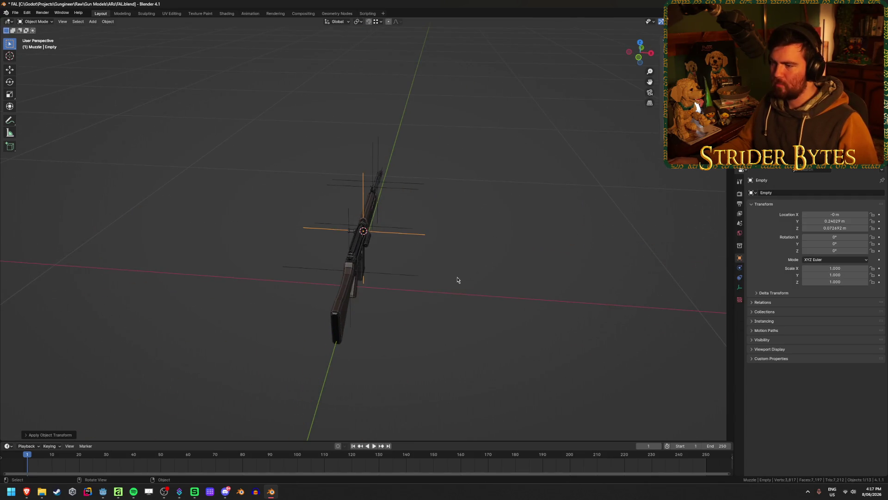
# Move the empty along Y to sit under the rear of the handguard.
pyautogui.moveTo(459, 278); pyautogui.dragTo(427, 292, button='middle')
pyautogui.scroll(5, 427, 292)
pyautogui.press('g')
pyautogui.press('y')
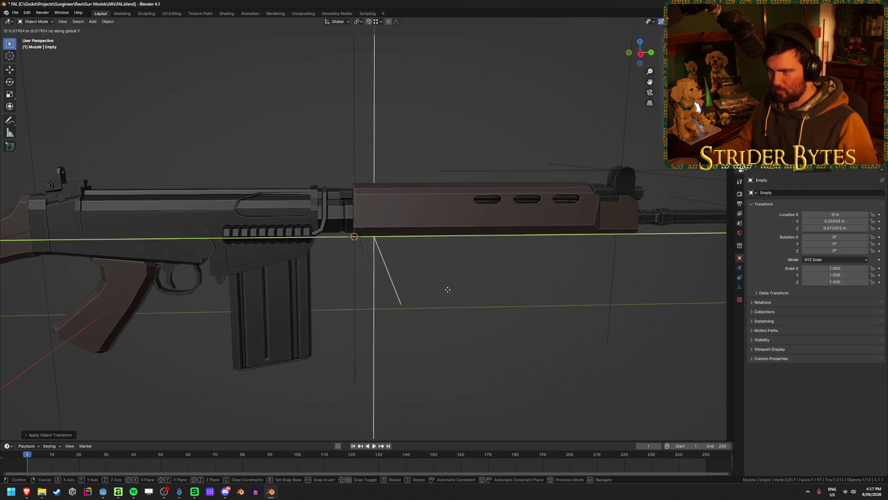
pyautogui.click(451, 289)
pyautogui.scroll(-3, 479, 326)
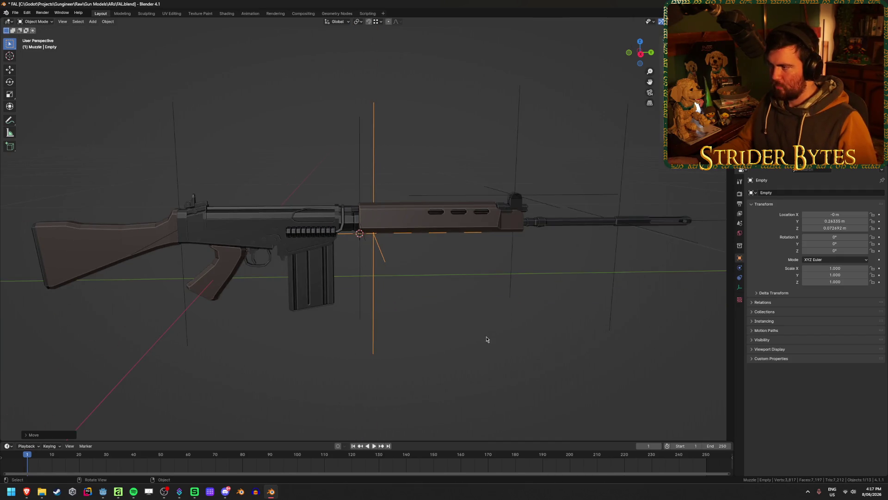
# Rename the empty ForegripAttach.
pyautogui.press('F2')
pyautogui.write('ForegripAttach')
pyautogui.press('Return')
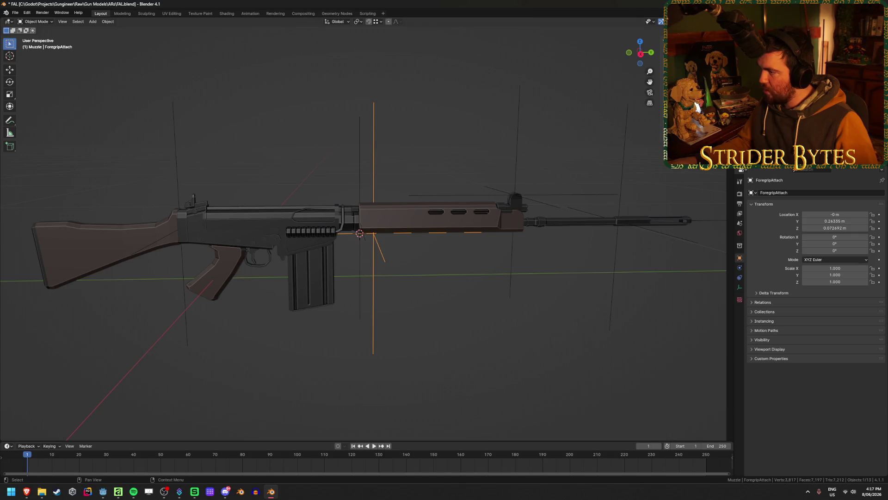
pyautogui.click(300, 286)
pyautogui.scroll(3, 383, 294)
pyautogui.moveTo(411, 282)
pyautogui.mouseDown(button='middle')
pyautogui.moveTo(369, 339)
pyautogui.moveTo(401, 301)
pyautogui.mouseUp(button='middle')
pyautogui.scroll(3, 401, 301)
pyautogui.press('Tab')
pyautogui.press('Tab')
pyautogui.click(389, 160)
pyautogui.press('h')
pyautogui.click(424, 251)
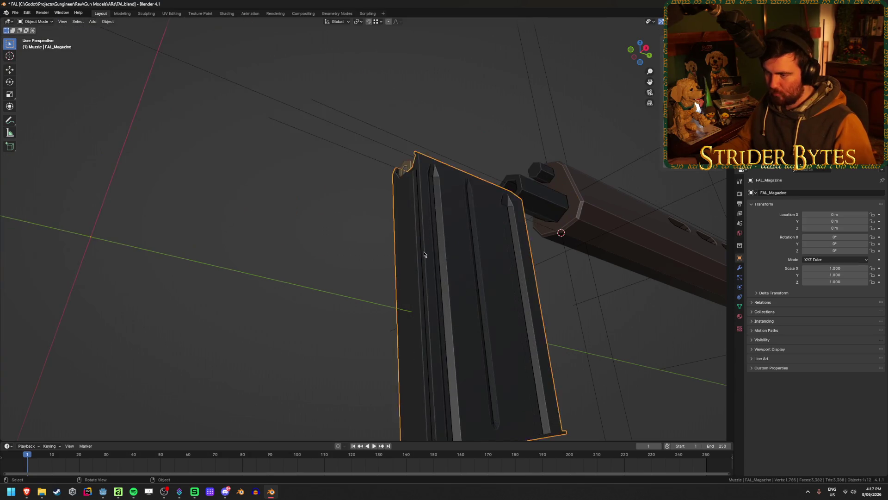
pyautogui.press('Tab')
pyautogui.moveTo(403, 198); pyautogui.dragTo(482, 200, button='middle')
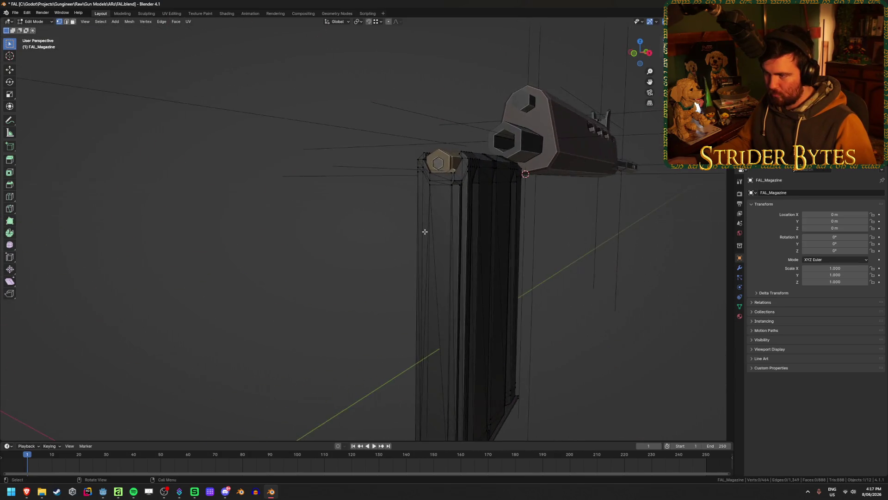
pyautogui.click(465, 167)
pyautogui.moveTo(464, 167); pyautogui.dragTo(485, 262, button='middle')
pyautogui.moveTo(435, 391)
pyautogui.mouseDown(button='middle')
pyautogui.moveTo(424, 387)
pyautogui.moveTo(478, 275)
pyautogui.mouseUp(button='middle')
pyautogui.press('Tab')
pyautogui.click(417, 229)
pyautogui.click(478, 274)
pyautogui.press('h')
pyautogui.click(427, 186)
pyautogui.moveTo(427, 186)
pyautogui.mouseDown(button='middle')
pyautogui.moveTo(352, 237)
pyautogui.moveTo(354, 220)
pyautogui.mouseUp(button='middle')
pyautogui.press('Tab')
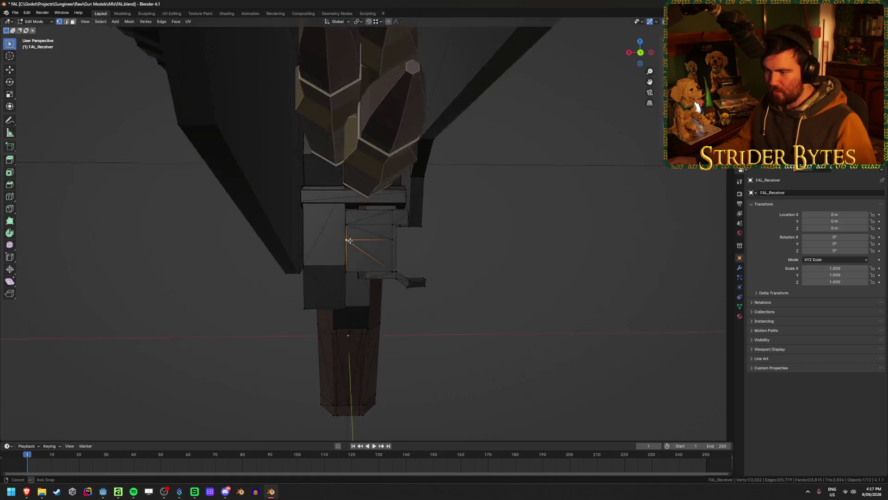
pyautogui.moveTo(371, 268)
pyautogui.mouseDown(button='middle')
pyautogui.moveTo(372, 279)
pyautogui.moveTo(404, 192)
pyautogui.moveTo(302, 230)
pyautogui.mouseUp(button='middle')
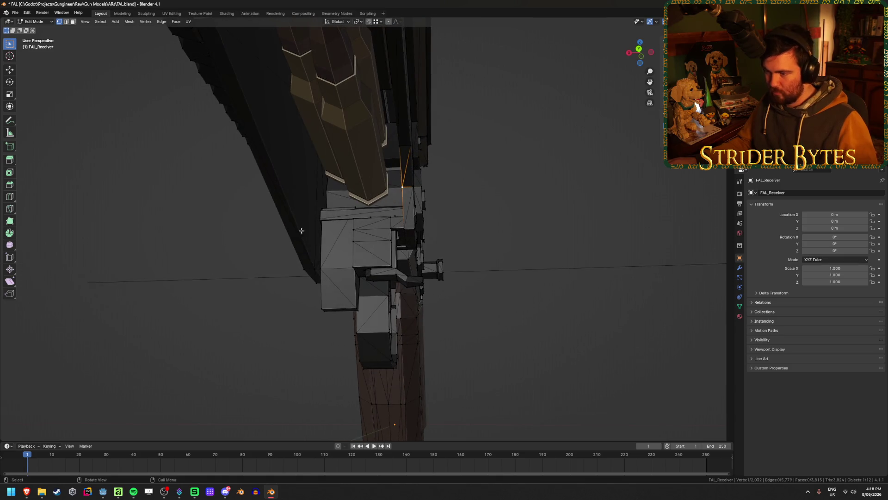
pyautogui.keyDown('shift'); pyautogui.click(316, 269); pyautogui.keyUp('shift')
pyautogui.click(497, 258)
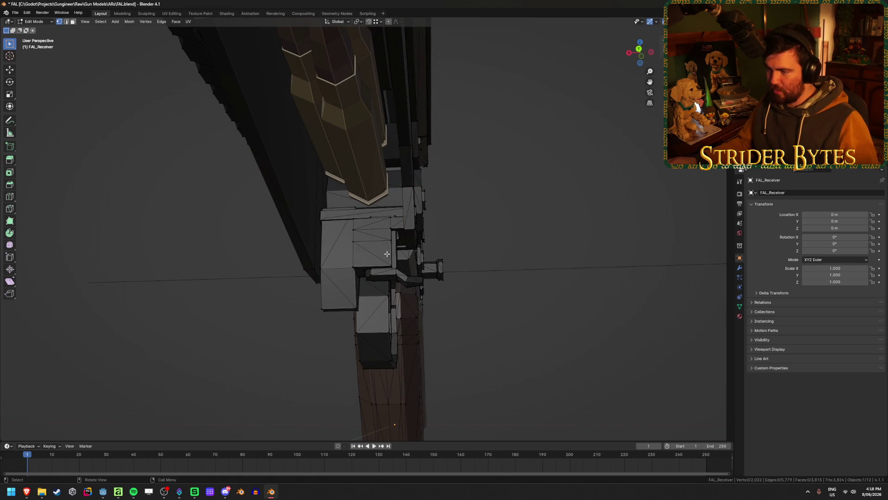
pyautogui.moveTo(497, 258); pyautogui.dragTo(291, 266, button='middle')
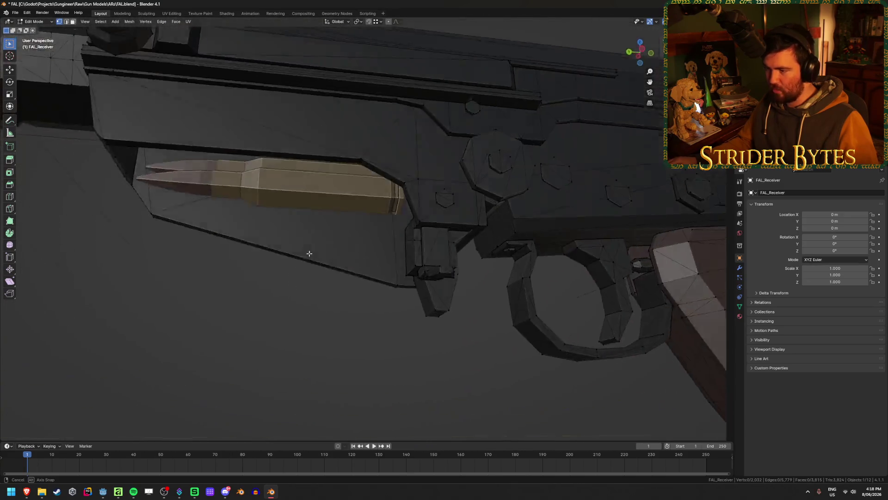
pyautogui.moveTo(291, 266)
pyautogui.mouseDown(button='middle')
pyautogui.moveTo(373, 237)
pyautogui.moveTo(385, 274)
pyautogui.mouseUp(button='middle')
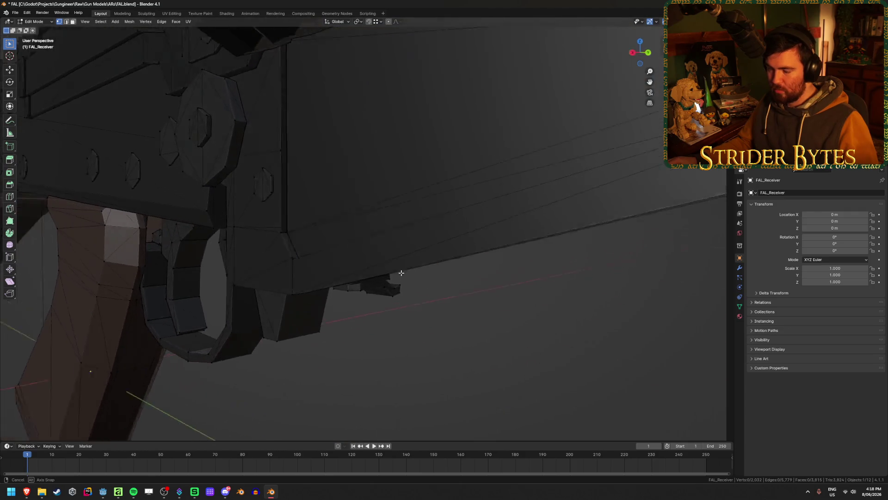
pyautogui.press('Tab')
pyautogui.hotkey('alt', 'h')
pyautogui.scroll(-5, 386, 275)
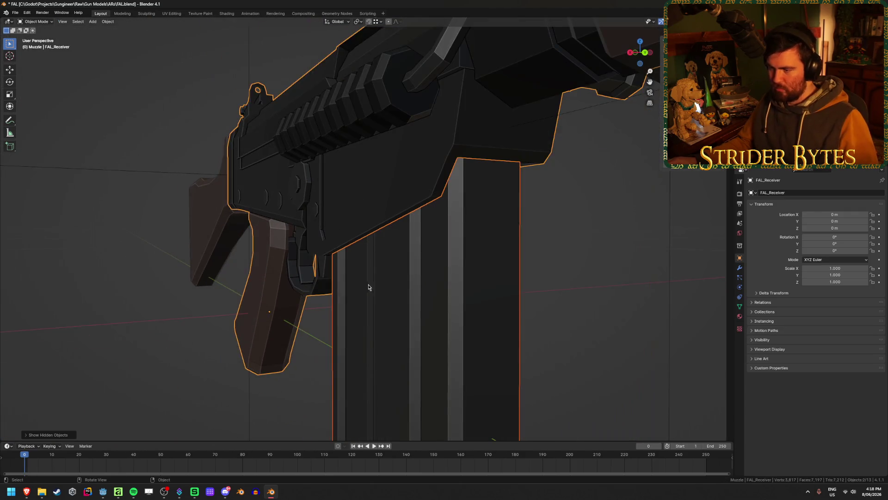
# Add a plain axes empty at the 3D cursor beside the magazine.
pyautogui.moveTo(358, 268)
pyautogui.mouseDown(button='middle')
pyautogui.moveTo(388, 264)
pyautogui.moveTo(443, 277)
pyautogui.moveTo(454, 301)
pyautogui.moveTo(450, 235)
pyautogui.mouseUp(button='middle')
pyautogui.scroll(3, 394, 262)
pyautogui.click(454, 301)
pyautogui.press('Tab')
pyautogui.moveTo(443, 344)
pyautogui.mouseDown(button='middle')
pyautogui.moveTo(419, 238)
pyautogui.moveTo(426, 341)
pyautogui.moveTo(438, 344)
pyautogui.mouseUp(button='middle')
pyautogui.hotkey('ctrl', 'Tab')
pyautogui.click(523, 302)
pyautogui.moveTo(524, 302)
pyautogui.mouseDown(button='middle')
pyautogui.moveTo(492, 314)
pyautogui.moveTo(536, 302)
pyautogui.moveTo(514, 306)
pyautogui.mouseUp(button='middle')
pyautogui.hotkey('shift', 'a')
pyautogui.moveTo(493, 313)
pyautogui.click(528, 310)
pyautogui.scroll(-2, 537, 303)
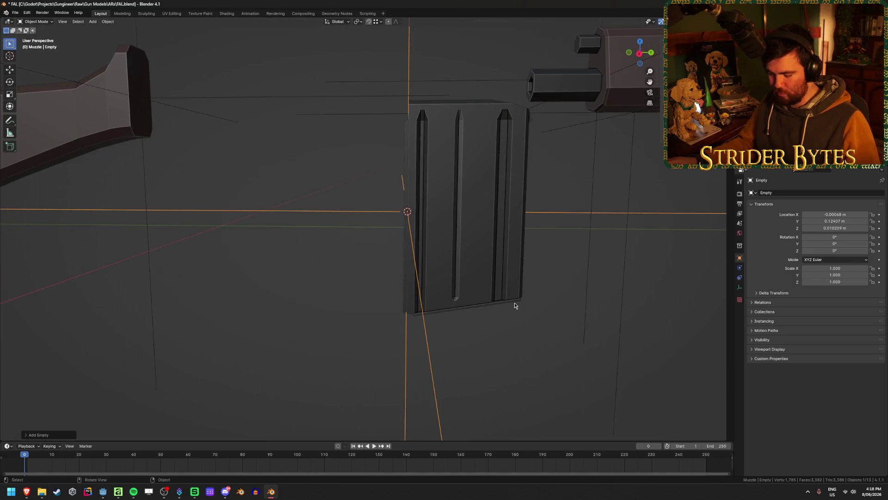
# Reveal the hidden parts and raise the empty along Z to the magazine top.
pyautogui.hotkey('alt', 'h')
pyautogui.click(507, 346)
pyautogui.click(431, 350)
pyautogui.press('g')
pyautogui.press('z')
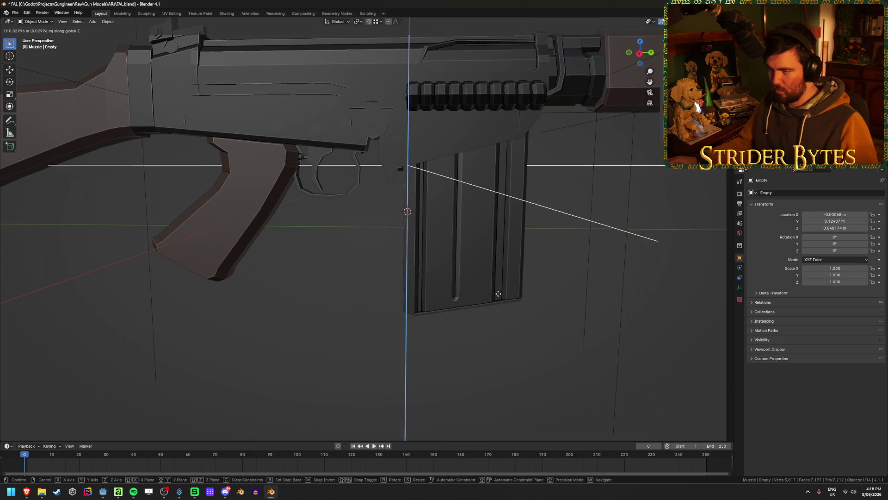
pyautogui.click(497, 294)
pyautogui.moveTo(588, 354); pyautogui.dragTo(588, 352, button='middle')
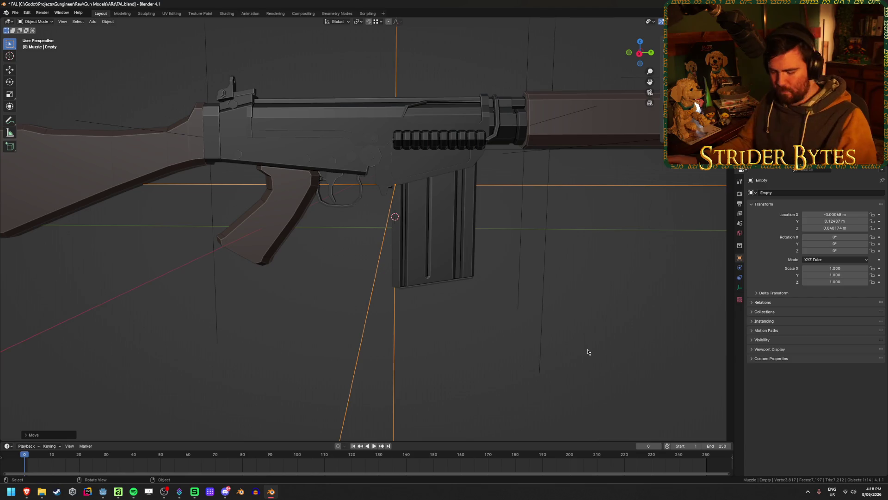
# Name the empty MagazineAttach and bring up the magazine's object actions.
pyautogui.press('F2')
pyautogui.write('Magazi')
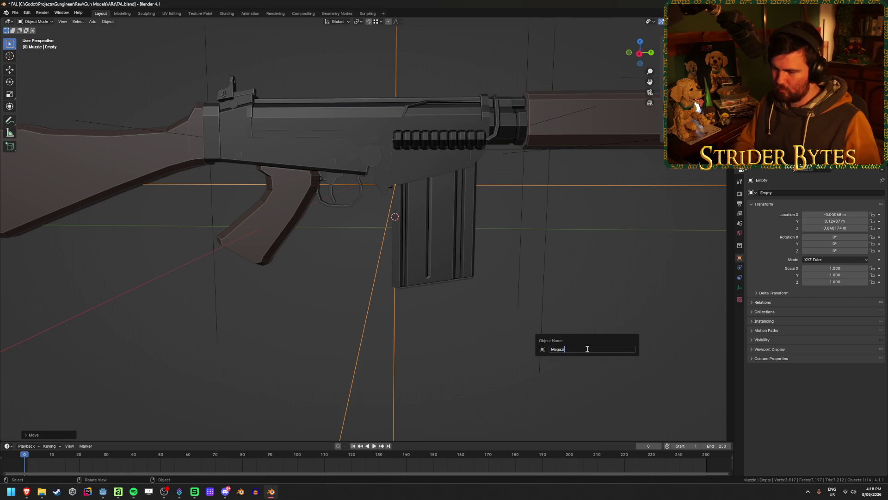
pyautogui.write('ch')
pyautogui.press('Return')
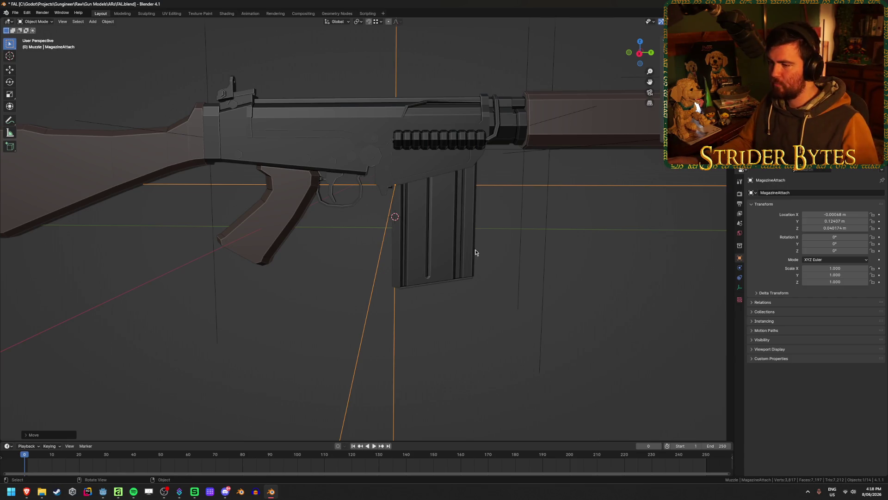
pyautogui.click(446, 242)
pyautogui.rightClick(446, 242)
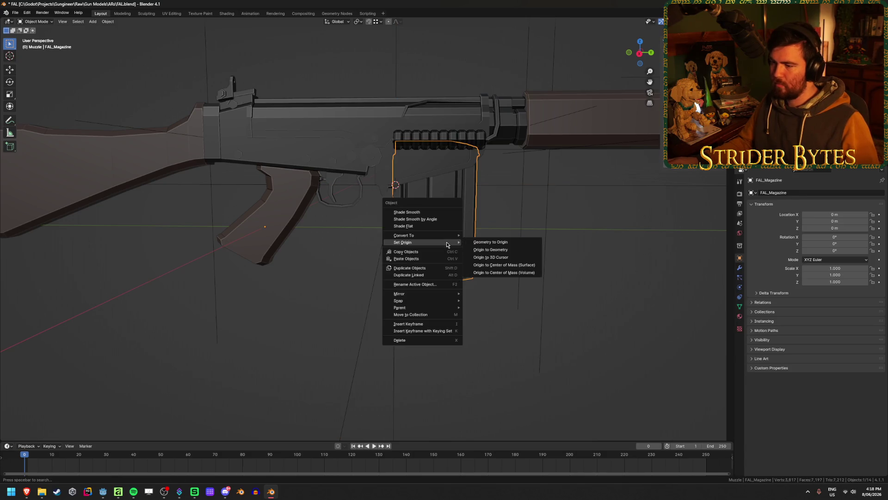
# Set the magazine's origin to the 3D cursor, shrink MagazineAttach and apply its scale.
pyautogui.click(505, 258)
pyautogui.click(492, 378)
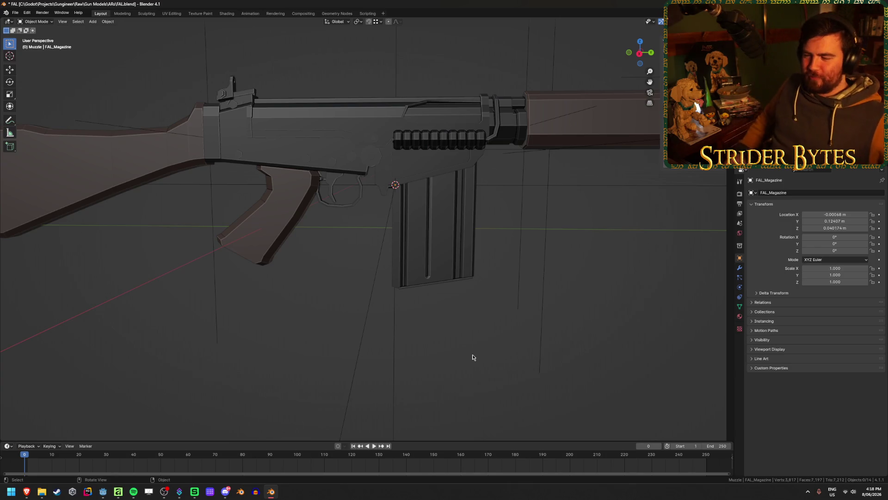
pyautogui.scroll(-5, 413, 300)
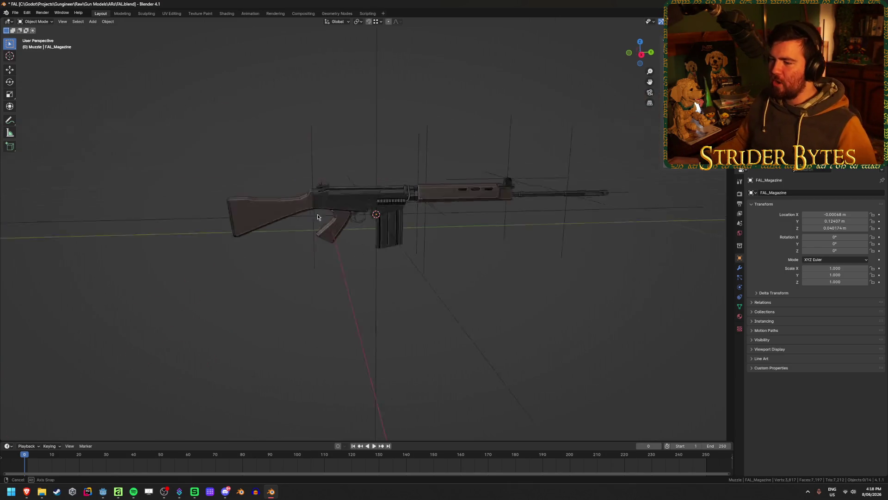
pyautogui.moveTo(317, 214); pyautogui.dragTo(506, 228, button='middle')
pyautogui.click(542, 219)
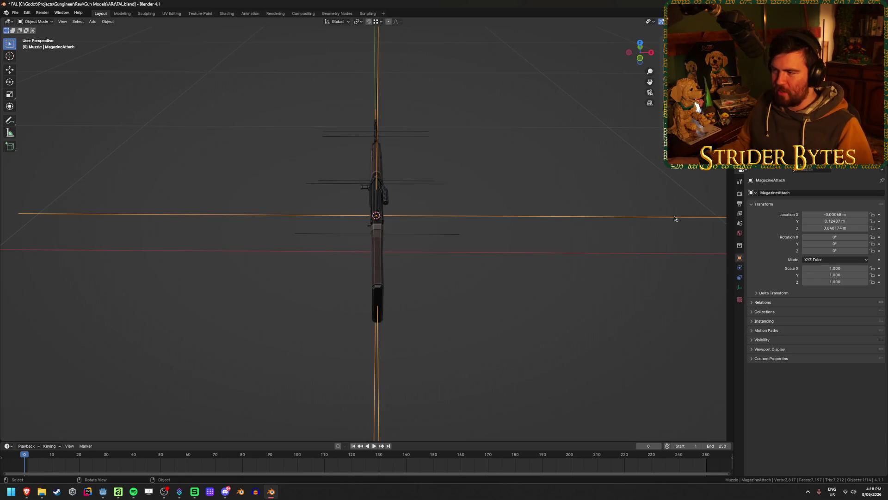
pyautogui.press('s')
pyautogui.click(449, 224)
pyautogui.hotkey('ctrl', 'a')
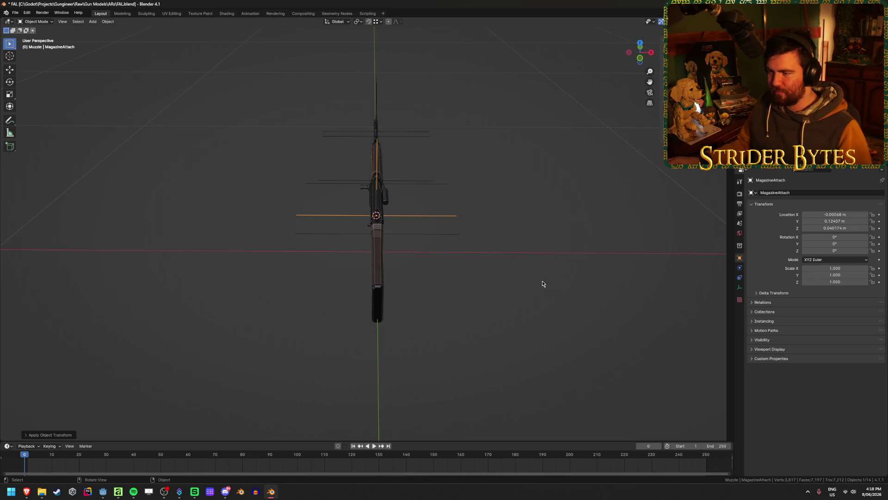
# Check the StockAttach, ForegripAttach and AimPoint empties in turn, then save the file.
pyautogui.moveTo(542, 281); pyautogui.dragTo(474, 269, button='middle')
pyautogui.scroll(3, 479, 274)
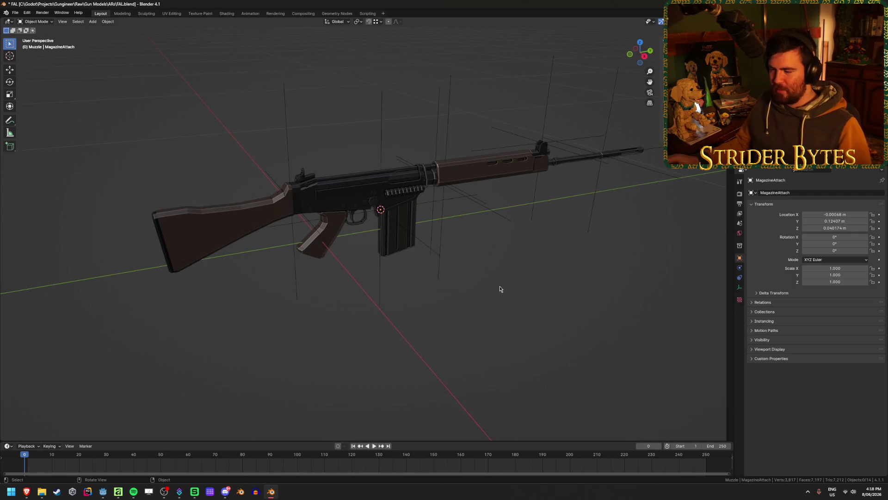
pyautogui.click(290, 139)
pyautogui.click(477, 300)
pyautogui.moveTo(573, 293)
pyautogui.mouseDown(button='middle')
pyautogui.moveTo(559, 281)
pyautogui.moveTo(434, 295)
pyautogui.mouseUp(button='middle')
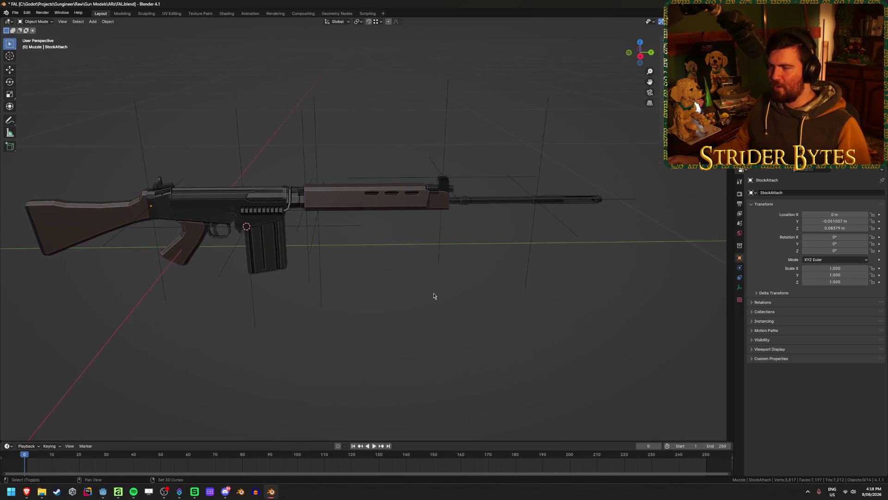
pyautogui.click(438, 238)
pyautogui.click(341, 234)
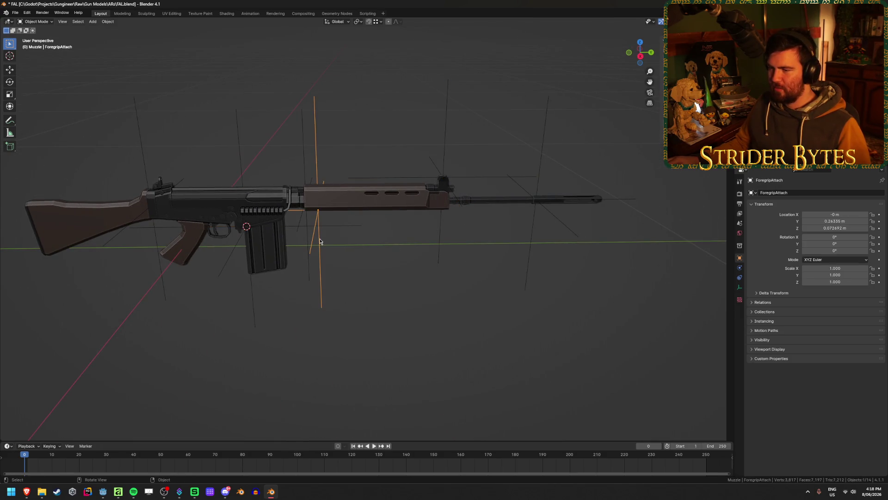
pyautogui.click(545, 156)
pyautogui.click(447, 182)
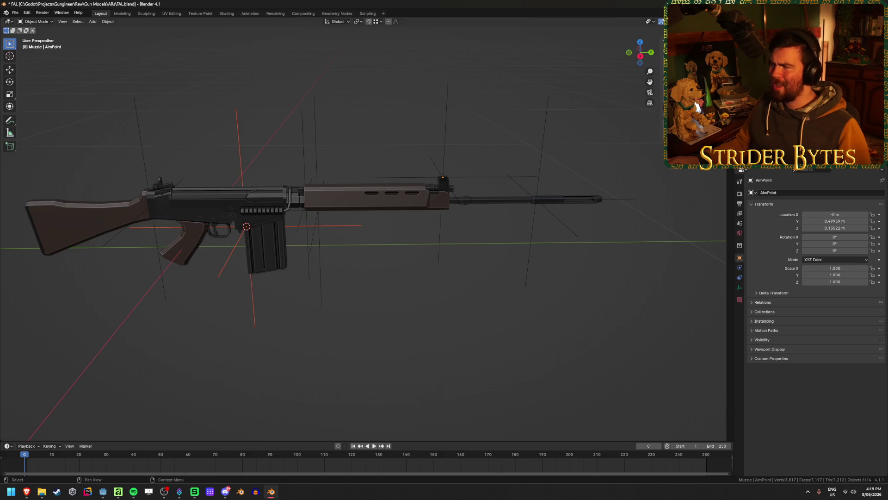
pyautogui.moveTo(280, 292); pyautogui.dragTo(376, 314, button='middle')
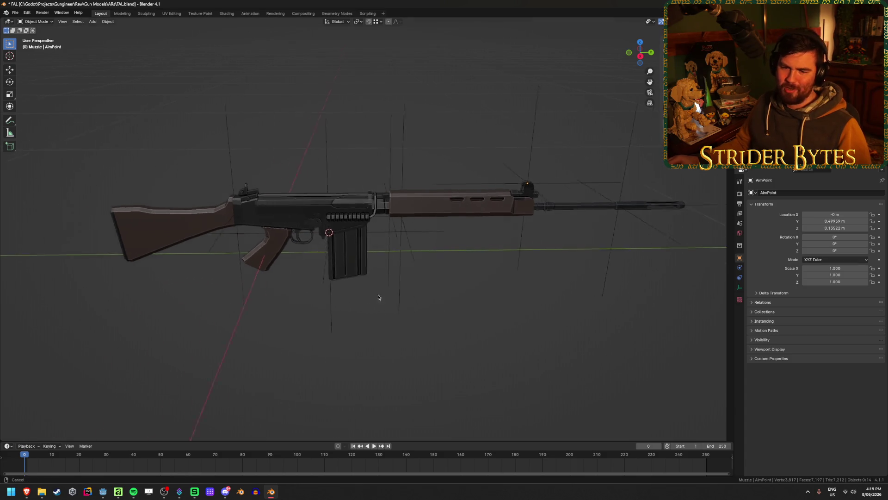
pyautogui.hotkey('ctrl', 's')
pyautogui.scroll(2, 343, 325)
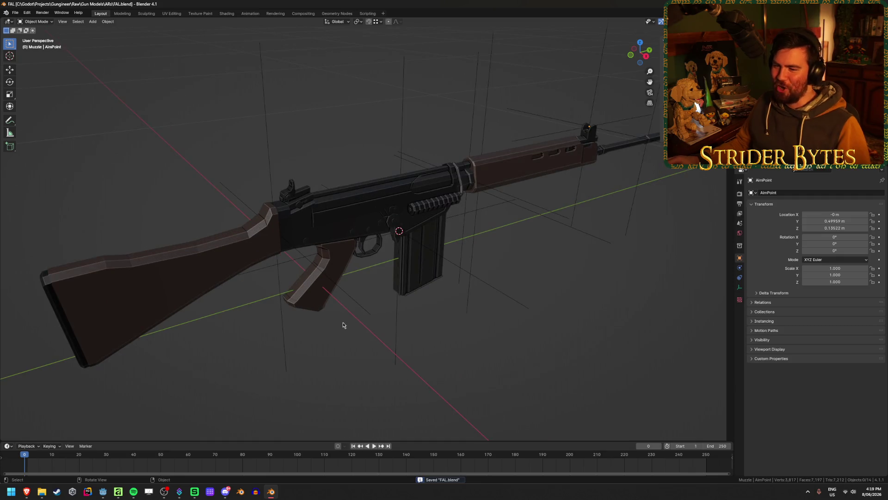
# Parent the attachment empties to FAL_Receiver and save the file.
pyautogui.click(698, 105)
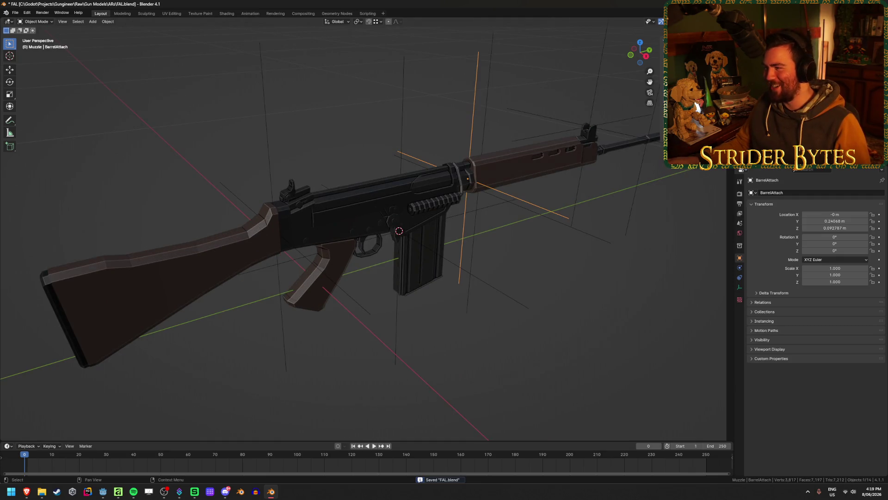
pyautogui.keyDown('ctrl'); pyautogui.click(698, 111); pyautogui.keyUp('ctrl')
pyautogui.keyDown('ctrl'); pyautogui.click(698, 128); pyautogui.keyUp('ctrl')
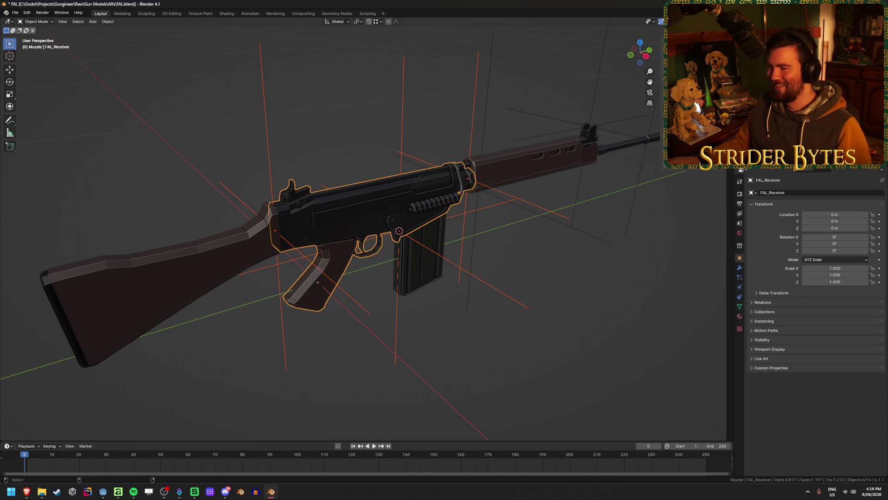
pyautogui.hotkey('ctrl', 'p')
pyautogui.click(609, 232)
pyautogui.hotkey('ctrl', 's')
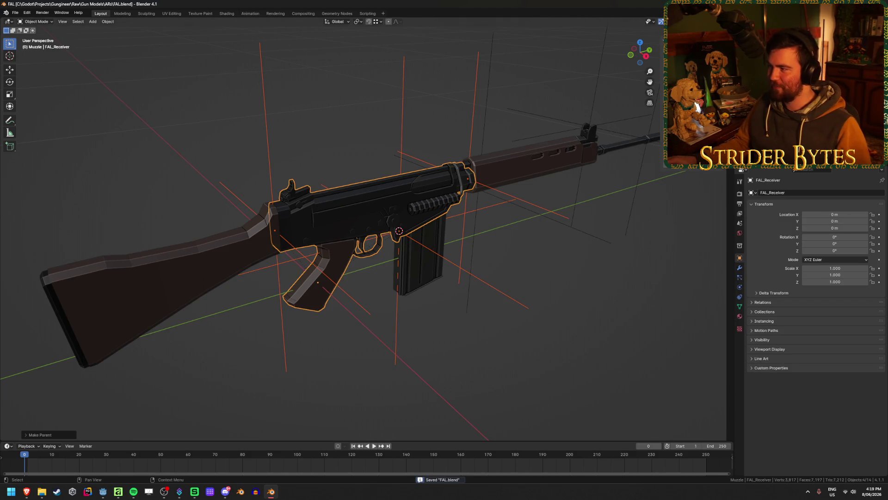
# Review the empties, then select FAL_Receiver's top edge loop in Edit Mode.
pyautogui.click(698, 105)
pyautogui.keyDown('ctrl'); pyautogui.click(698, 107); pyautogui.keyUp('ctrl')
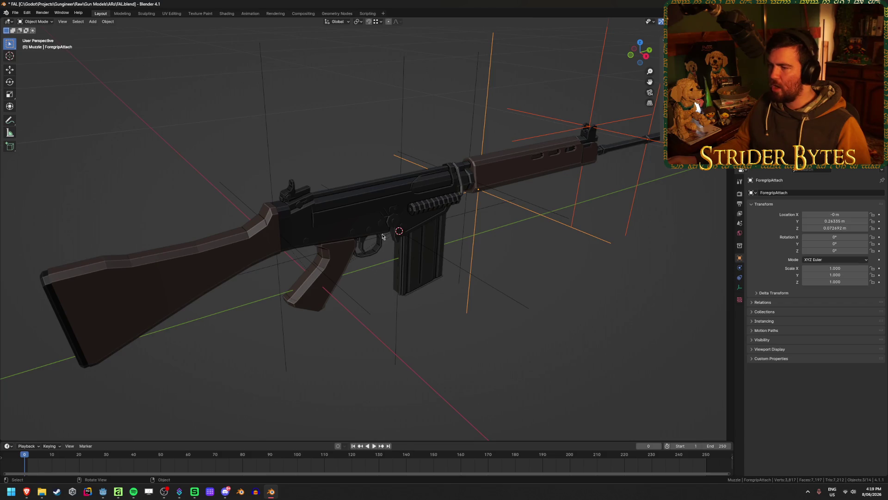
pyautogui.click(348, 204)
pyautogui.moveTo(347, 205); pyautogui.dragTo(364, 186, button='middle')
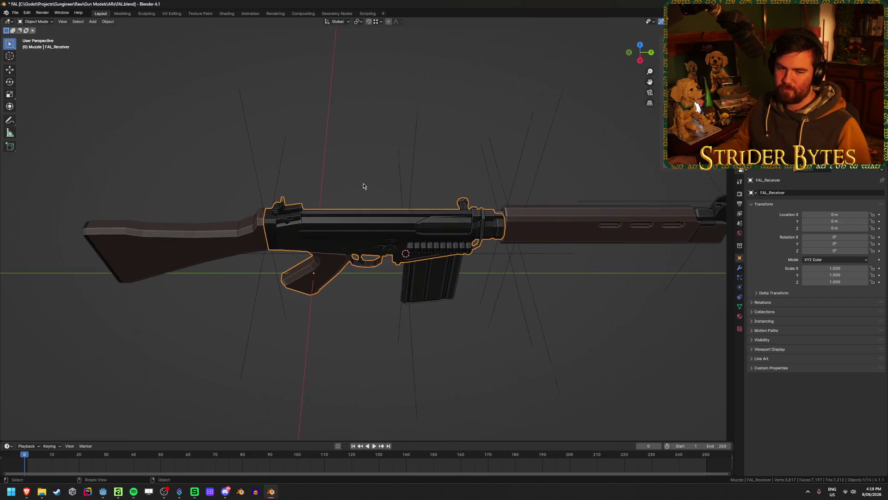
pyautogui.scroll(3, 363, 186)
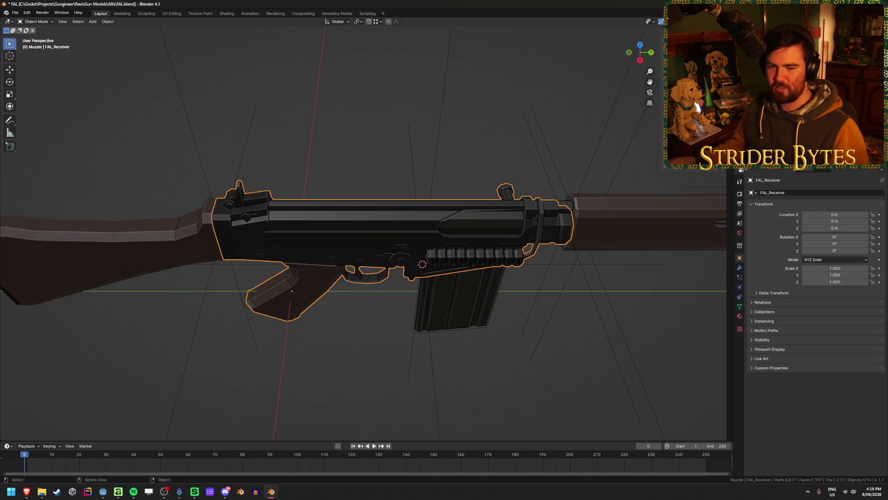
pyautogui.moveTo(330, 166)
pyautogui.mouseDown(button='middle')
pyautogui.moveTo(308, 148)
pyautogui.moveTo(344, 125)
pyautogui.mouseUp(button='middle')
pyautogui.press('Tab')
pyautogui.keyDown('alt'); pyautogui.click(256, 133); pyautogui.keyUp('alt')
pyautogui.scroll(5, 373, 147)
# Snap the 3D cursor to the selected edge and add a plain axes empty there.
pyautogui.moveTo(373, 147)
pyautogui.mouseDown(button='middle')
pyautogui.moveTo(407, 218)
pyautogui.moveTo(472, 242)
pyautogui.moveTo(419, 239)
pyautogui.mouseUp(button='middle')
pyautogui.hotkey('ctrl', 'Tab')
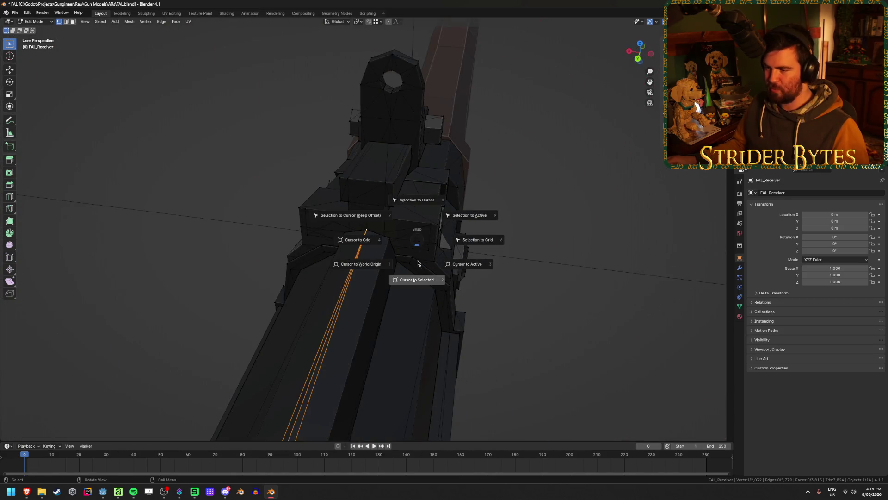
pyautogui.click(416, 280)
pyautogui.moveTo(416, 280)
pyautogui.mouseDown(button='middle')
pyautogui.moveTo(297, 278)
pyautogui.moveTo(325, 286)
pyautogui.moveTo(268, 326)
pyautogui.moveTo(294, 264)
pyautogui.moveTo(302, 278)
pyautogui.moveTo(486, 240)
pyautogui.mouseUp(button='middle')
pyautogui.scroll(-5, 326, 286)
pyautogui.hotkey('shift', 'a')
pyautogui.click(347, 285)
# Shrink the new empty and apply its scale back to 1.0.
pyautogui.press('s')
pyautogui.click(416, 232)
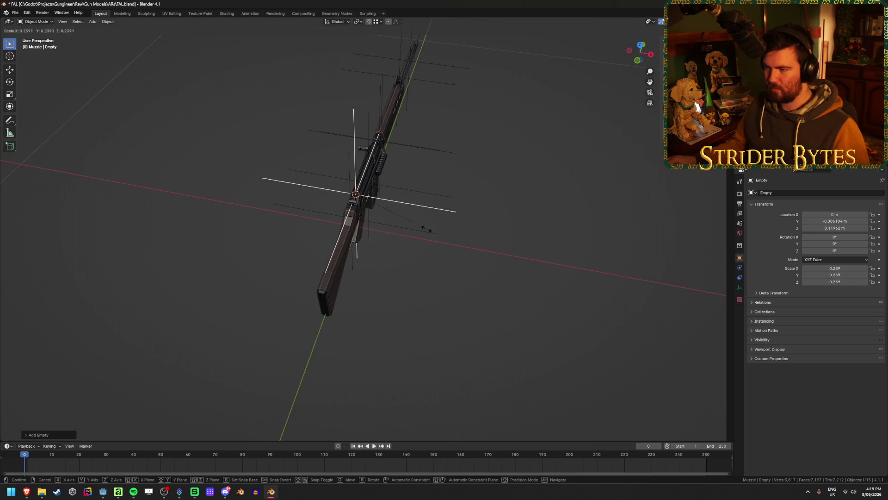
pyautogui.hotkey('ctrl', 'a')
pyautogui.click(416, 232)
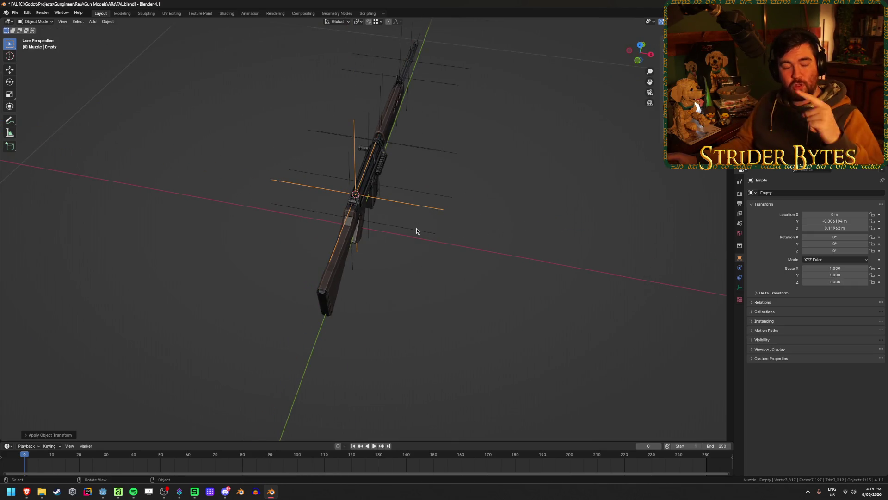
pyautogui.moveTo(421, 230)
pyautogui.mouseDown(button='middle')
pyautogui.moveTo(497, 251)
pyautogui.moveTo(417, 278)
pyautogui.mouseUp(button='middle')
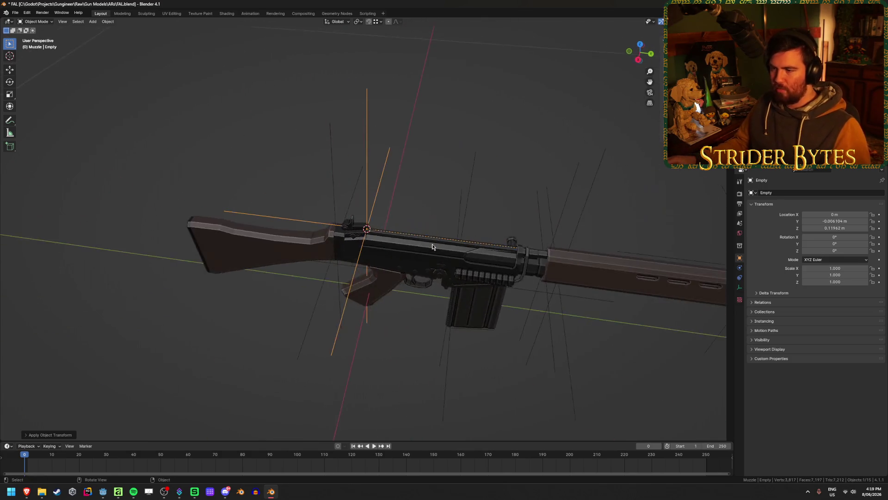
pyautogui.scroll(2, 417, 278)
pyautogui.scroll(2, 440, 278)
pyautogui.scroll(2, 361, 280)
# Slide the empty along Y toward the rear sight, apply its transform and start renaming it.
pyautogui.press('g')
pyautogui.press('y')
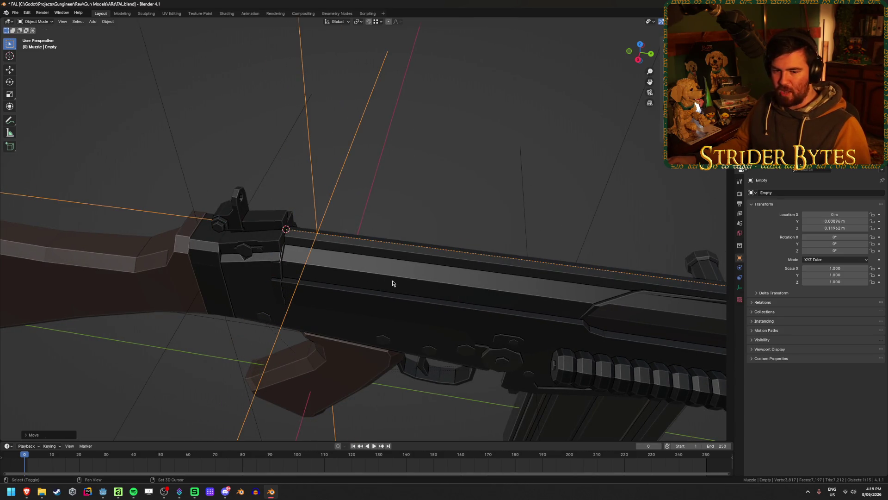
pyautogui.hotkey('shift', 'a')
pyautogui.press('Escape')
pyautogui.hotkey('ctrl', 'a')
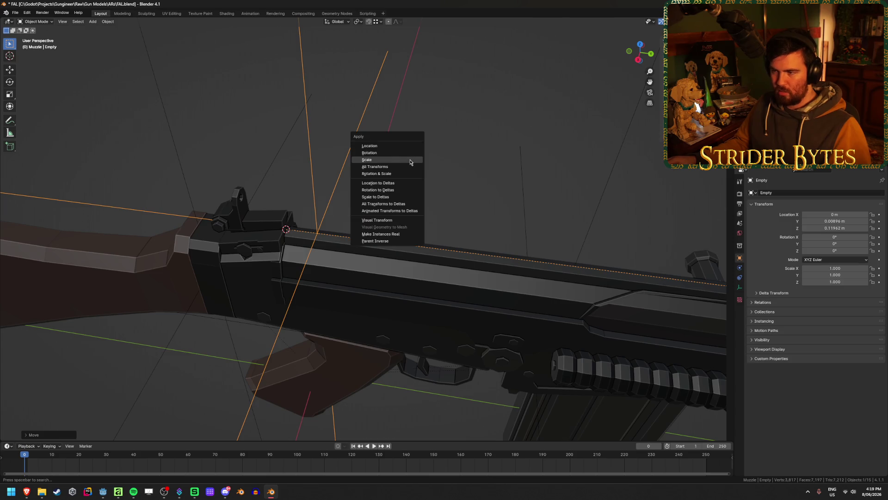
pyautogui.click(410, 162)
pyautogui.scroll(-3, 410, 162)
pyautogui.moveTo(410, 161)
pyautogui.mouseDown(button='middle')
pyautogui.moveTo(468, 190)
pyautogui.moveTo(335, 201)
pyautogui.moveTo(367, 192)
pyautogui.moveTo(426, 219)
pyautogui.mouseUp(button='middle')
pyautogui.scroll(2, 367, 192)
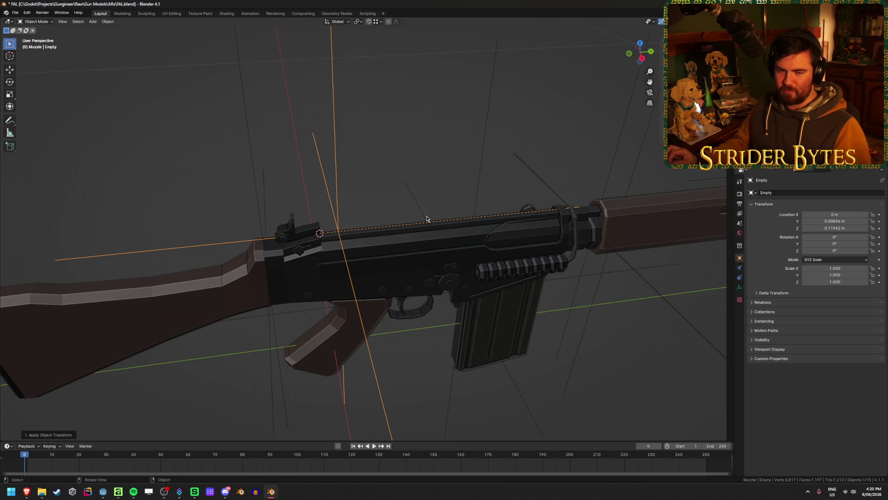
pyautogui.press('F2')
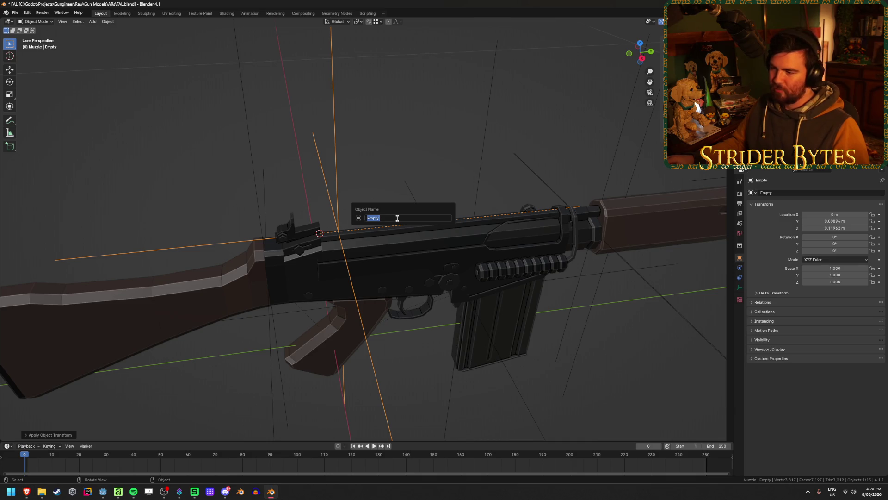
pyautogui.write('SightAttach')
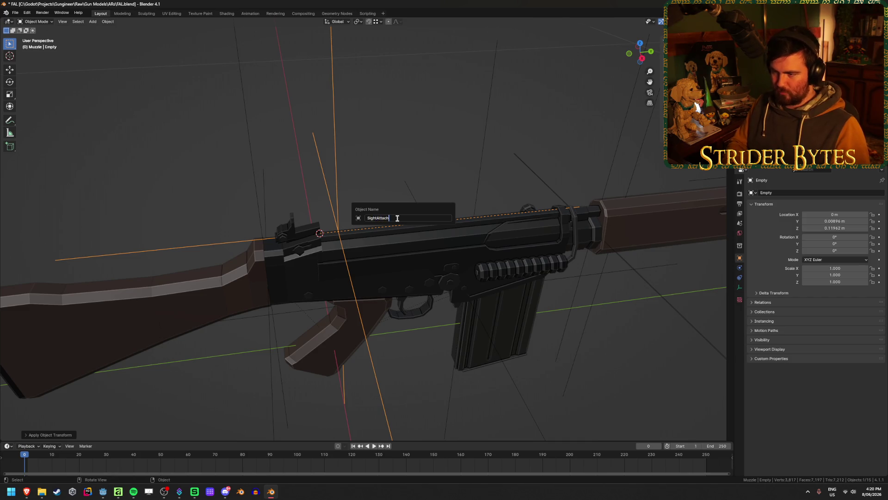
# Name the empty SightAttach, save, and parent it to the rifle body.
pyautogui.press('Return')
pyautogui.hotkey('ctrl', 's')
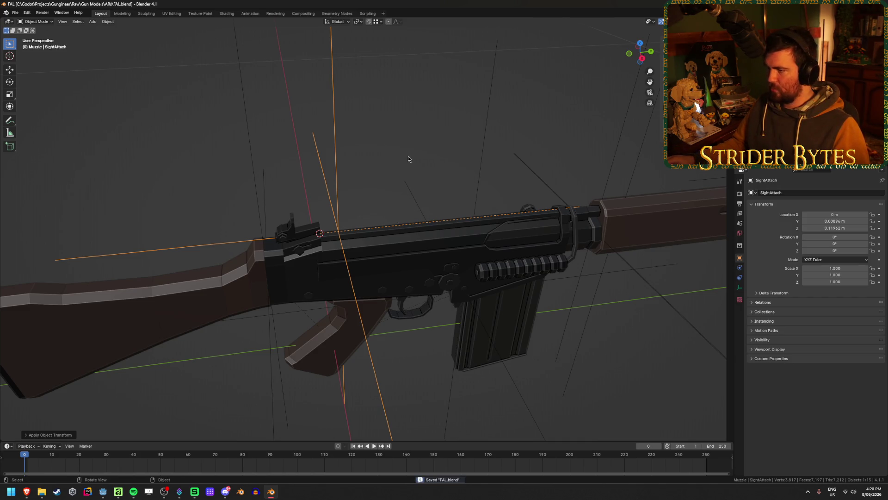
pyautogui.hotkey('shift', 'r')
pyautogui.keyDown('shift'); pyautogui.click(415, 302); pyautogui.keyUp('shift')
pyautogui.hotkey('ctrl', 'p')
pyautogui.click(380, 159)
pyautogui.hotkey('ctrl', 's')
# Set parenting under FAL_Barrel and save the file.
pyautogui.hotkey('alt', 'a')
pyautogui.click(694, 141)
pyautogui.hotkey('ctrl', 'p')
pyautogui.click(481, 142)
pyautogui.hotkey('ctrl', 's')
# Parent Bullet1 to FAL_Magazine, save, and test the parenting by nudging the magazine.
pyautogui.click(698, 105)
pyautogui.keyDown('shift'); pyautogui.click(496, 319); pyautogui.keyUp('shift')
pyautogui.hotkey('ctrl', 'p')
pyautogui.click(466, 87)
pyautogui.hotkey('ctrl', 's')
pyautogui.moveTo(356, 193); pyautogui.dragTo(281, 161, button='middle')
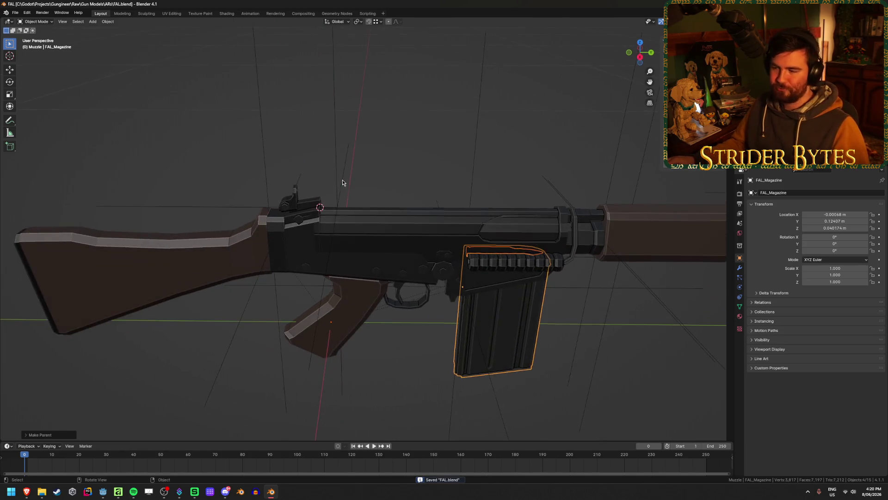
pyautogui.press('g')
pyautogui.press('Escape')
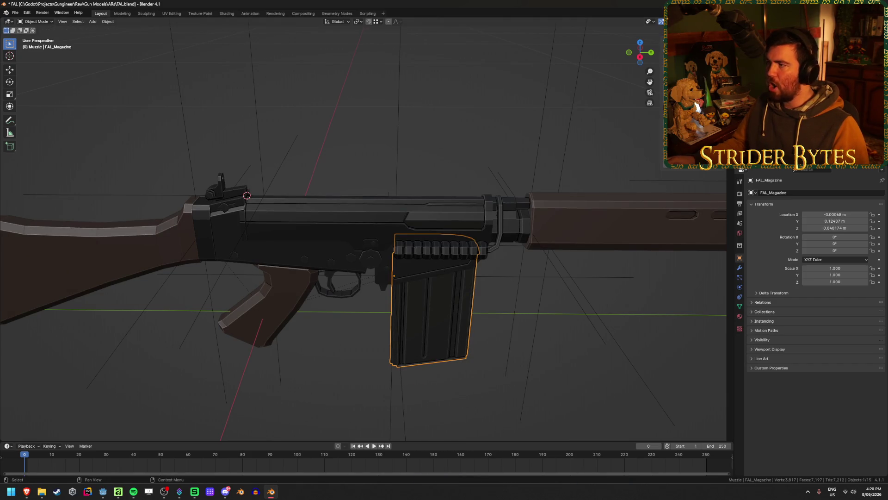
pyautogui.click(784, 167)
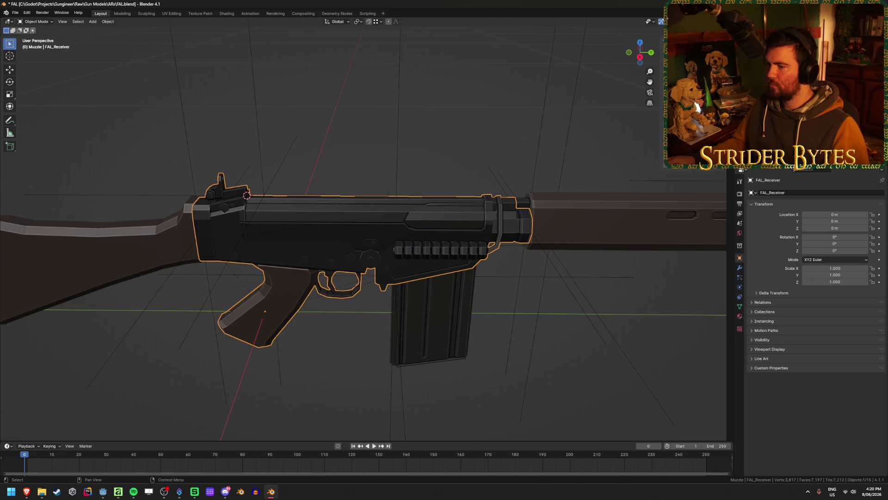
# Clear FAL_Receiver's parent and select the muzzle with the receiver active.
pyautogui.hotkey('alt', 'p')
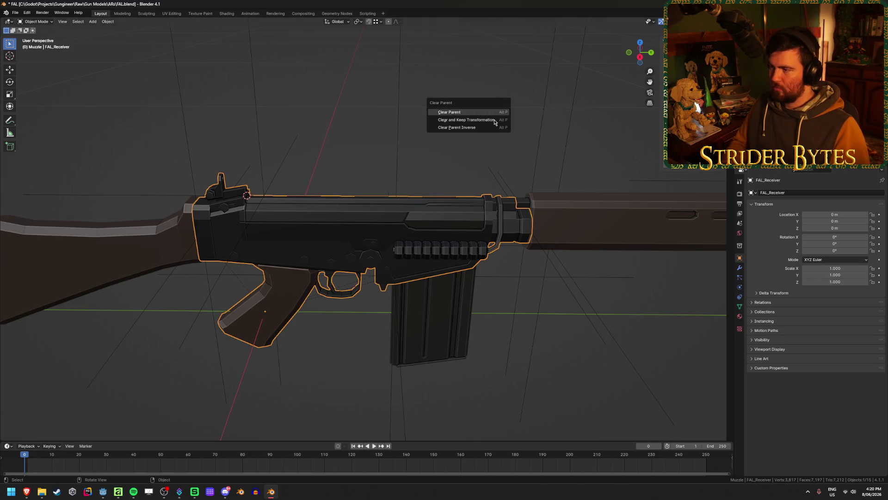
pyautogui.click(494, 122)
pyautogui.press('shift')
pyautogui.keyDown('shift'); pyautogui.click(763, 138); pyautogui.keyUp('shift')
pyautogui.keyDown('shift'); pyautogui.click(343, 227); pyautogui.keyUp('shift')
# Parent the muzzle to the receiver, undo it, and switch to the Godot editor.
pyautogui.hotkey('ctrl', 'p')
pyautogui.click(343, 227)
pyautogui.hotkey('ctrl', 'z')
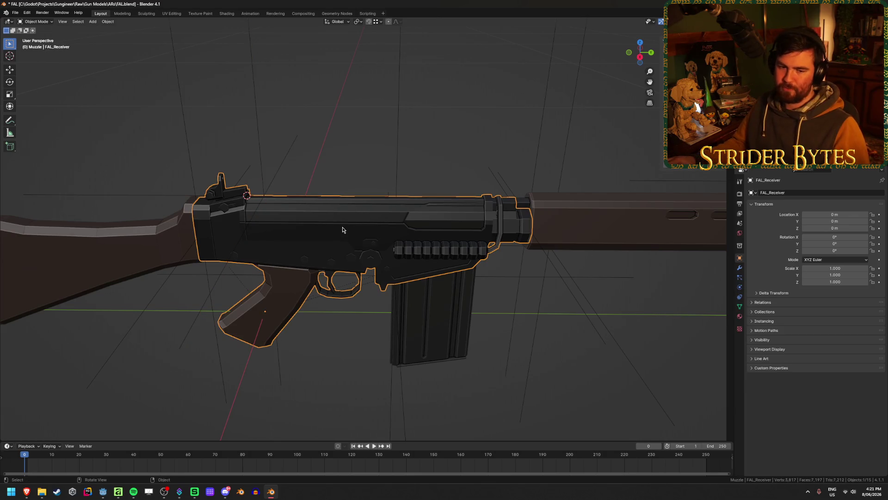
pyautogui.click(102, 491)
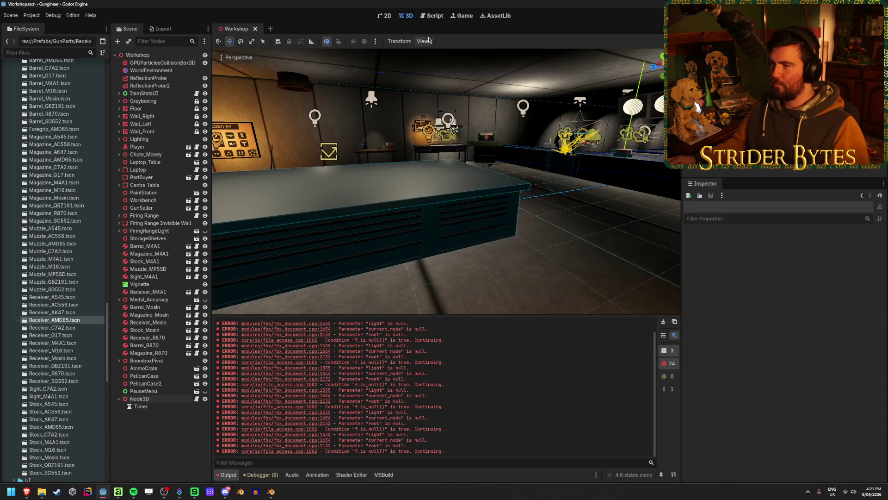
# Switch to the Game view in Godot and run the project with F5.
pyautogui.click(465, 16)
pyautogui.click(435, 43)
pyautogui.click(479, 63)
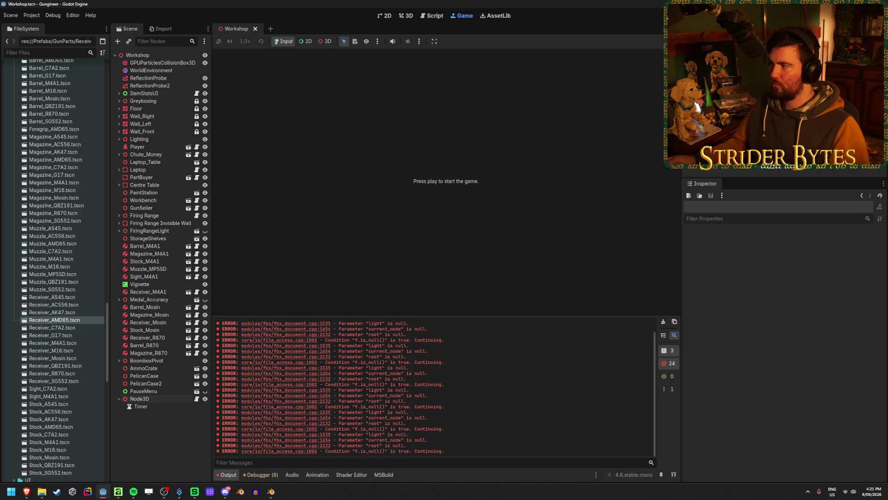
pyautogui.press('F5')
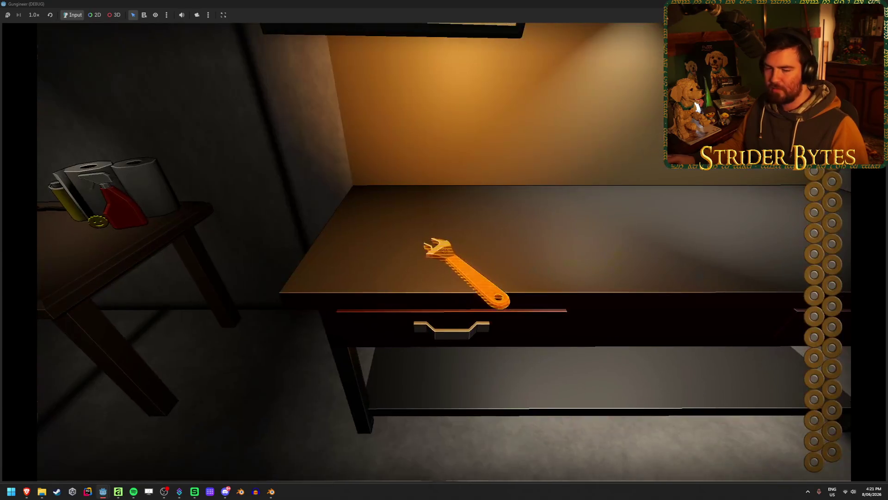
# Equip the rifle, fire its rounds at the range, then walk toward the lit desk.
pyautogui.press('e')
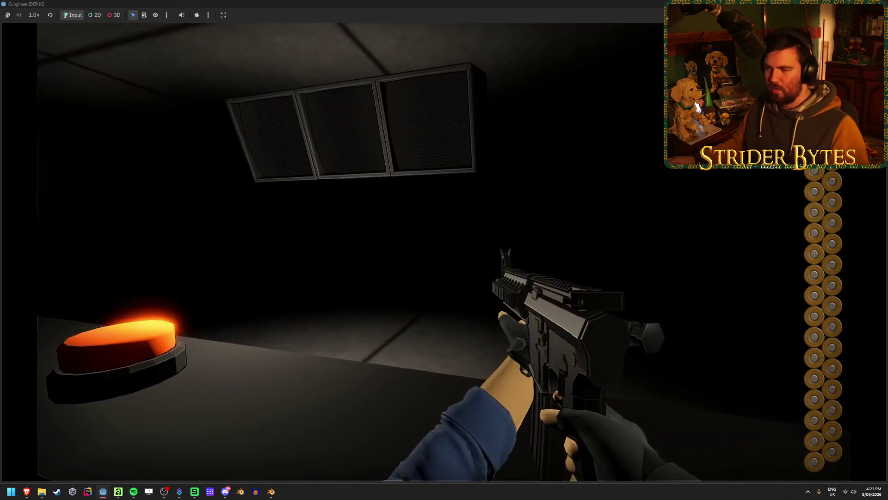
pyautogui.click(450, 205)
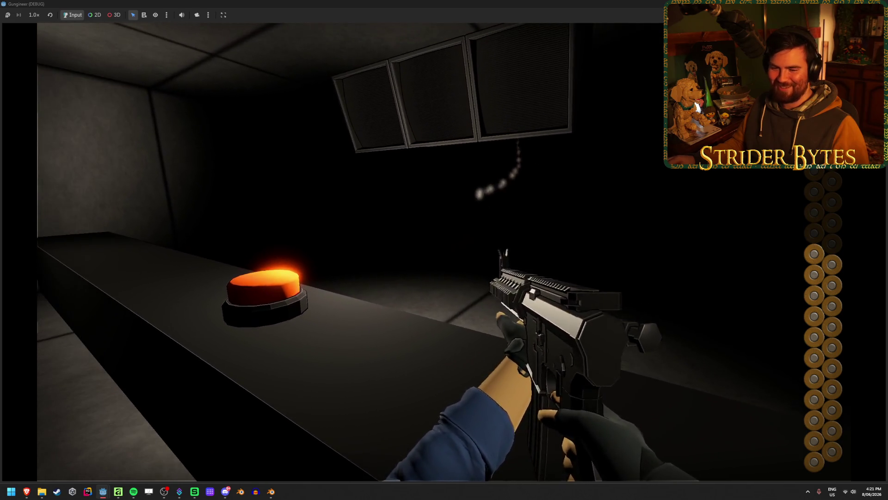
pyautogui.click(444, 250)
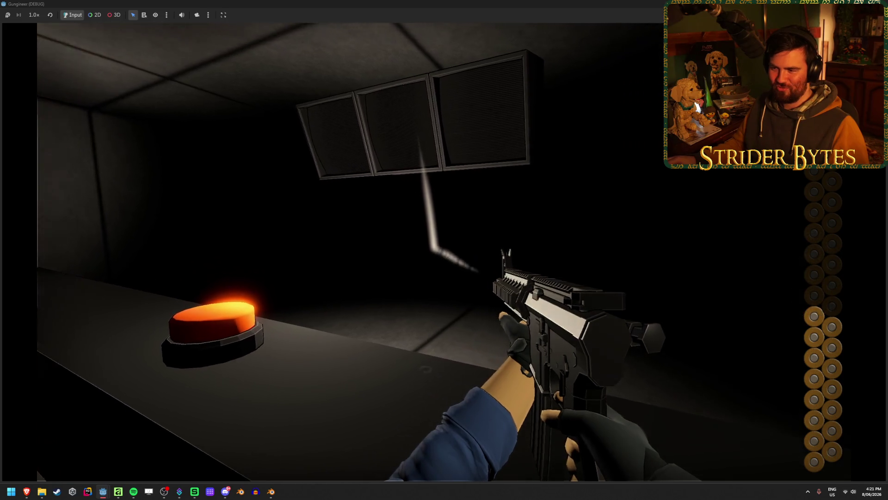
pyautogui.click(444, 250)
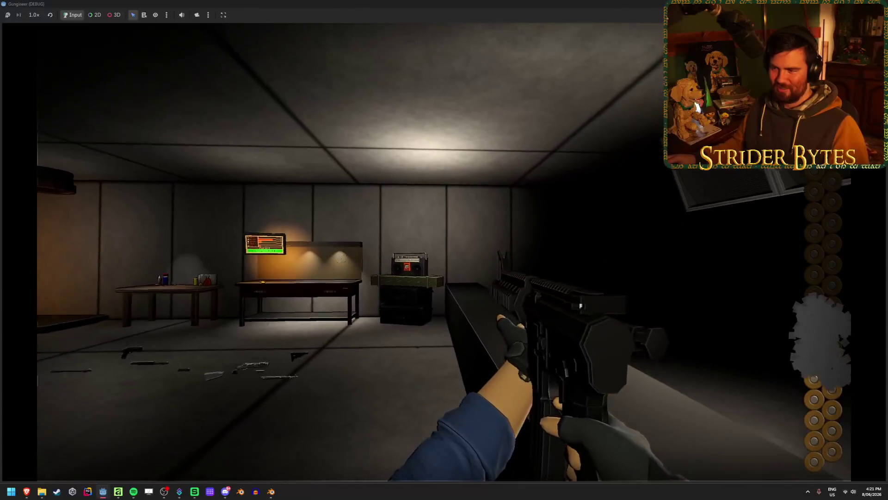
pyautogui.click(444, 250)
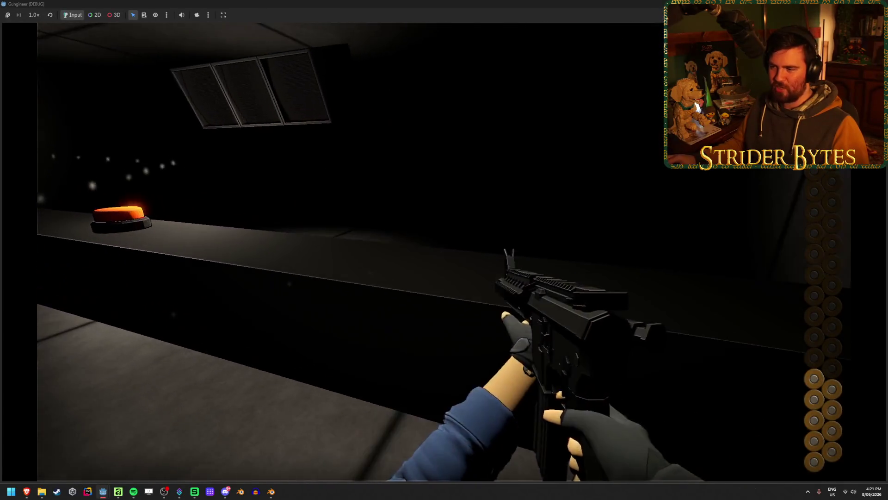
pyautogui.click(444, 250)
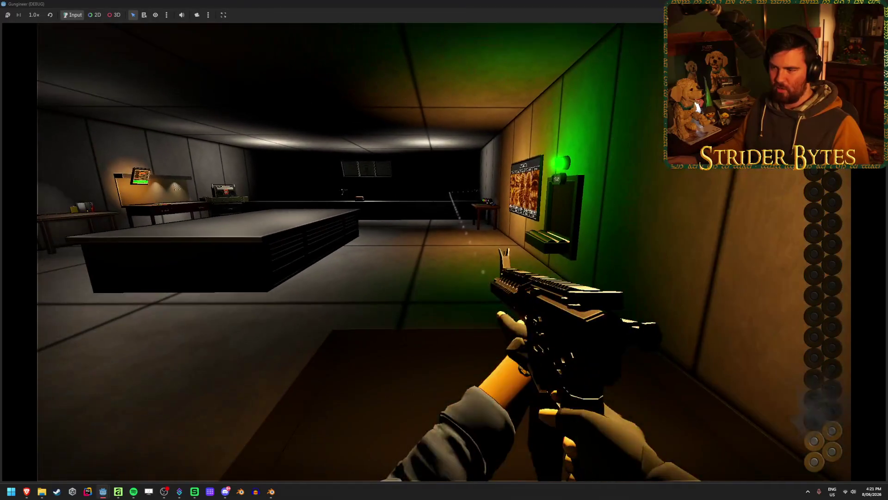
pyautogui.press('w')
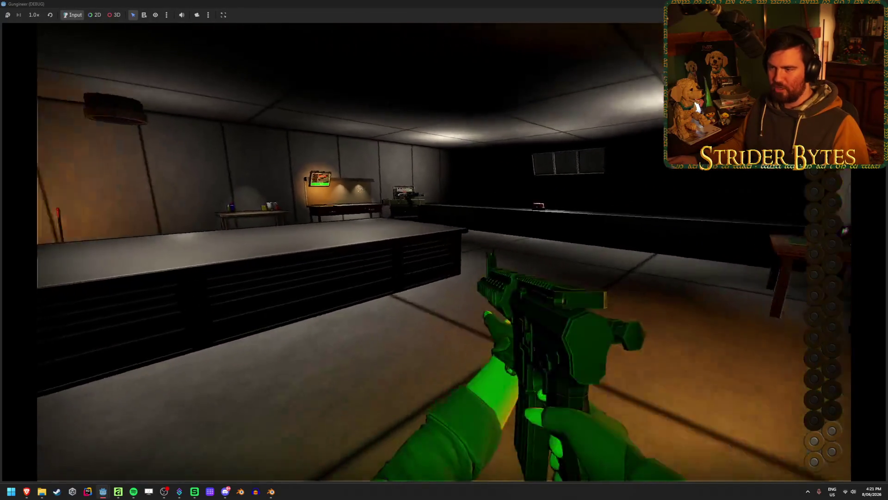
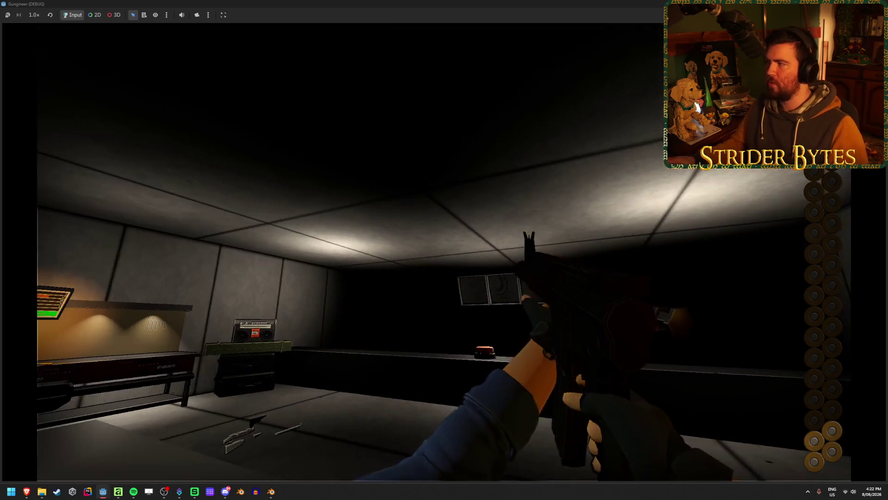
# Stop the Gungineer playtest, clear the output log, and switch to the FAL in Blender.
pyautogui.press('F8')
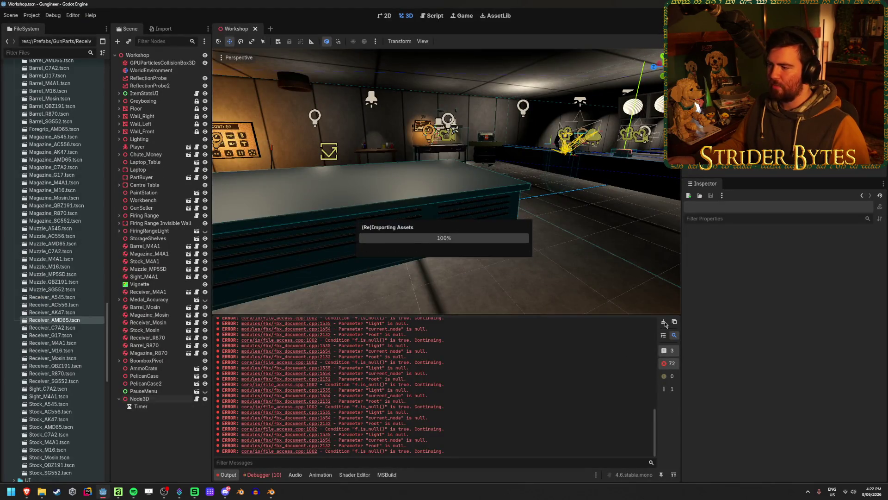
pyautogui.click(664, 323)
pyautogui.hotkey('alt', 'Tab')
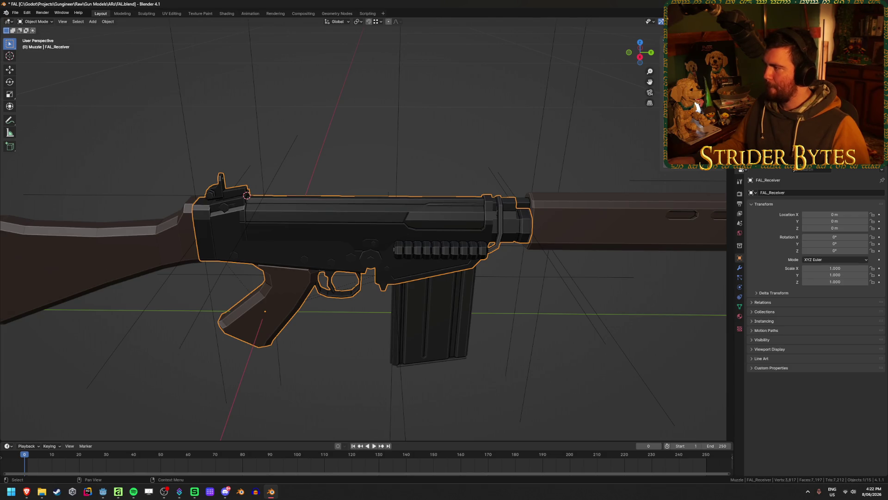
# Deselect everything on the FAL rifle and bring up the glTF 2.0 export browser.
pyautogui.hotkey('alt', 'a')
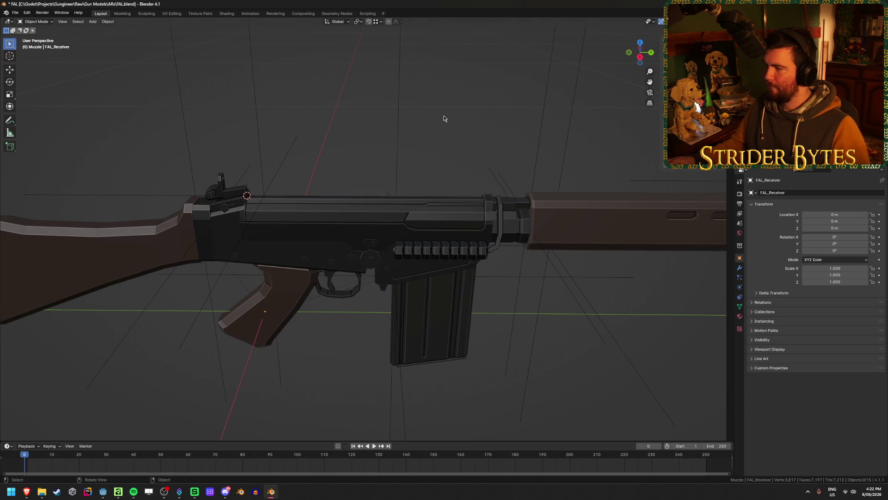
pyautogui.scroll(-2, 445, 118)
pyautogui.scroll(-2, 466, 129)
pyautogui.moveTo(454, 135); pyautogui.dragTo(458, 136, button='middle')
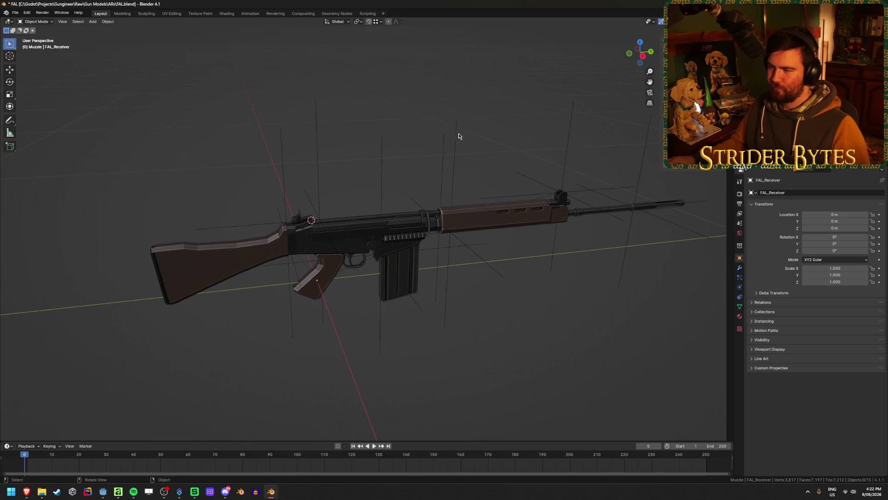
pyautogui.click(364, 224)
pyautogui.press('g')
pyautogui.press('Escape')
pyautogui.hotkey('alt', 'a')
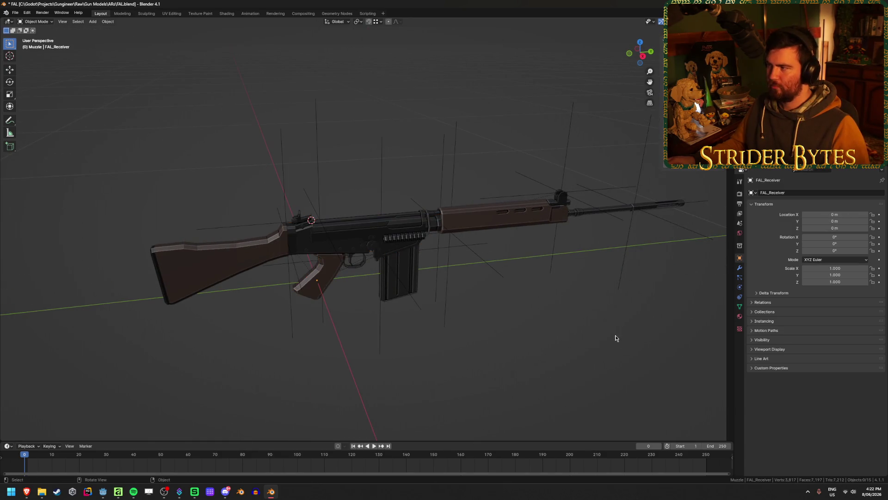
pyautogui.hotkey('ctrl', 'e')
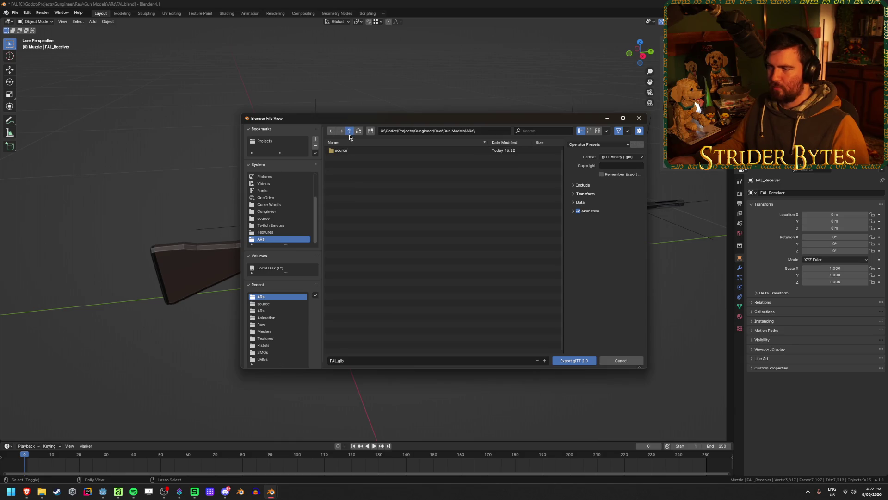
# Navigate the export browser to the Gungineer Meshes\GunParts\ARs folder.
pyautogui.click(350, 131)
pyautogui.click(350, 132)
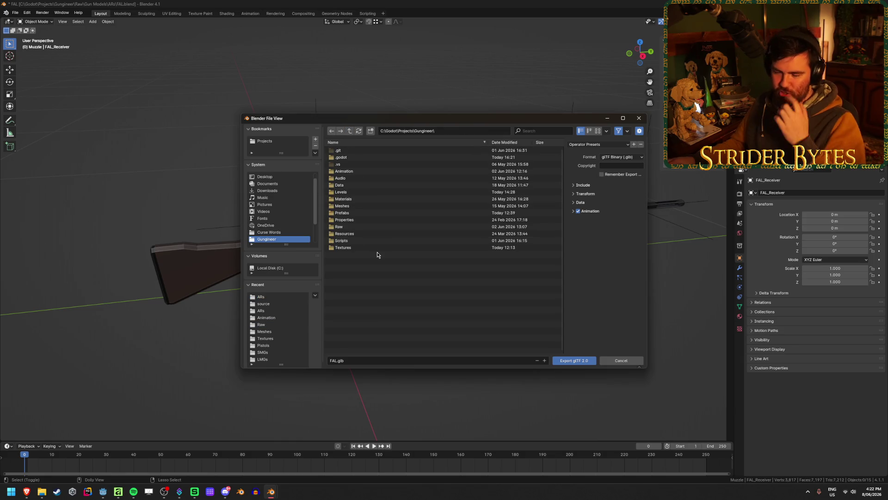
pyautogui.doubleClick(340, 206)
pyautogui.doubleClick(351, 154)
pyautogui.doubleClick(352, 155)
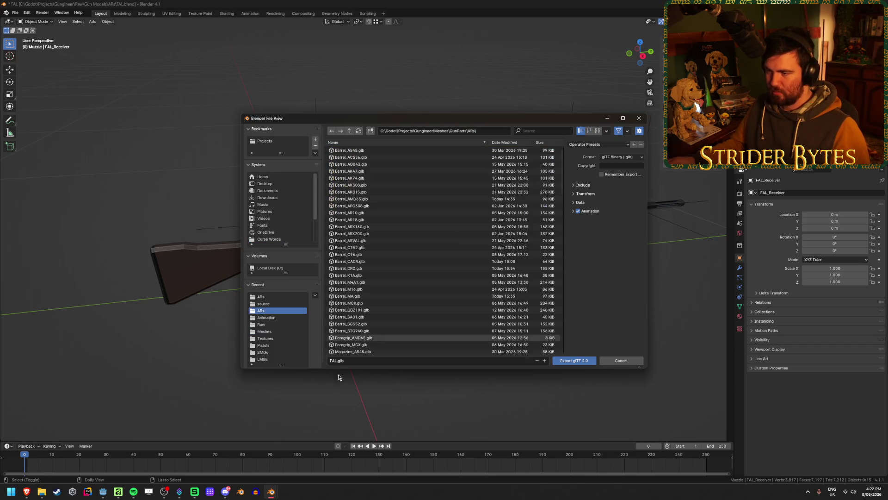
pyautogui.write('Receiver_')
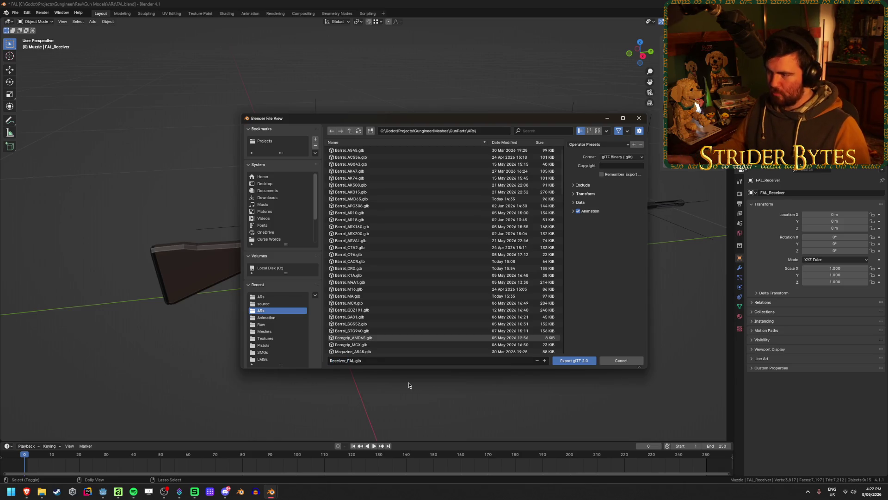
# Export Receiver_FAL.glb with animation export turned off.
pyautogui.click(584, 144)
pyautogui.click(596, 164)
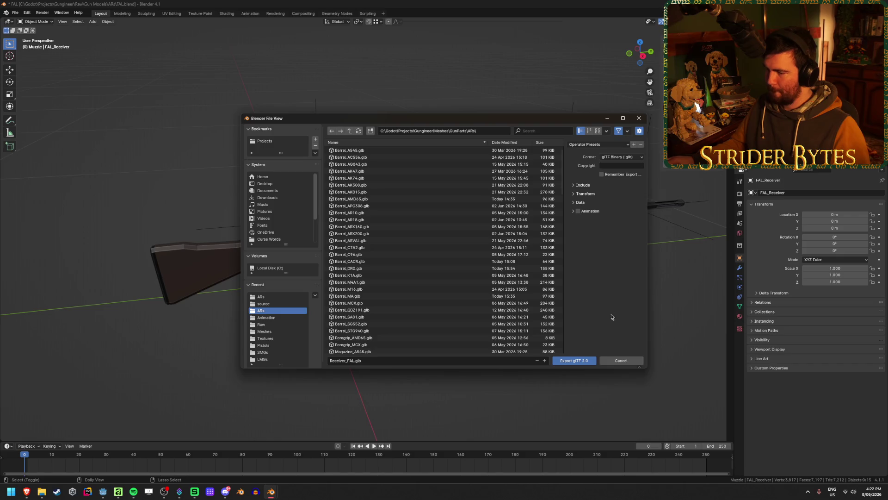
pyautogui.click(575, 360)
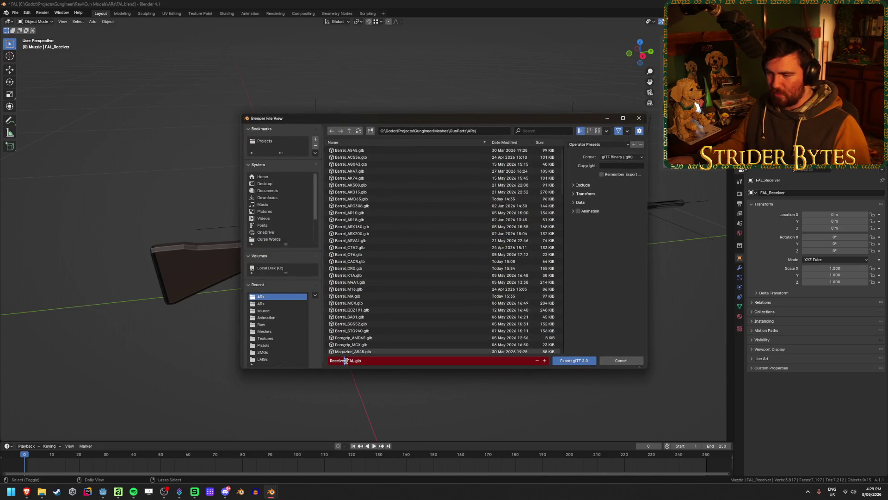
# Rename the export to Barrel_FAL.glb and export it.
pyautogui.moveTo(345, 360); pyautogui.dragTo(329, 360)
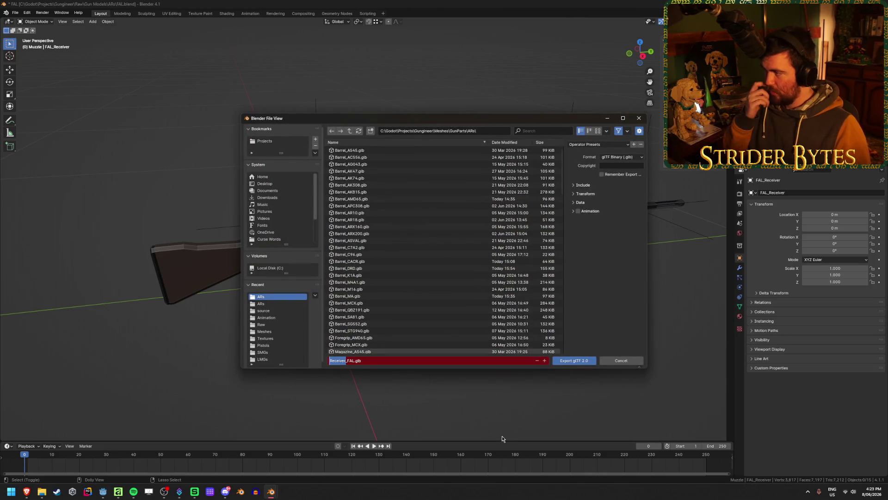
pyautogui.write('Barrel_')
pyautogui.press('Return')
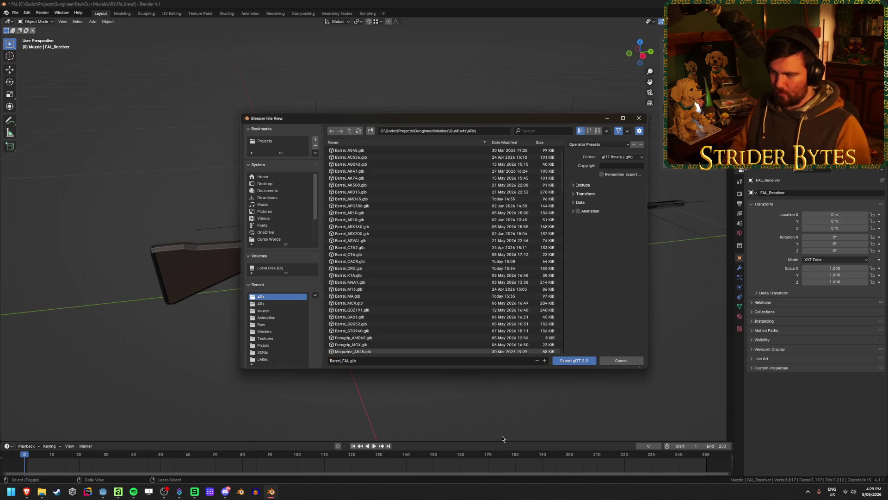
pyautogui.click(573, 360)
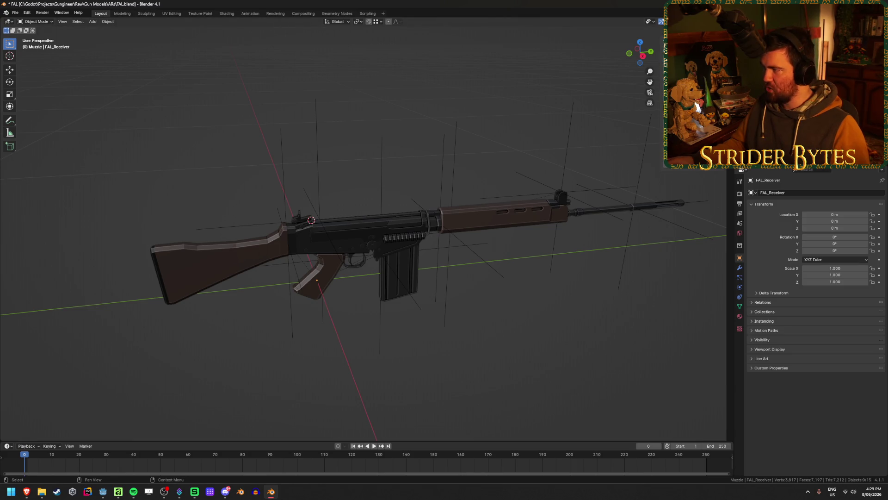
# Reopen the exporter and save the magazine part as Magazine_FAL.glb.
pyautogui.hotkey('shift', 'r')
pyautogui.press('Right')
pyautogui.press('BackSpace')
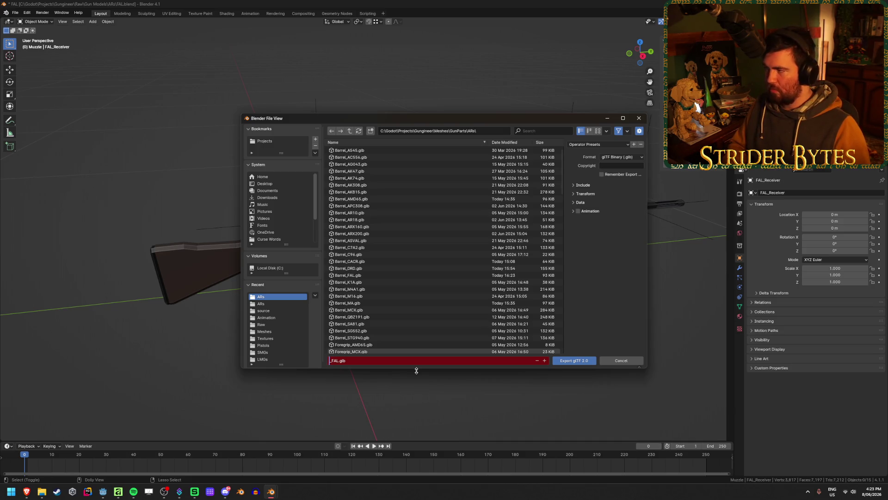
pyautogui.write('Magazine')
pyautogui.press('Return')
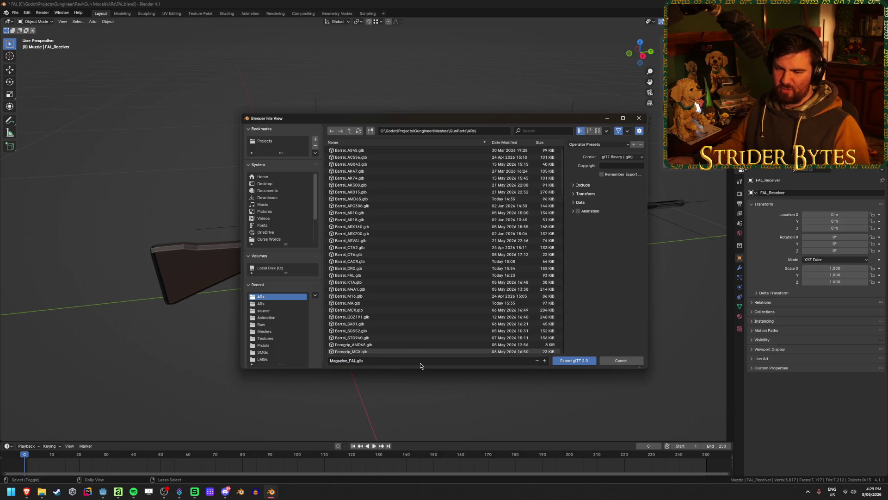
pyautogui.click(589, 362)
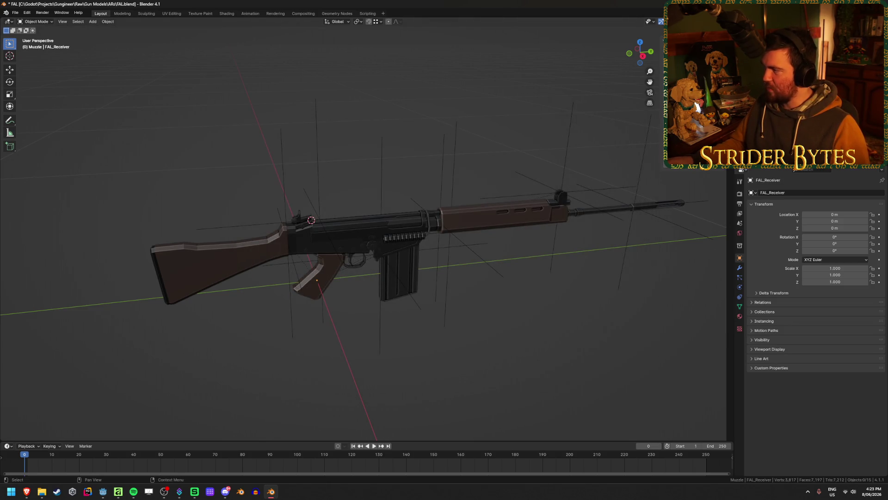
# Reopen the exporter and save the stock part as Stock_FAL.glb.
pyautogui.hotkey('shift', 'r')
pyautogui.click(347, 362)
pyautogui.press('Home')
pyautogui.hotkey('ctrl', 'shift', 'Right')
pyautogui.press('BackSpace')
pyautogui.write('Stock')
pyautogui.press('Return')
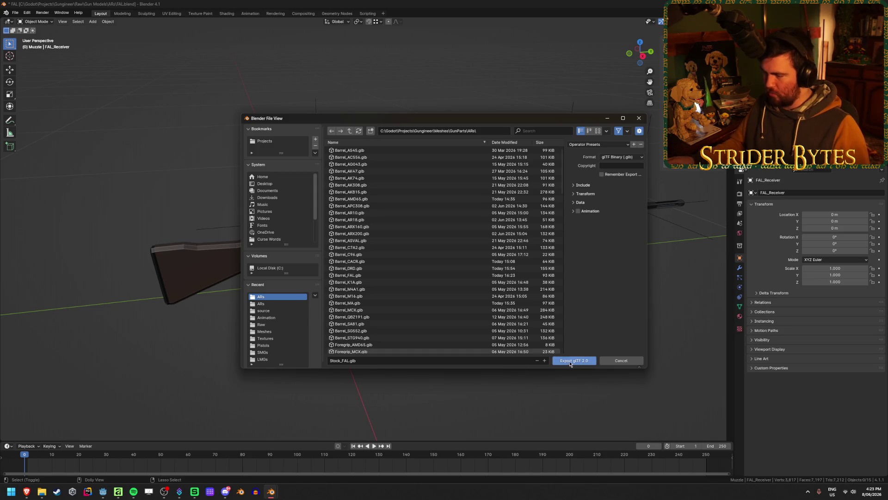
pyautogui.click(573, 360)
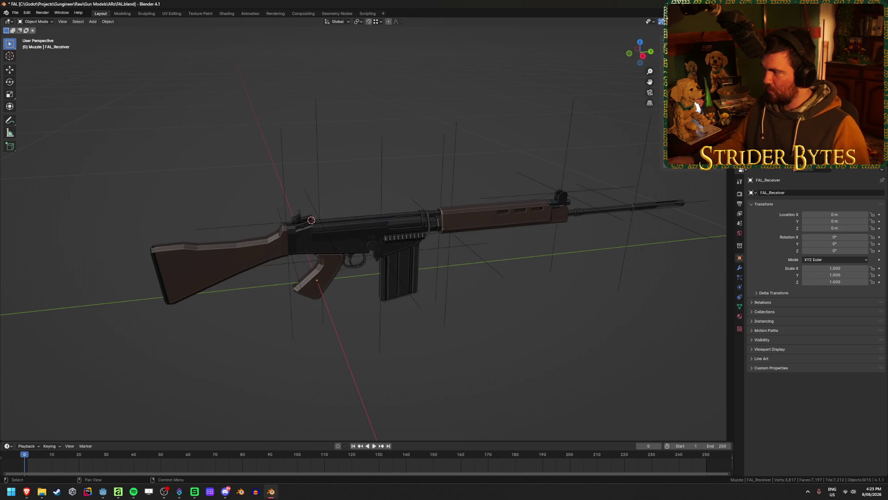
# Reopen the exporter and save the muzzle part as Muzzle_FAL.glb.
pyautogui.hotkey('shift', 'r')
pyautogui.click(342, 361)
pyautogui.press('Home')
pyautogui.hotkey('ctrl', 'shift', 'Right')
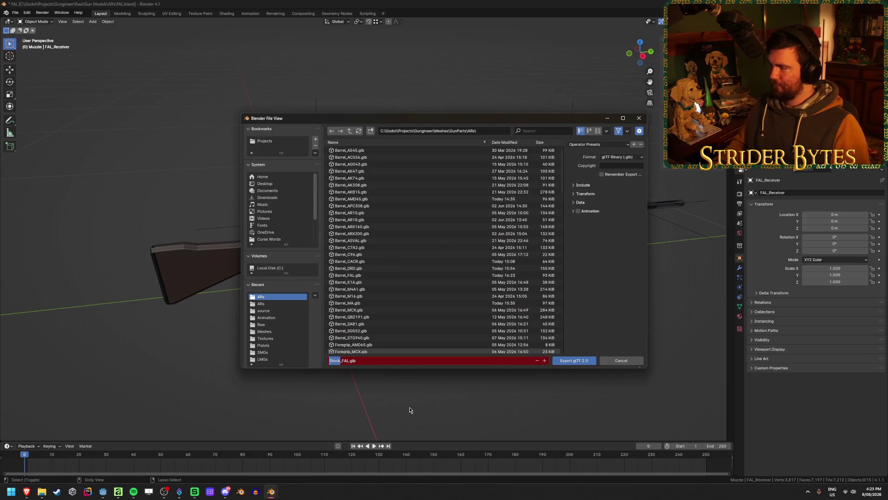
pyautogui.write('Muzzle')
pyautogui.press('Return')
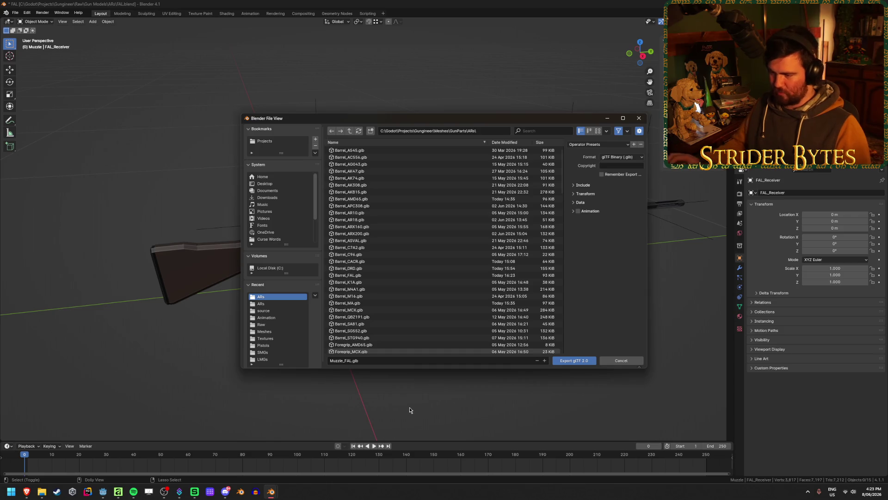
pyautogui.click(575, 360)
# Save FAL.blend and switch over to the Godot editor.
pyautogui.hotkey('ctrl', 's')
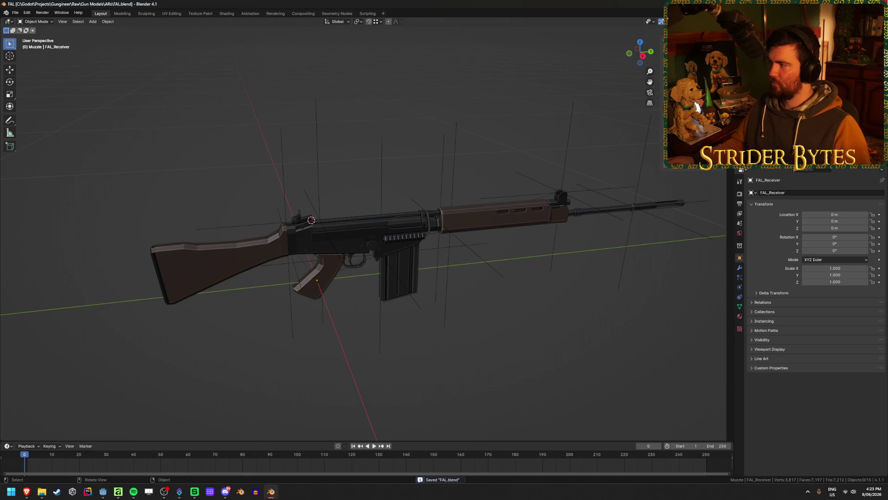
pyautogui.hotkey('alt', 'Tab')
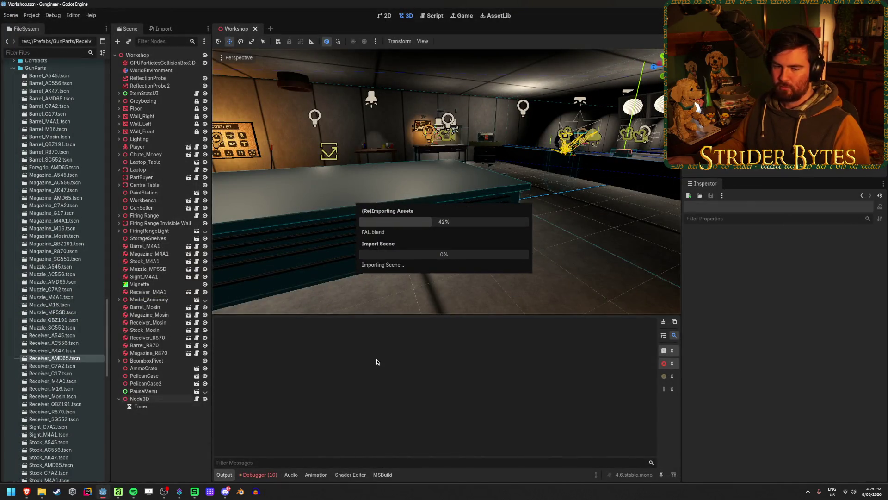
# Review the import error list in the Debugger and clear the Output log.
pyautogui.click(257, 472)
pyautogui.moveTo(254, 474); pyautogui.dragTo(245, 475)
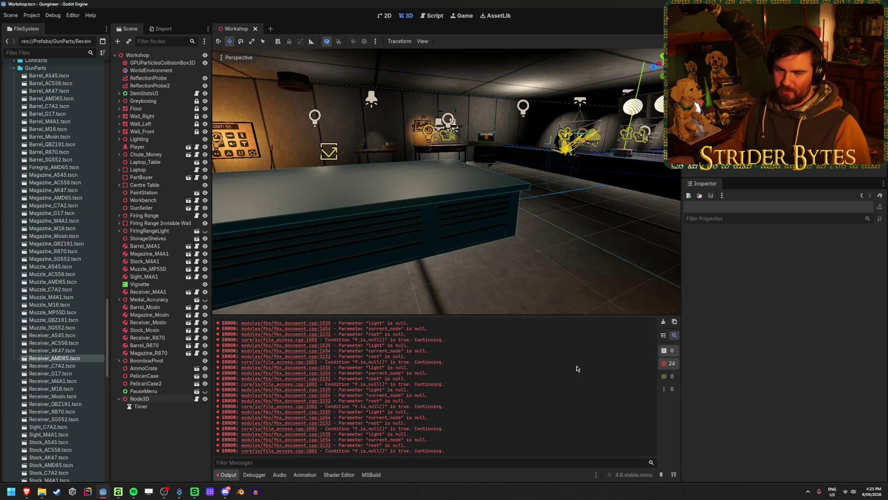
pyautogui.click(663, 322)
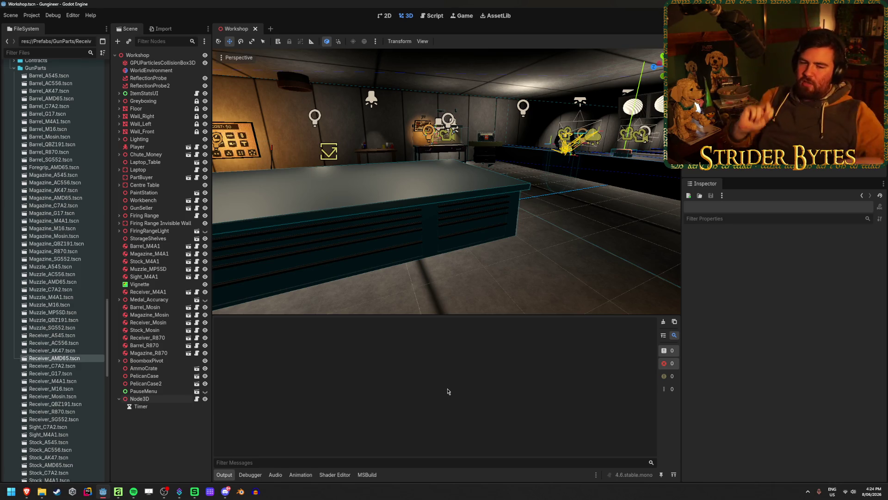
# Save the Workshop scene, check the Godot Array docs in the browser, and return to the editor.
pyautogui.hotkey('ctrl', 's')
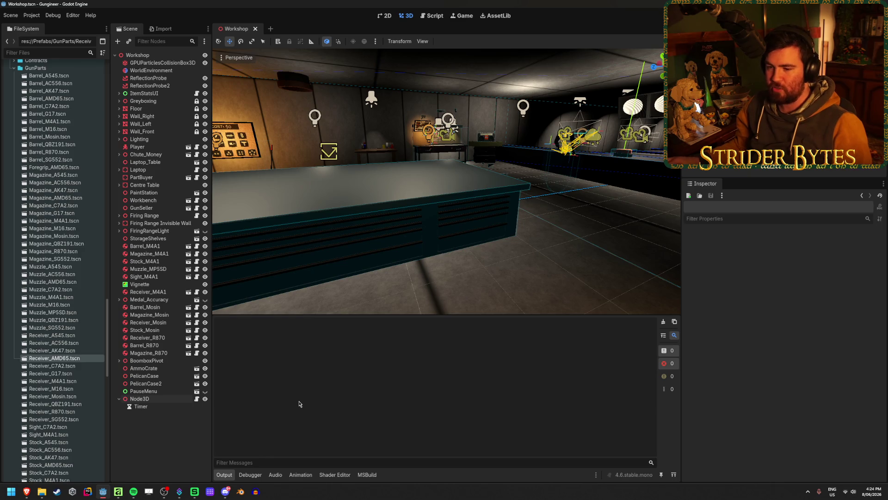
pyautogui.click(166, 460)
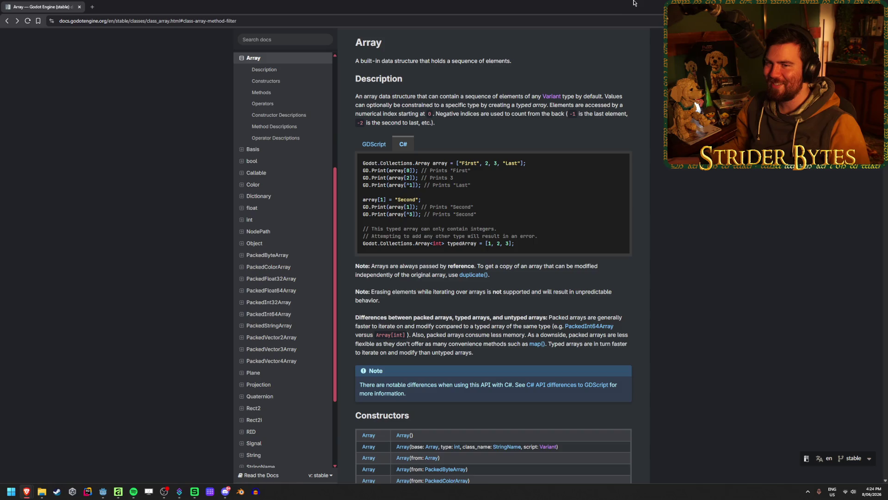
pyautogui.click(103, 492)
pyautogui.moveTo(27, 491)
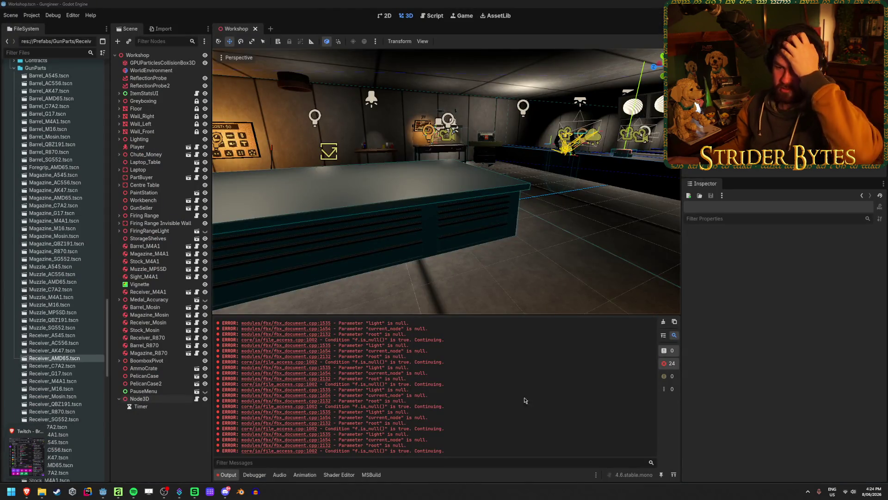
# Clear the output log, then close the untitled Affinity Designer document without saving.
pyautogui.click(663, 322)
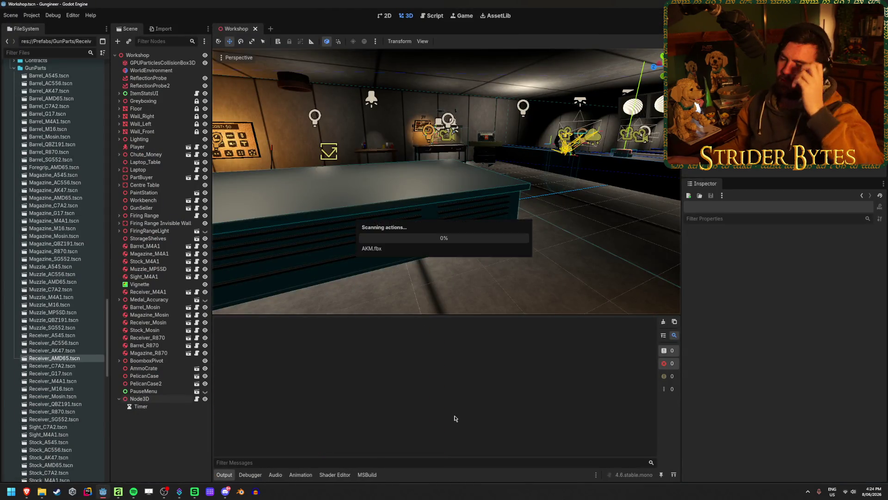
pyautogui.click(664, 323)
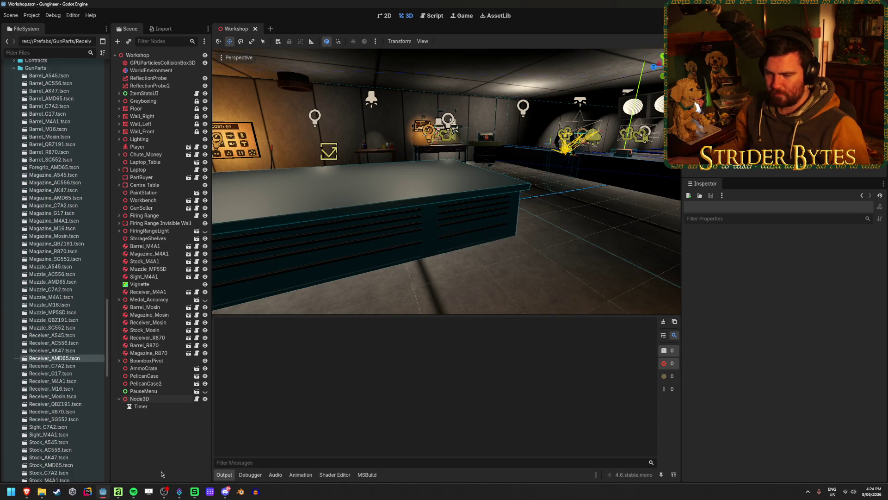
pyautogui.click(120, 491)
pyautogui.hotkey('ctrl', 'w')
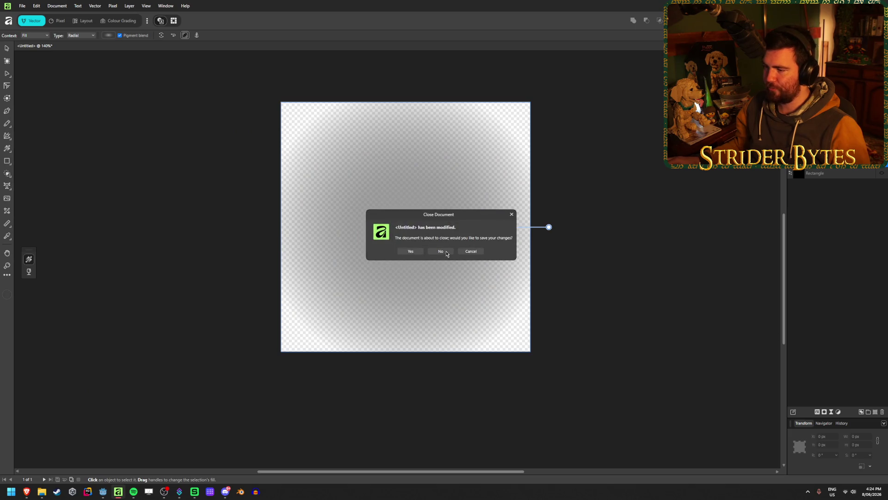
pyautogui.click(446, 254)
# Return to Godot, clear the error lines from the log, and switch to 3D Viewer.
pyautogui.hotkey('alt', 'Tab')
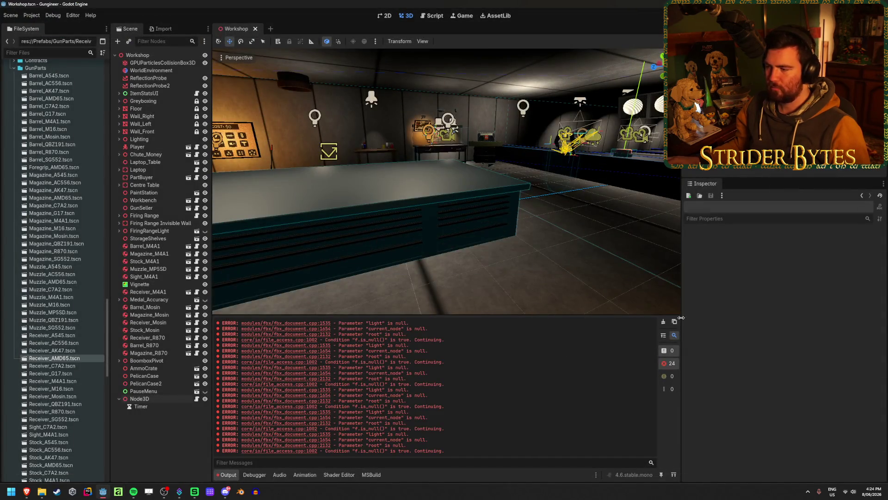
pyautogui.click(663, 322)
pyautogui.hotkey('alt', 'Tab')
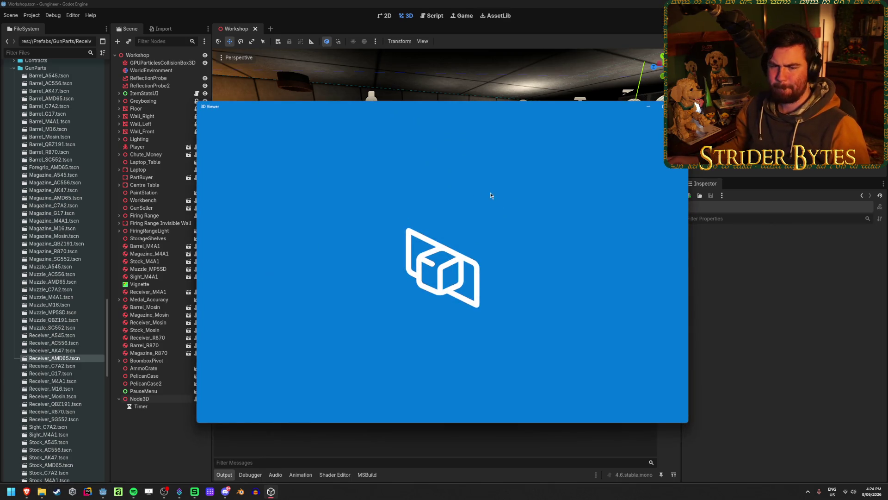
# Turn the rifle model around in 3D Viewer, then close the viewer.
pyautogui.moveTo(404, 275)
pyautogui.mouseDown()
pyautogui.moveTo(321, 273)
pyautogui.moveTo(458, 258)
pyautogui.mouseUp()
pyautogui.click(673, 106)
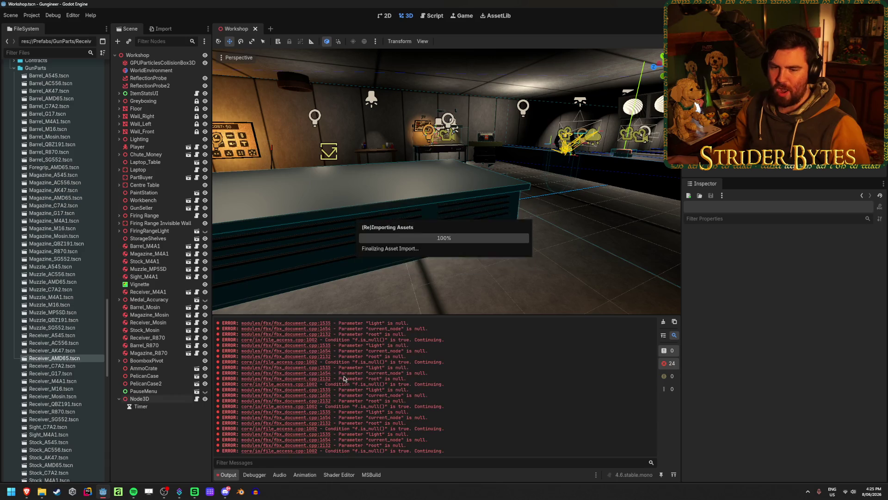
# Clear the FBX errors and refocus Godot so the FAL assets get rescanned.
pyautogui.click(675, 322)
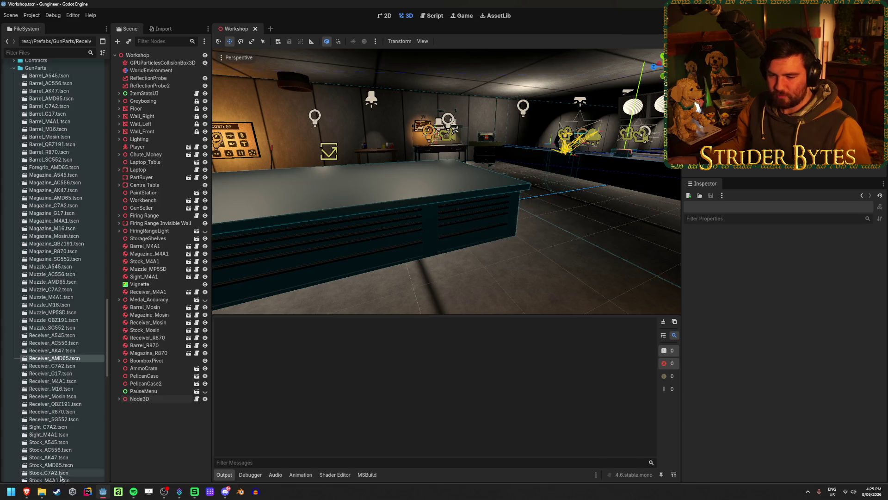
pyautogui.click(233, 452)
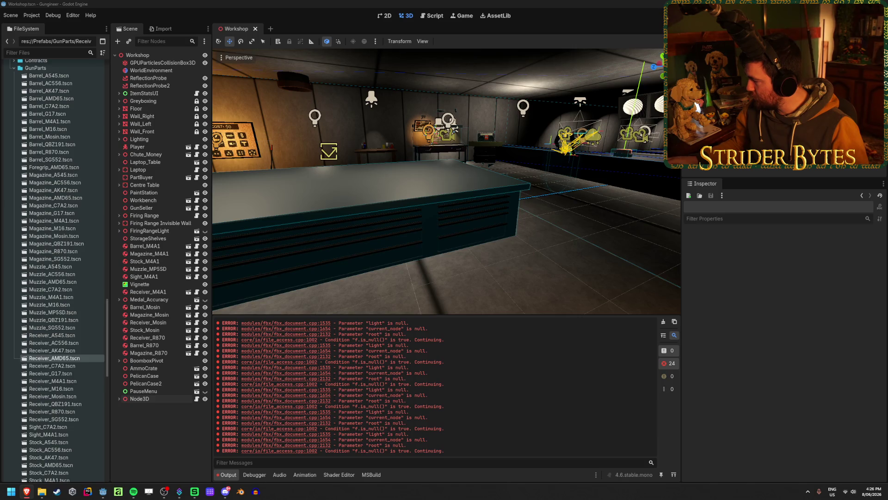
pyautogui.click(239, 4)
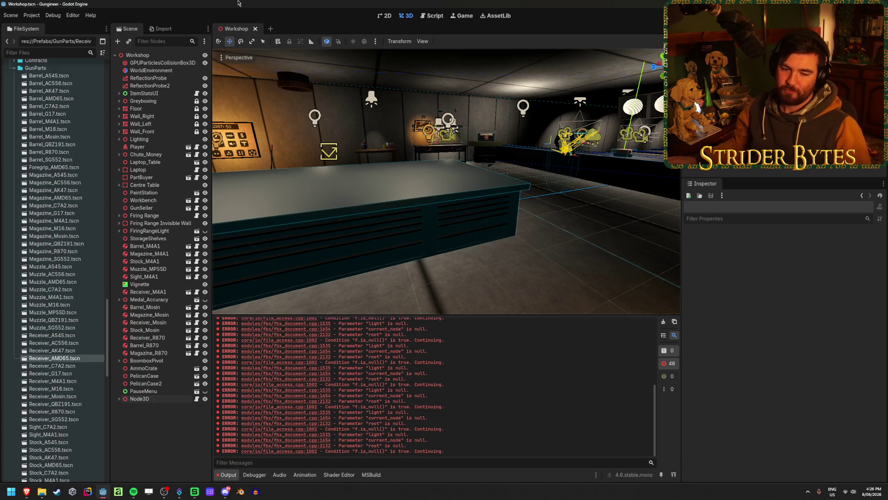
pyautogui.click(664, 322)
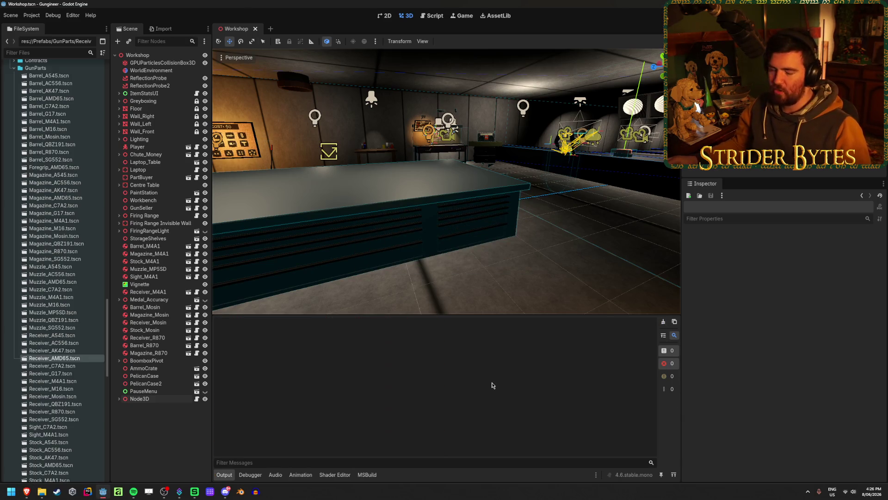
# Save the Workshop scene and refocus Godot to review the remaining FBX import errors.
pyautogui.hotkey('ctrl', 's')
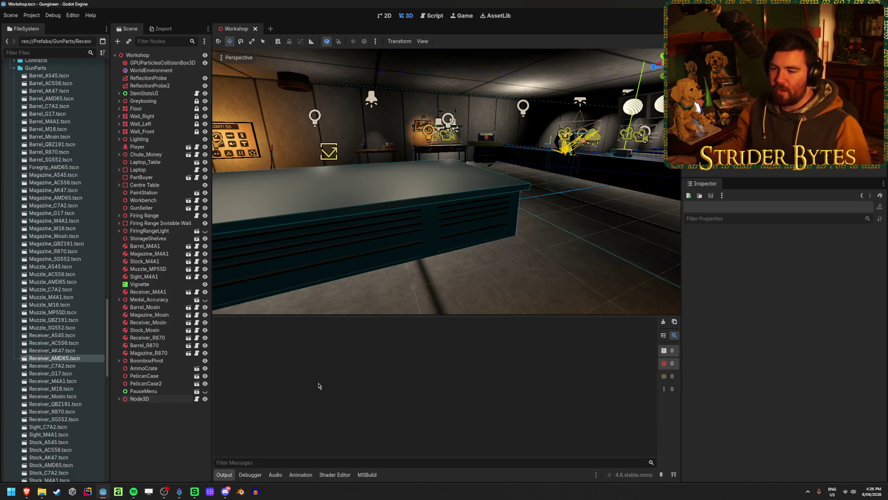
pyautogui.click(320, 315)
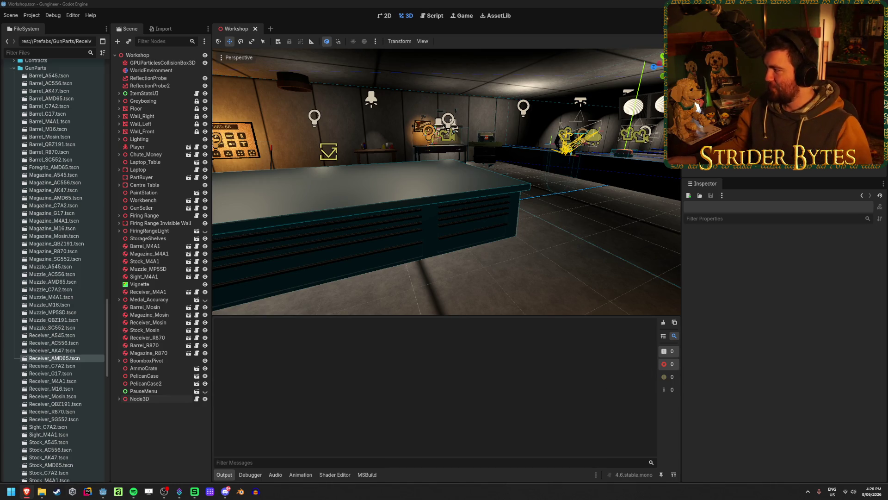
pyautogui.click(416, 430)
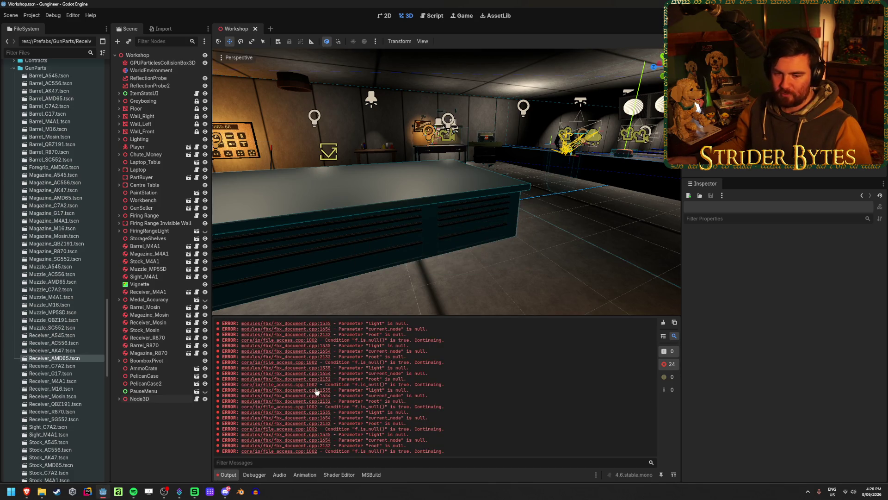